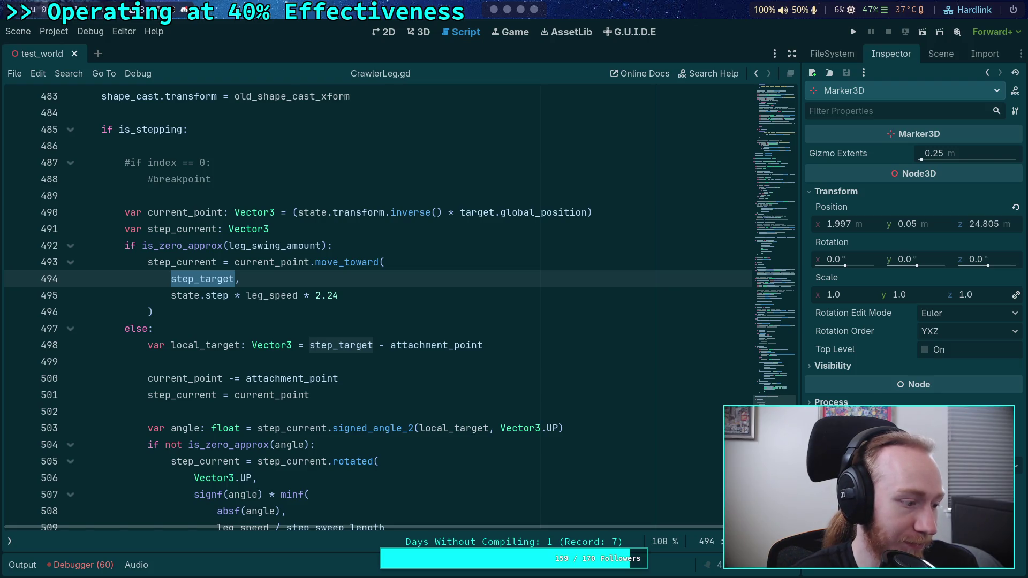
Step: Search YouTube for 'graveyard keeper jacksepticeye'
key(super+4)
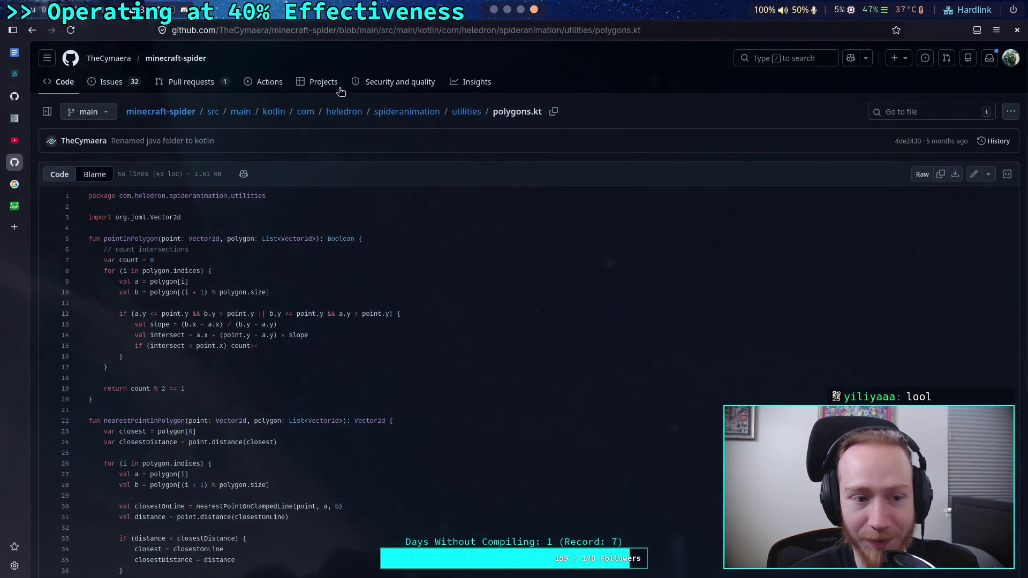
click(19, 152)
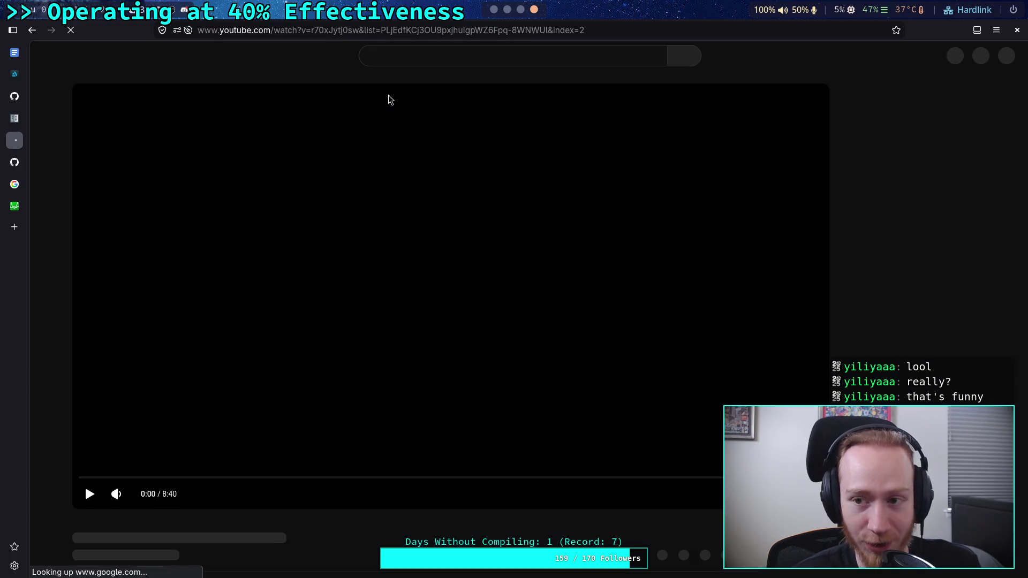
click(456, 54)
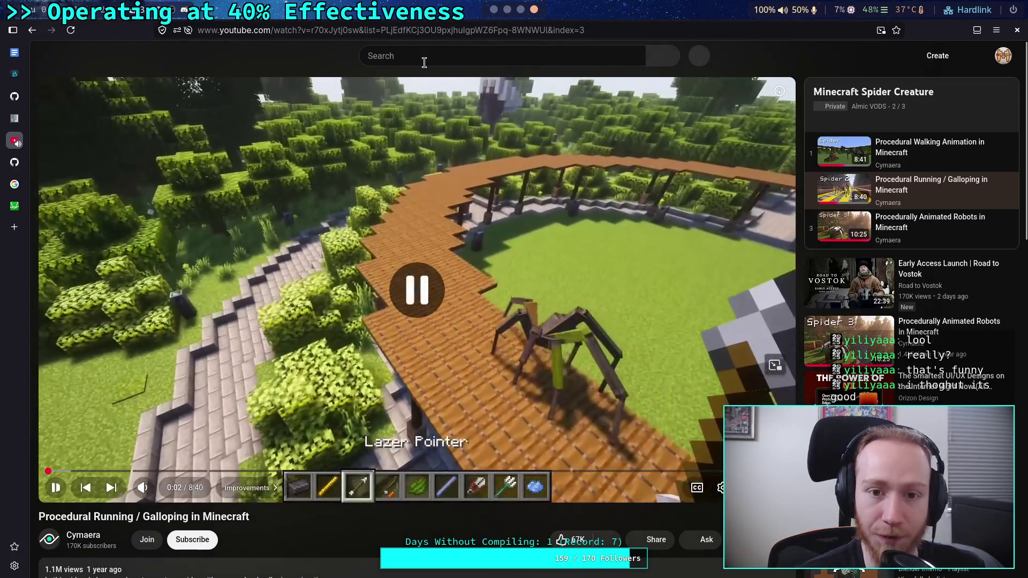
click(439, 54)
text(grav)
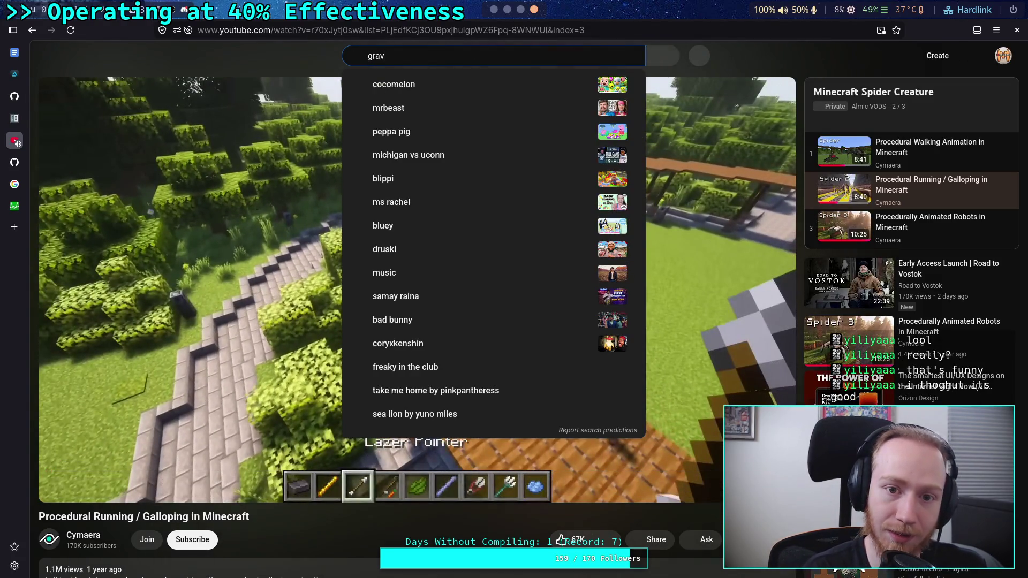
text(eyard keeper jacksepticeye)
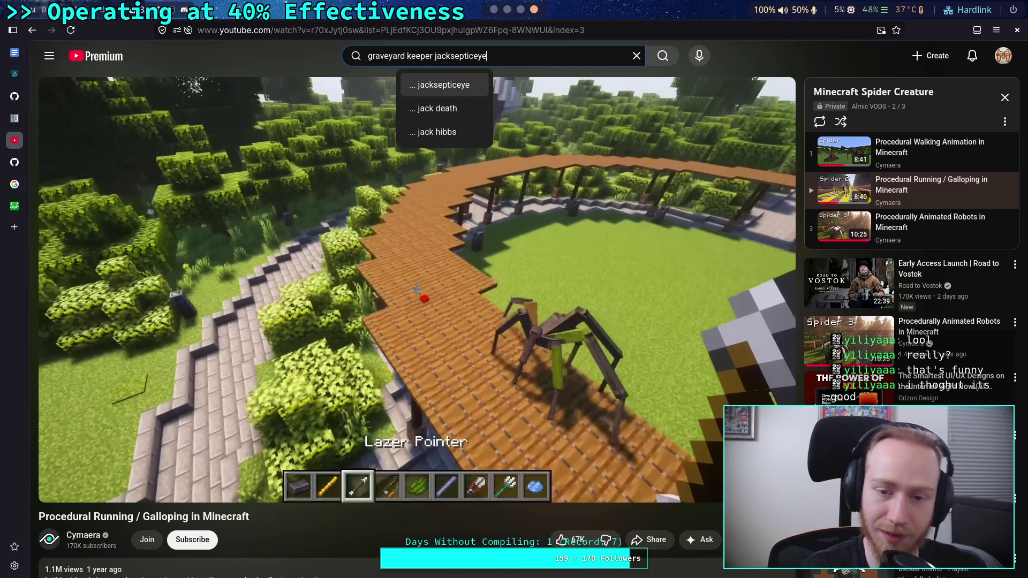
key(Return)
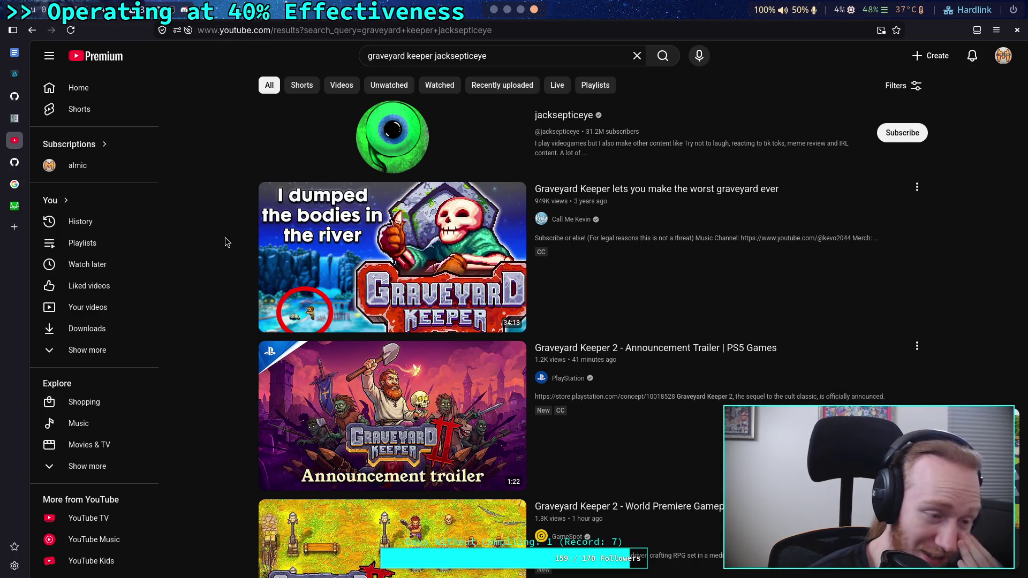
Step: Browse the search results, then return to Godot and clear the step_target selection on line 494
scroll(226, 242, down, 3)
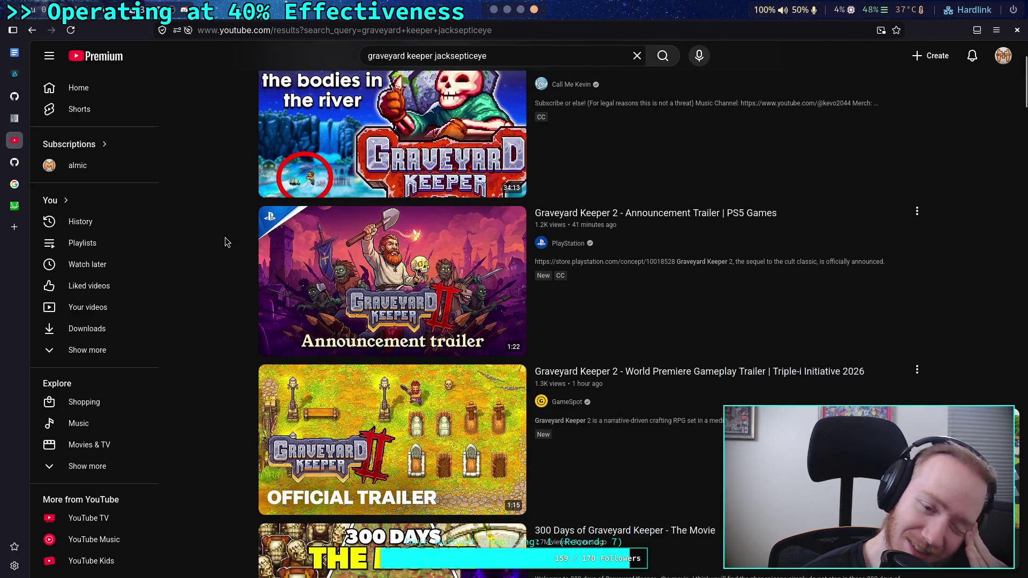
scroll(225, 241, down, 6)
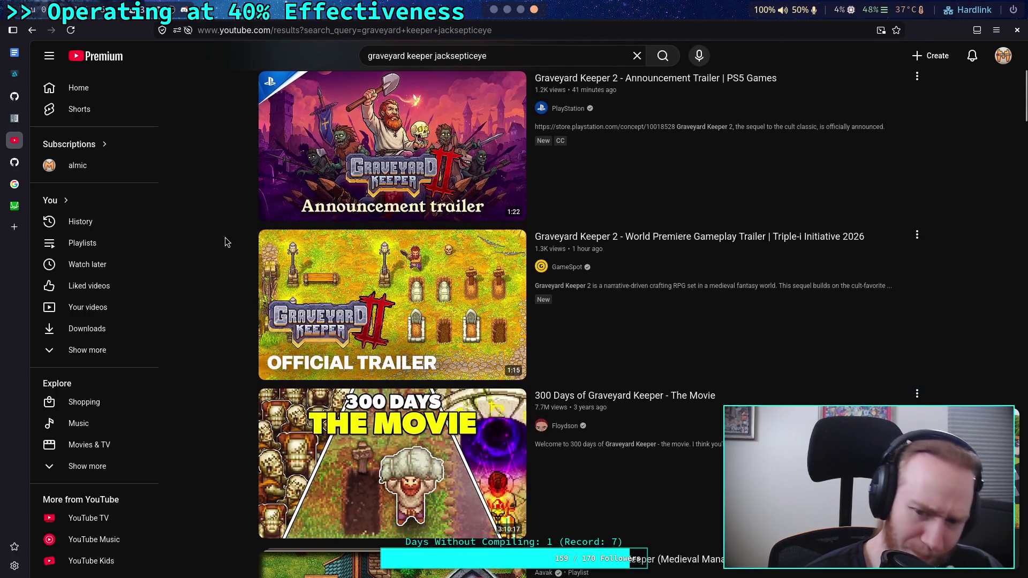
scroll(225, 242, down, 3)
scroll(227, 246, up, 12)
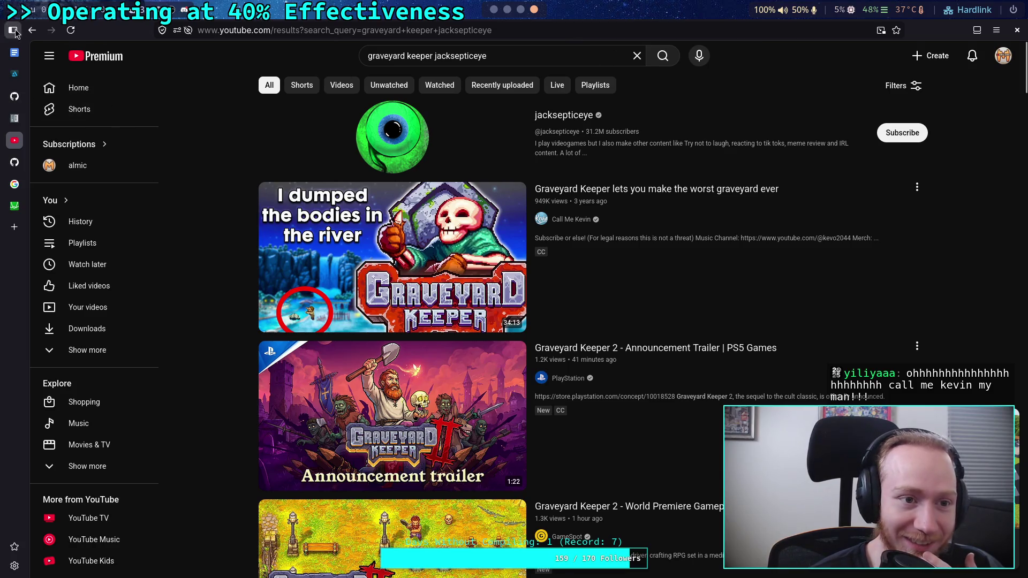
click(495, 16)
click(350, 279)
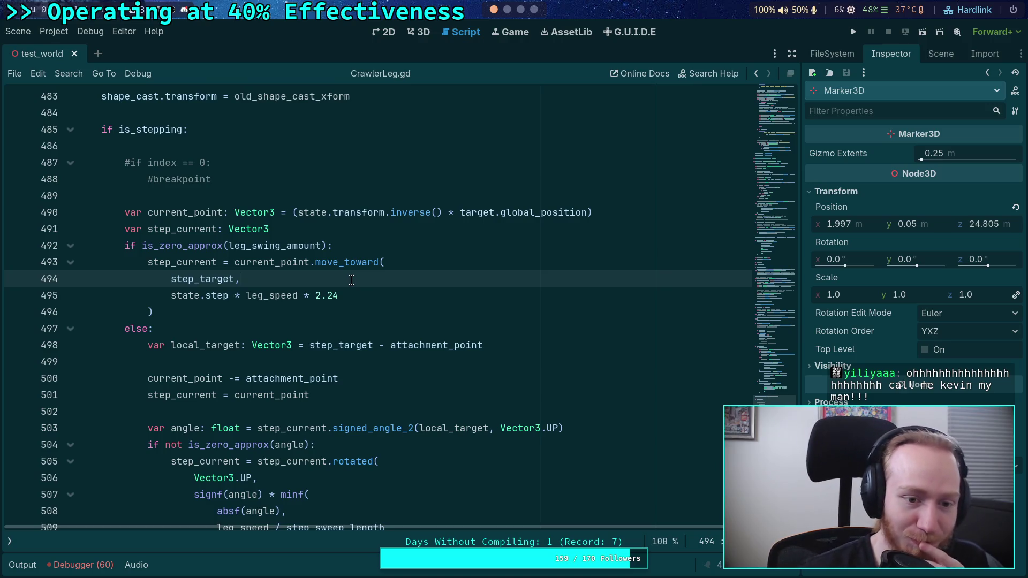
Step: Inspect the step_target code around the else: branch on lines 497–499 of CrawlerLeg.gd
click(281, 328)
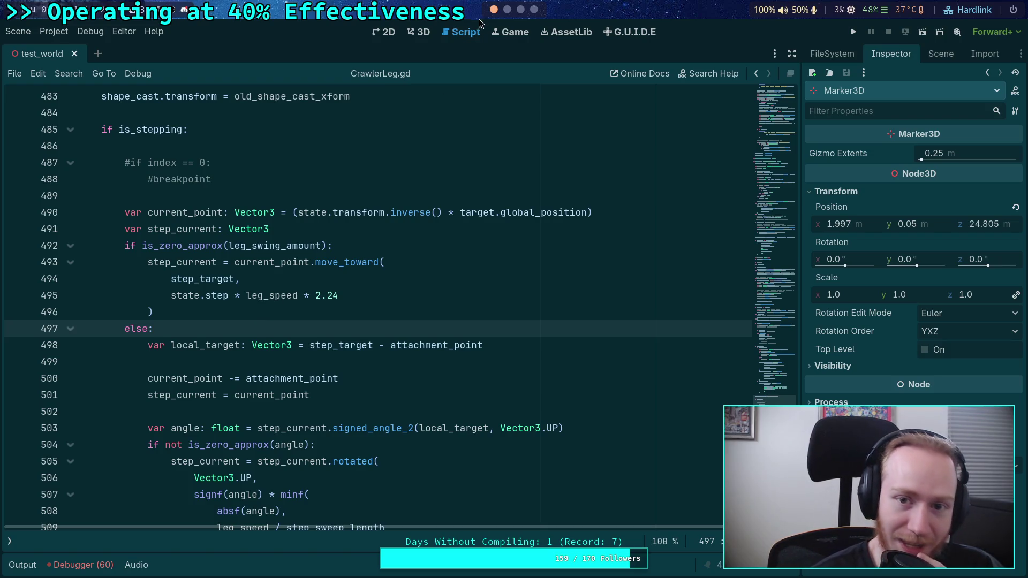
scroll(511, 15, down, 3)
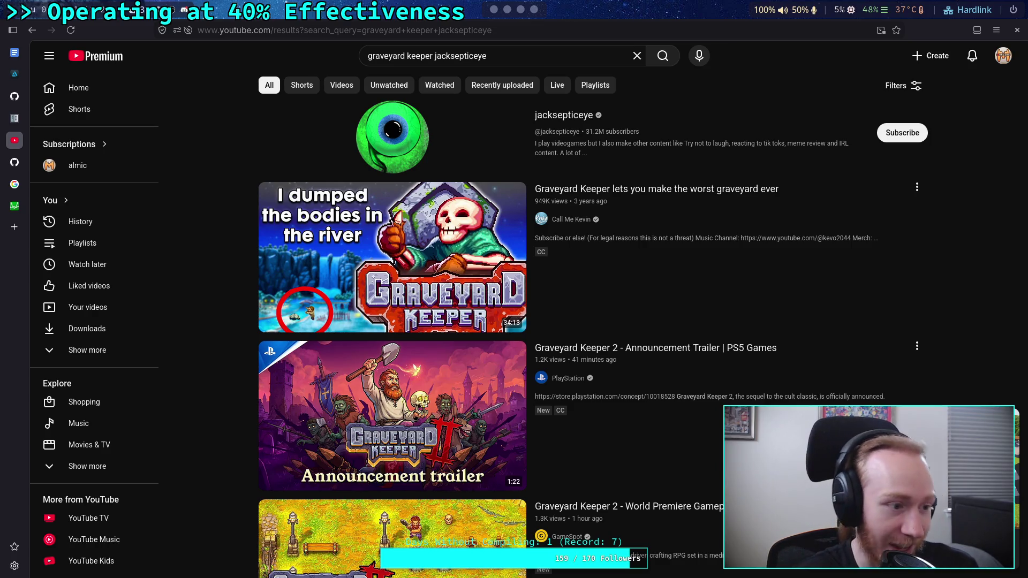
mouse_move(381, 194)
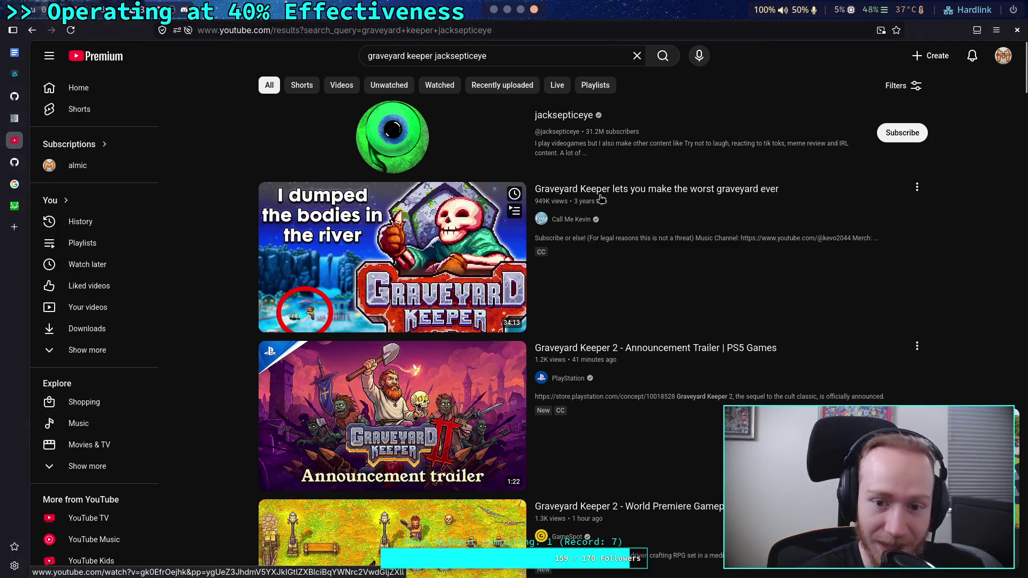
key(alt+Tab)
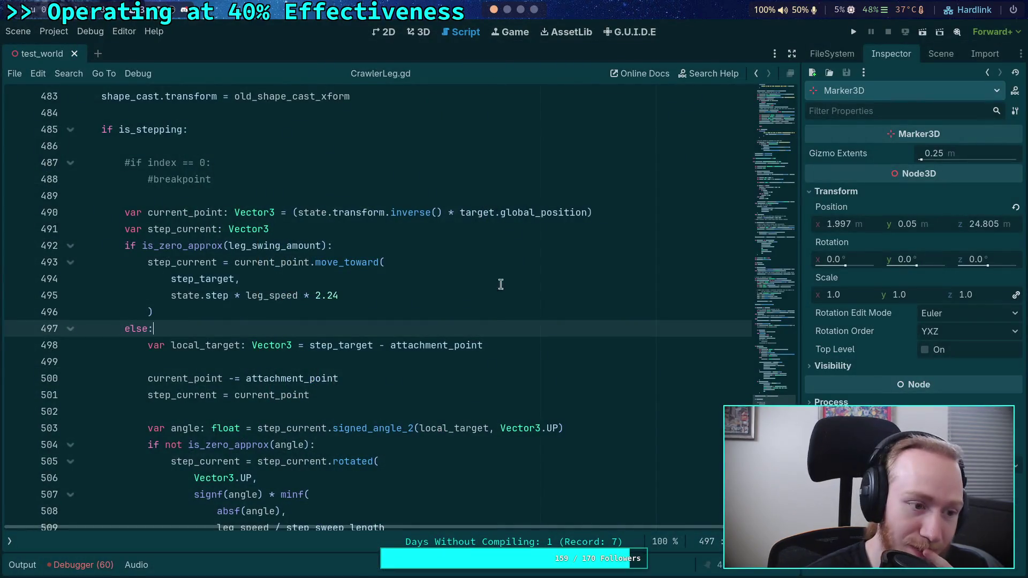
click(296, 362)
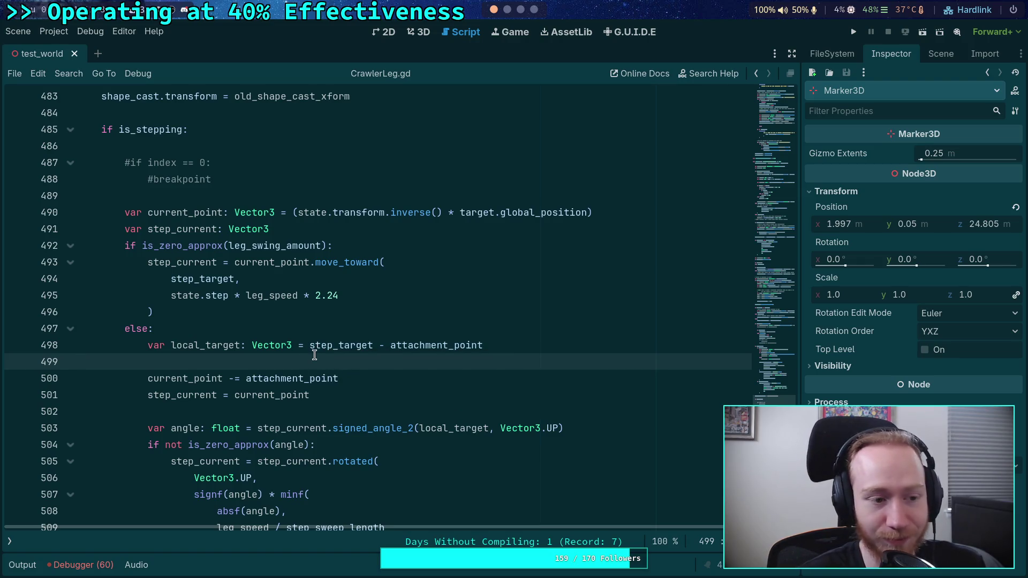
scroll(314, 355, down, 4)
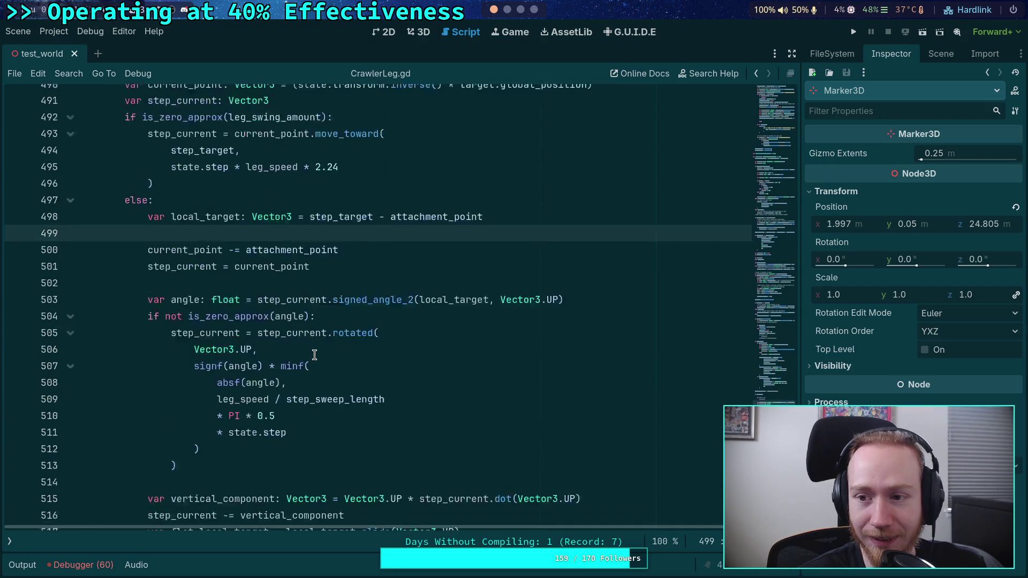
scroll(319, 353, up, 4)
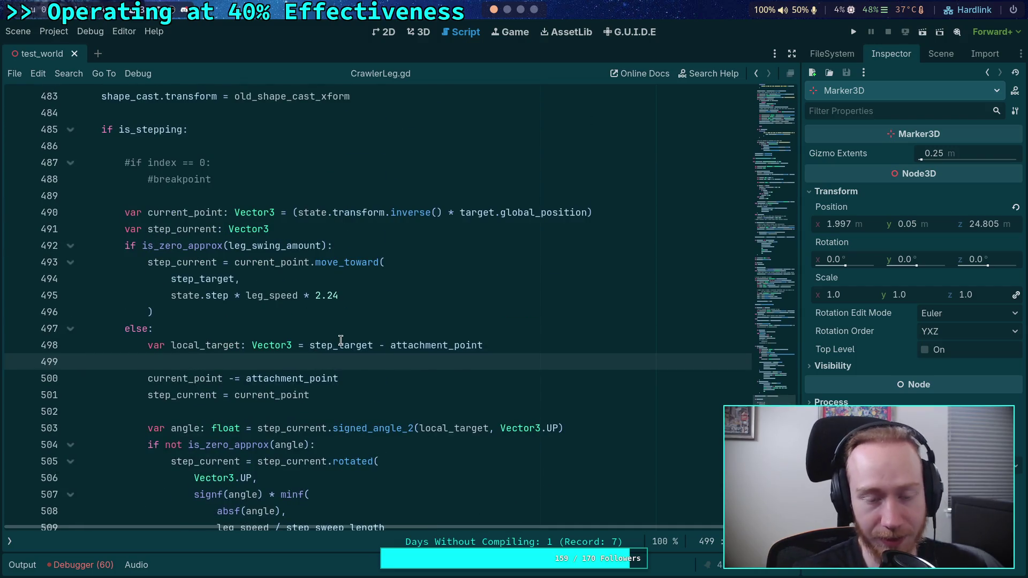
mouse_move(341, 340)
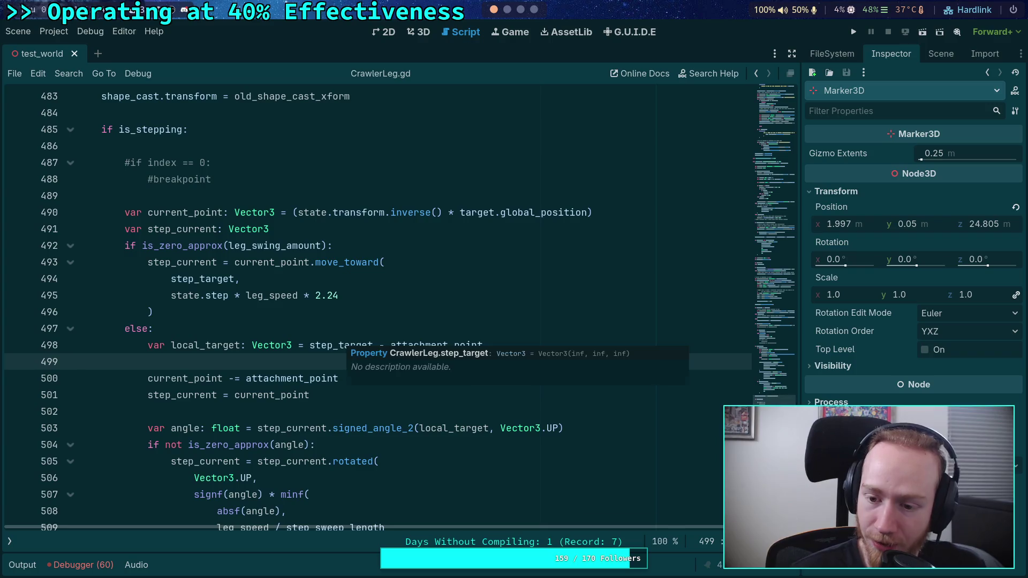
Step: Use the minimap to reach the Debug export group and select debug_step_target
click(784, 222)
mouse_move(784, 222)
mouse_down()
mouse_move(783, 332)
mouse_move(785, 179)
mouse_up()
scroll(784, 174, up, 3)
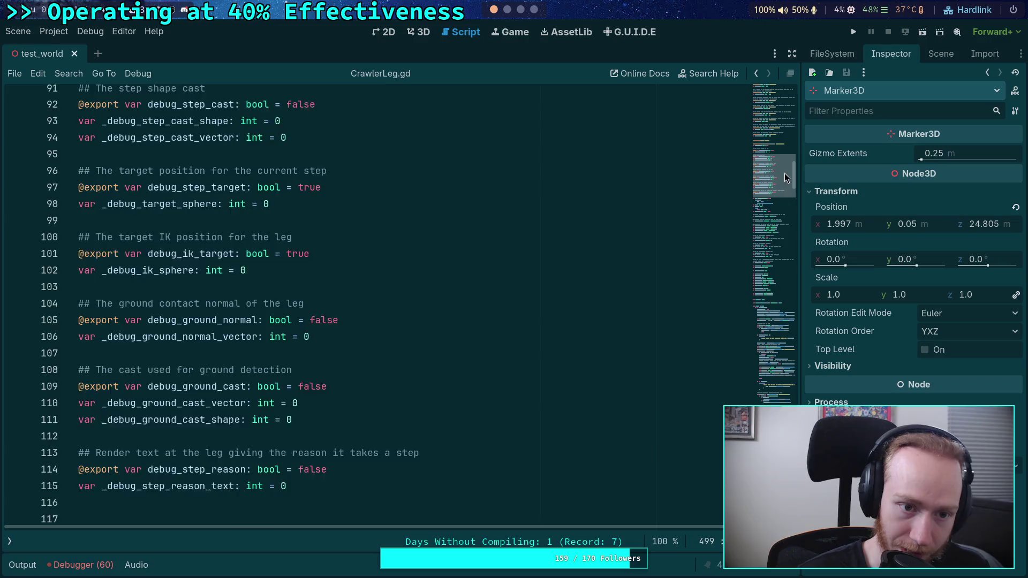
scroll(289, 316, up, 2)
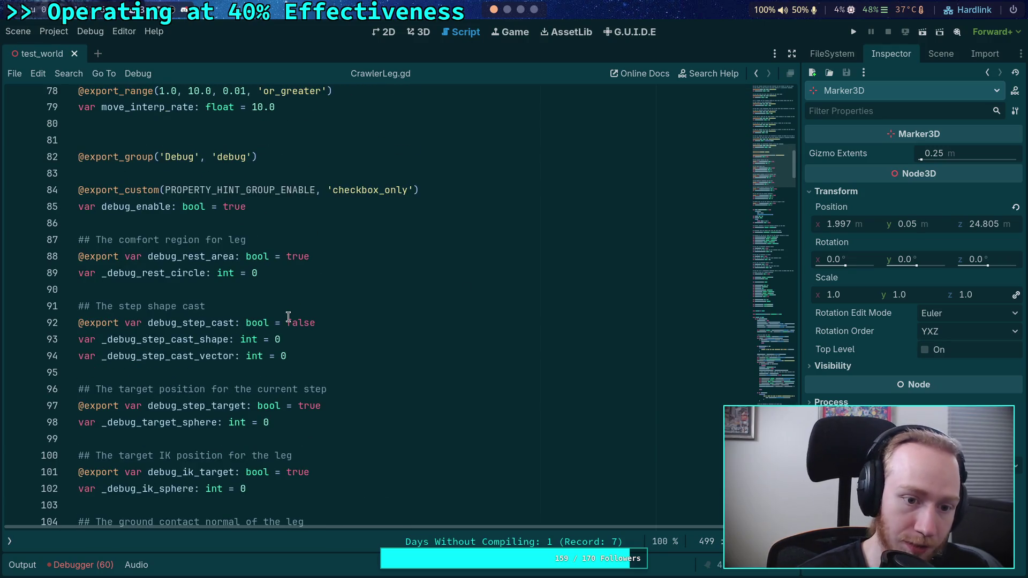
scroll(288, 316, down, 2)
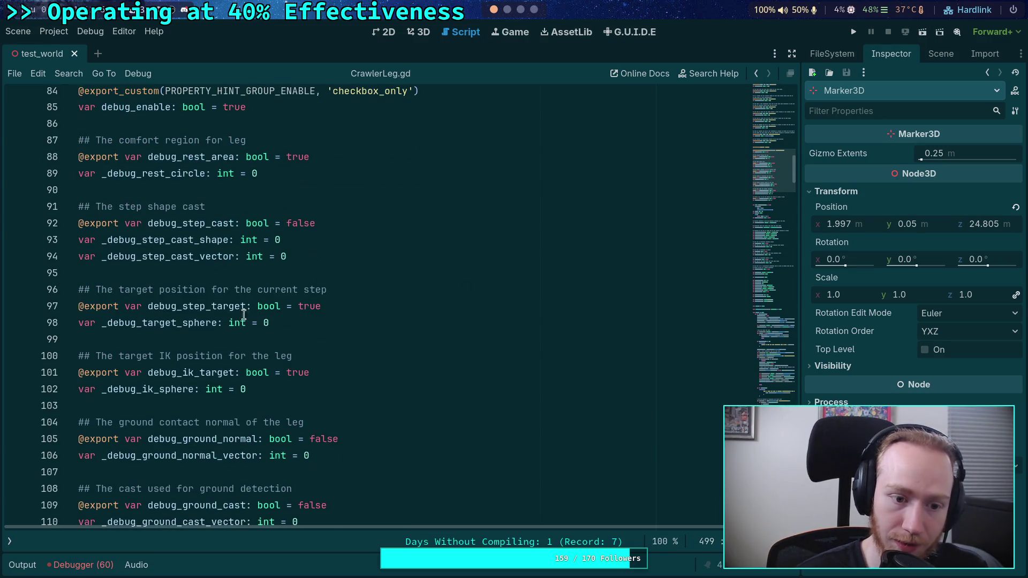
double_click(254, 314)
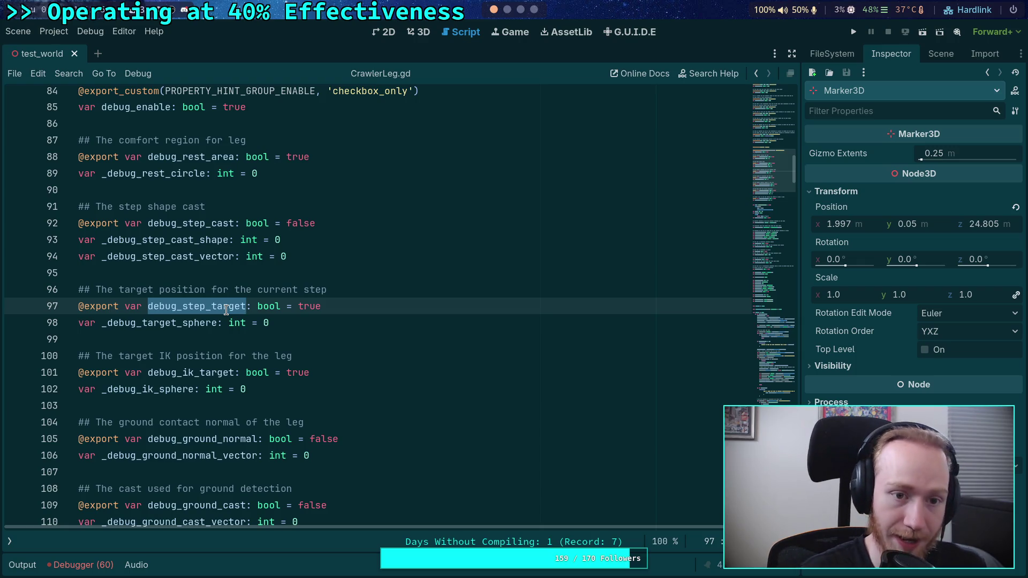
scroll(226, 309, up, 2)
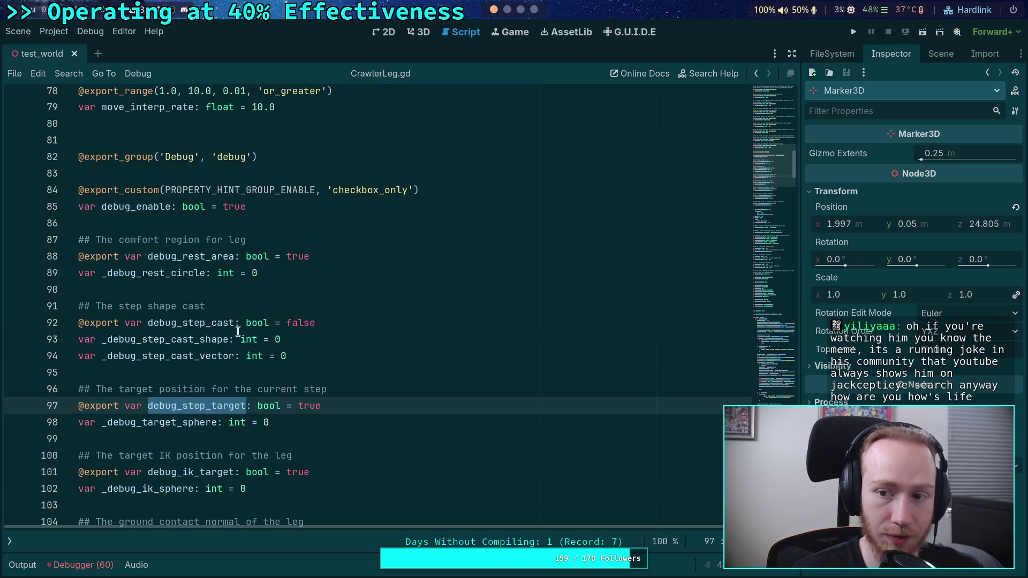
Step: Run git diff in the planet-game terminal window
click(507, 10)
click(395, 29)
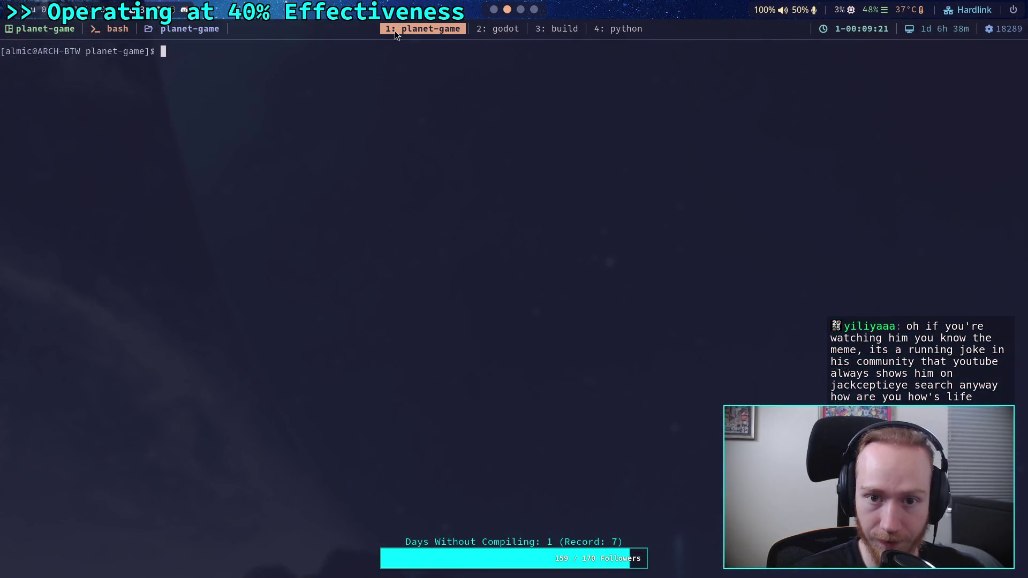
text(git )
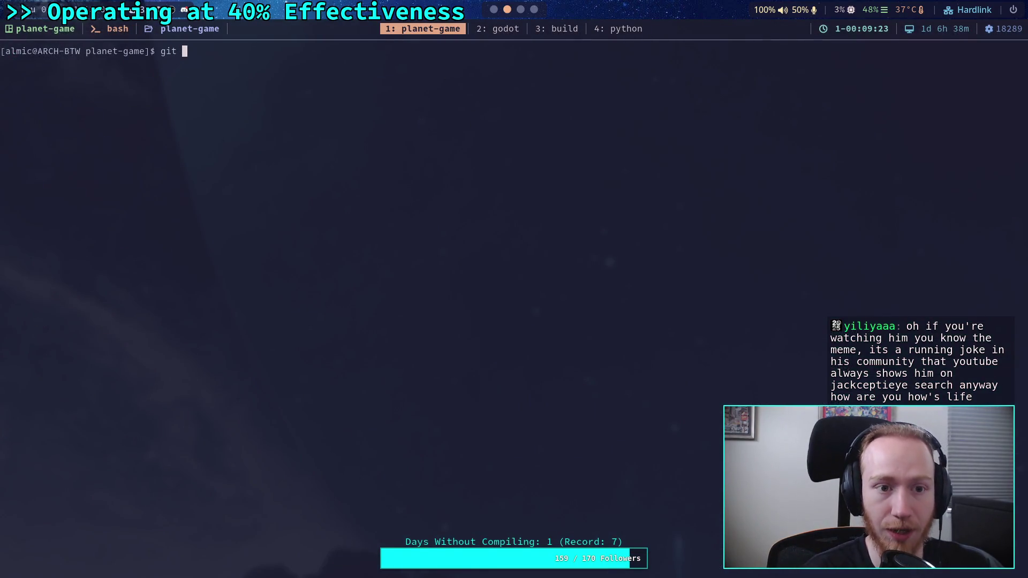
text(diff)
key(Return)
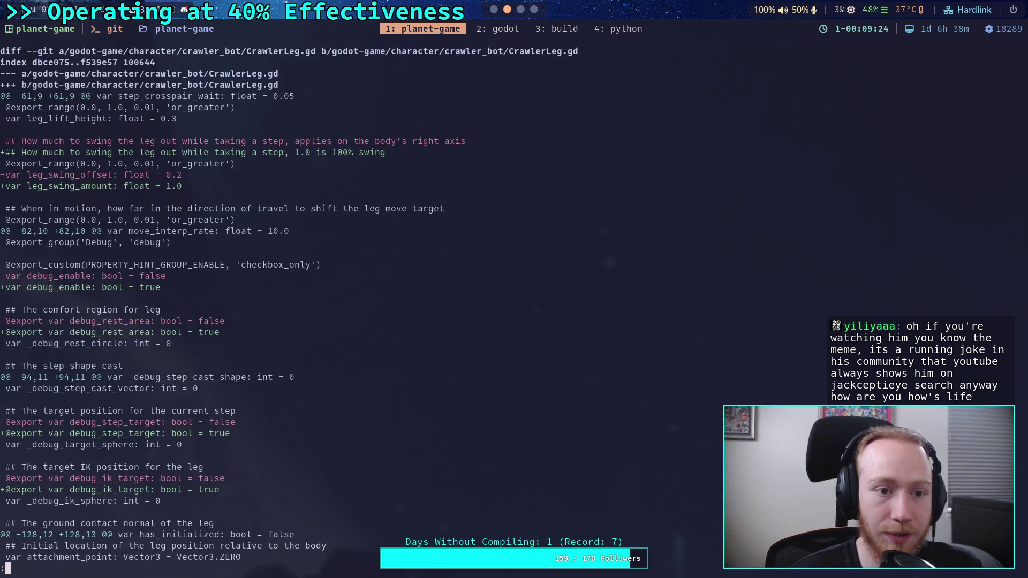
Step: Page through the CrawlerLeg.gd and Crawler Bot.md changes to the end, then return to Godot's scene tree
key(space)
key(space)
key(space)
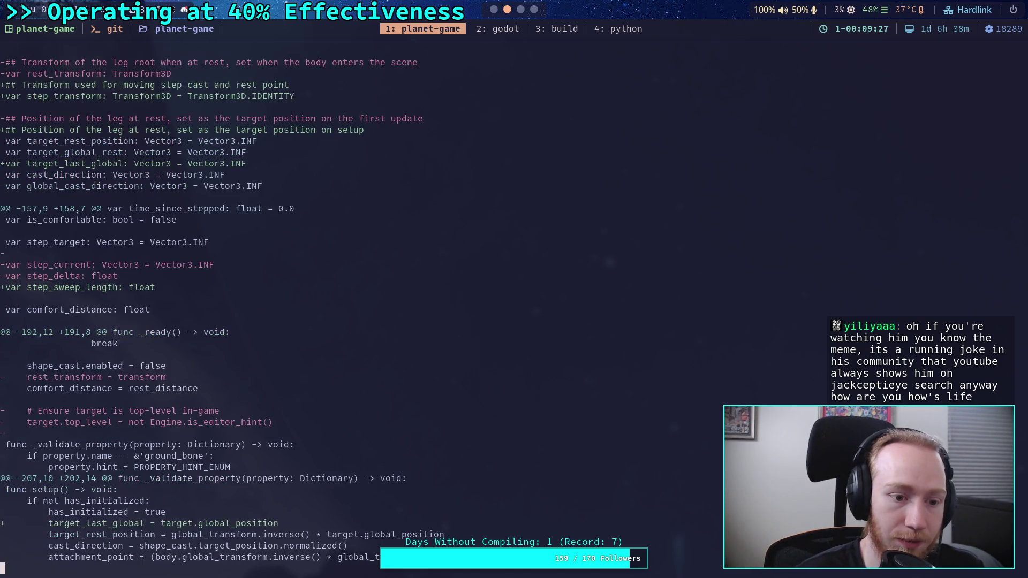
key(space)
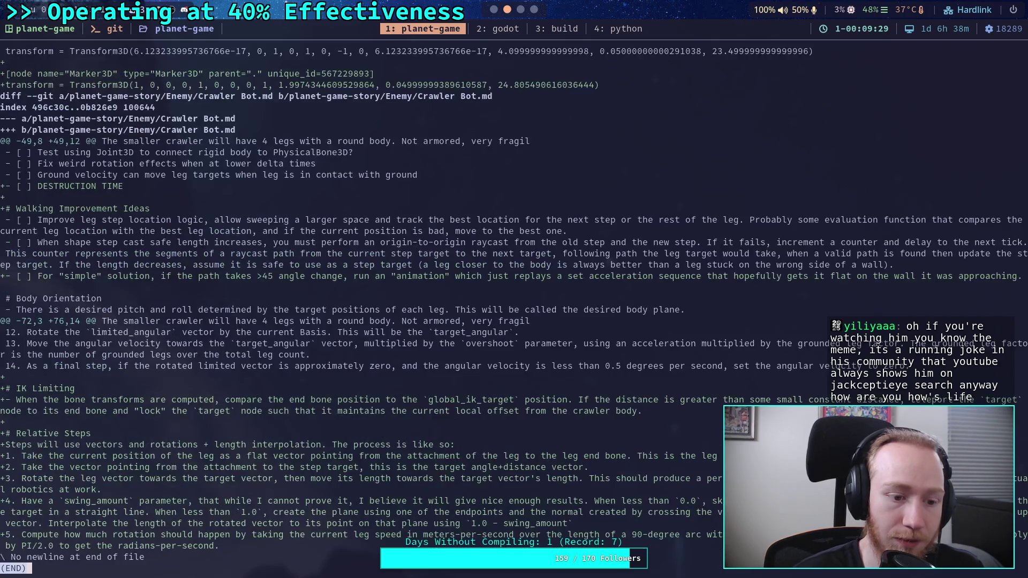
key(b)
key(space)
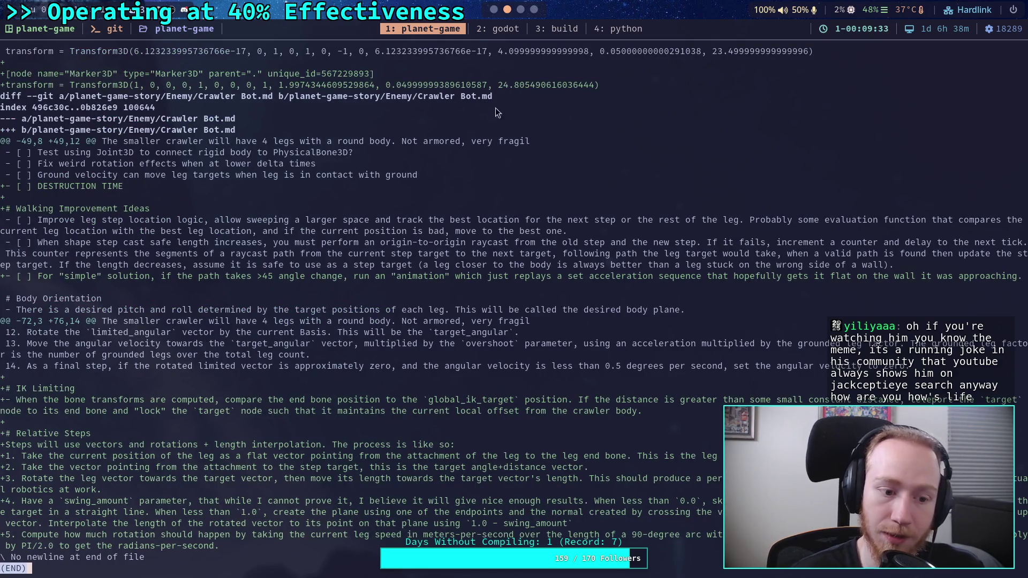
key(super+2)
click(941, 53)
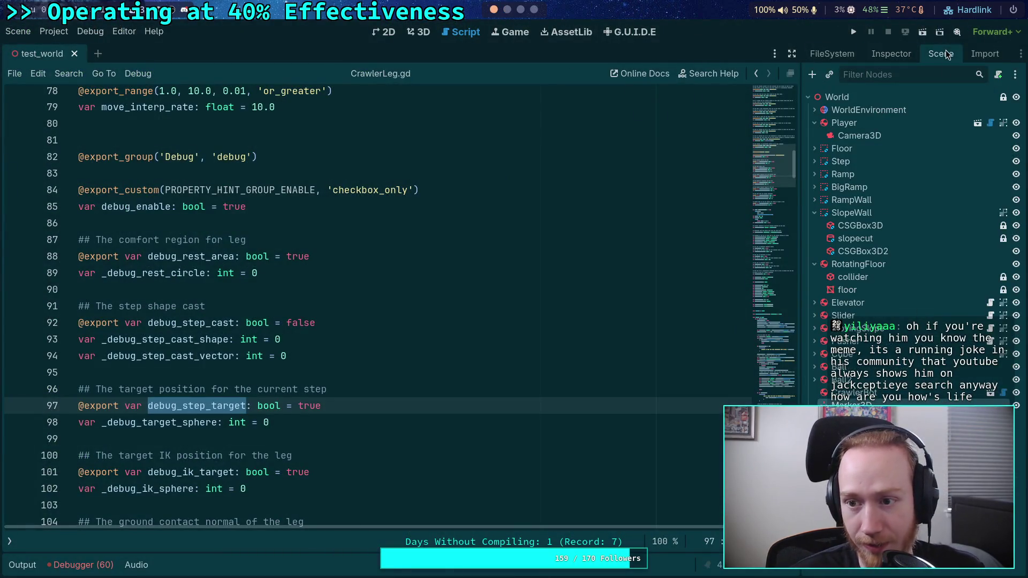
Step: Check FL_Leg's Debug settings in the big_crawler_bot scene, then close the scene
click(993, 396)
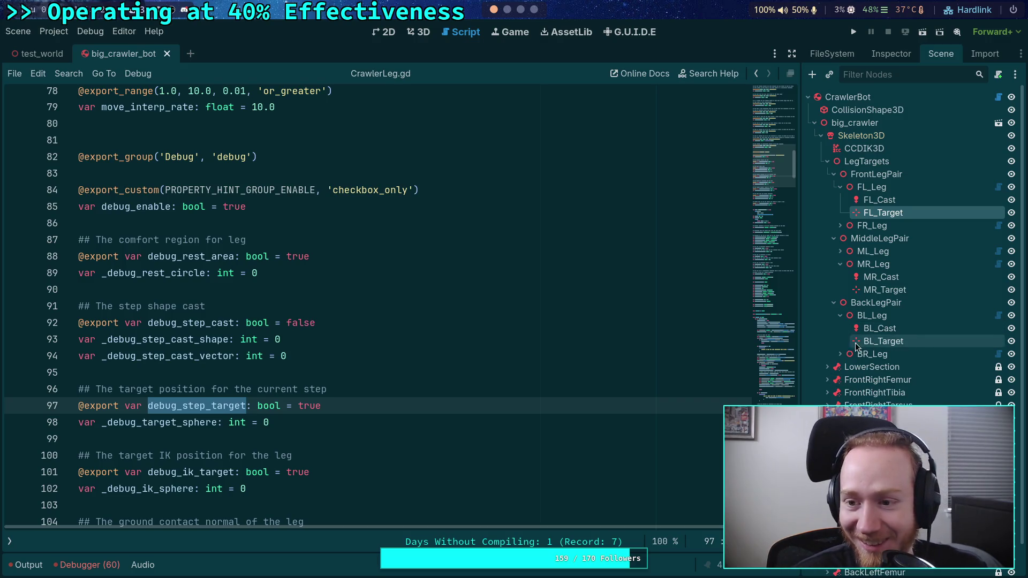
click(878, 187)
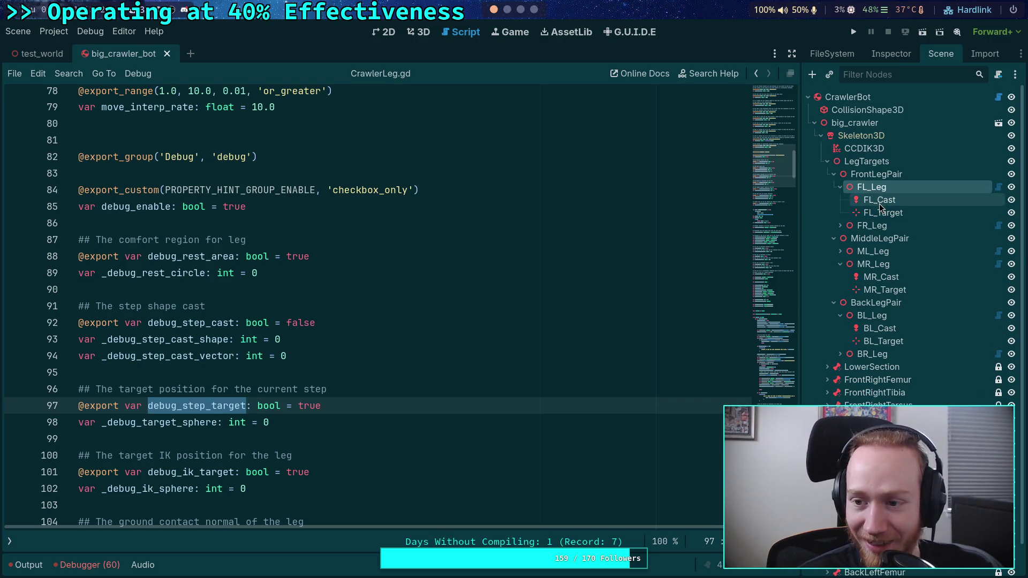
click(891, 54)
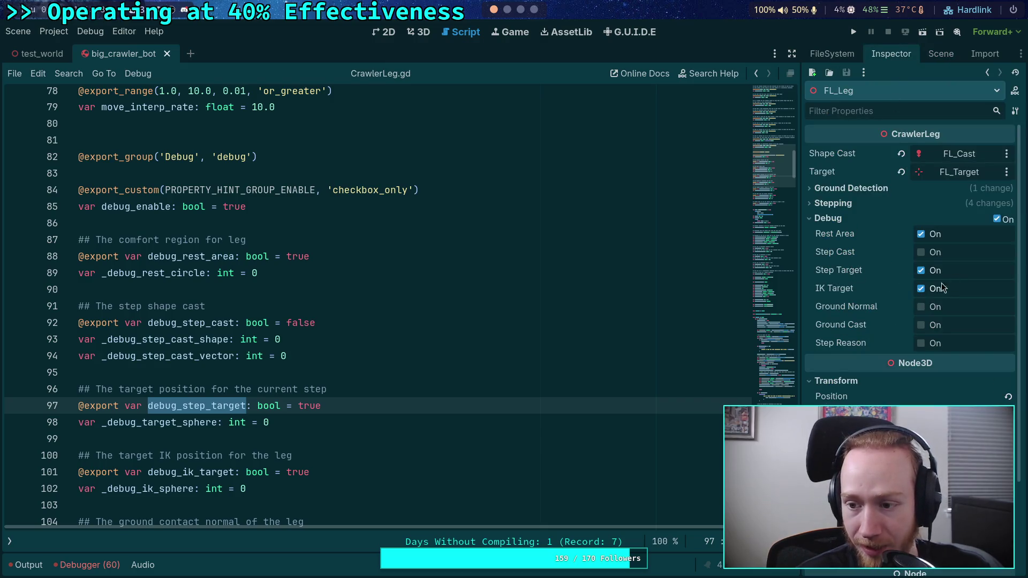
click(166, 53)
Step: Change debug_step_cast on line 92 from false to true and run the game with F5
double_click(304, 322)
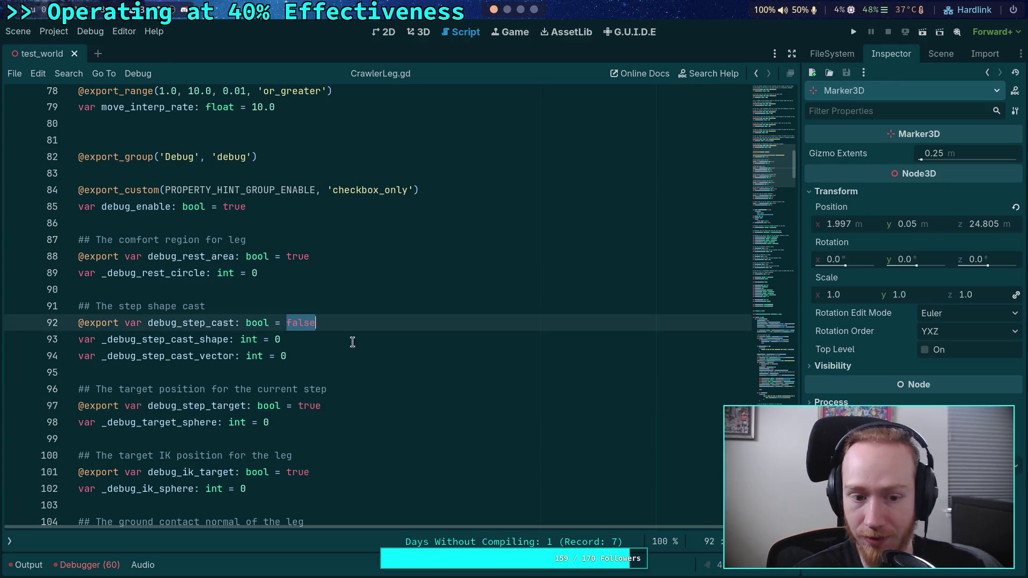
text(true)
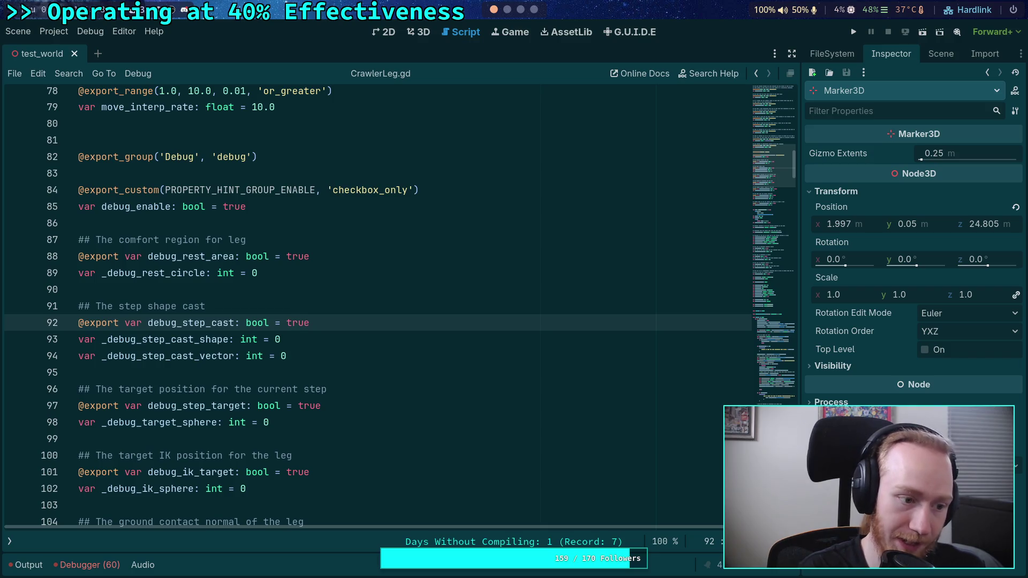
key(F5)
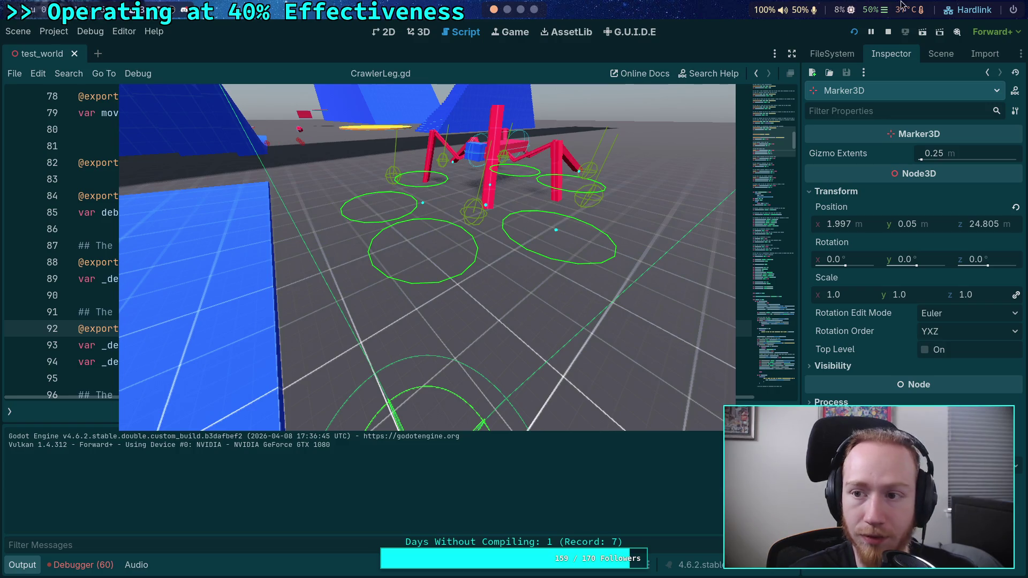
Step: Stop the game and locate the debug sphere call using step_target on line 476
click(887, 34)
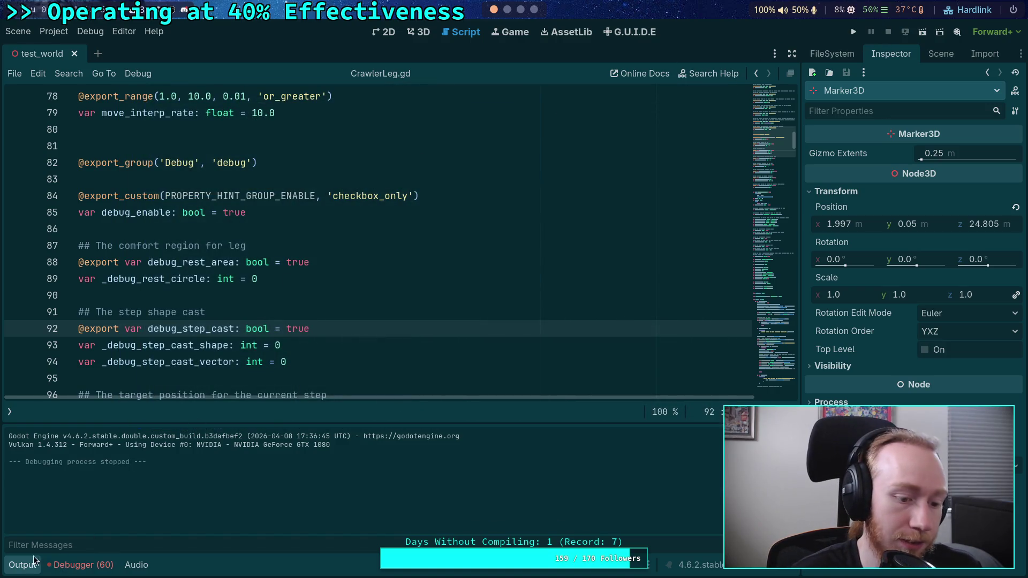
scroll(162, 274, down, 20)
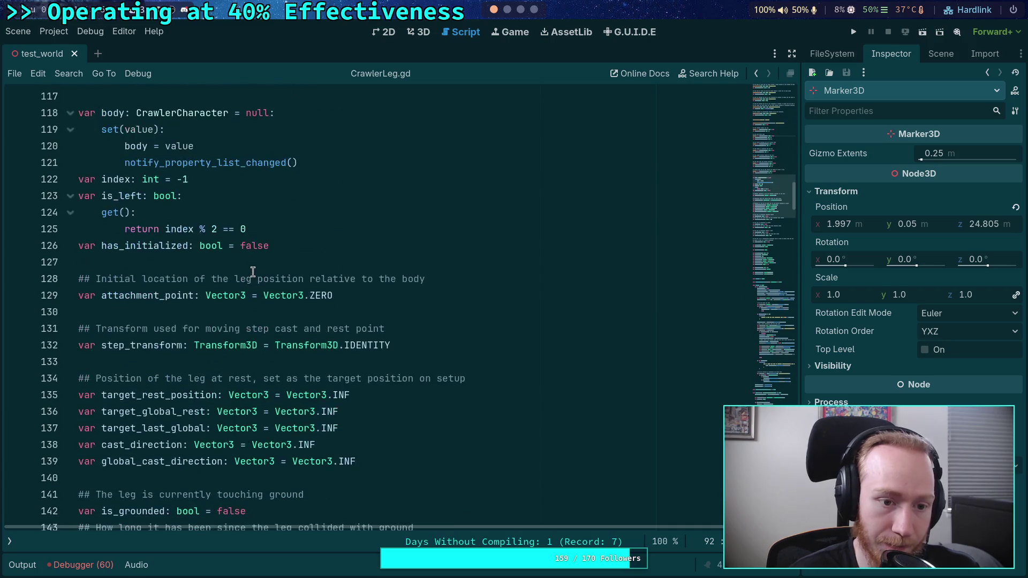
scroll(248, 269, down, 14)
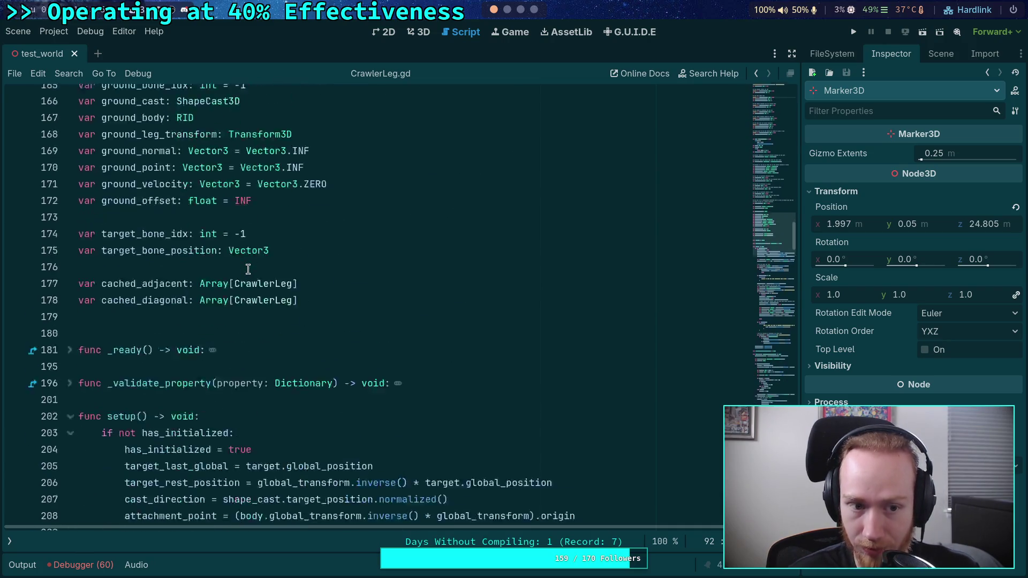
mouse_move(771, 231)
mouse_down()
mouse_move(771, 380)
mouse_move(772, 365)
mouse_up()
scroll(368, 304, down, 20)
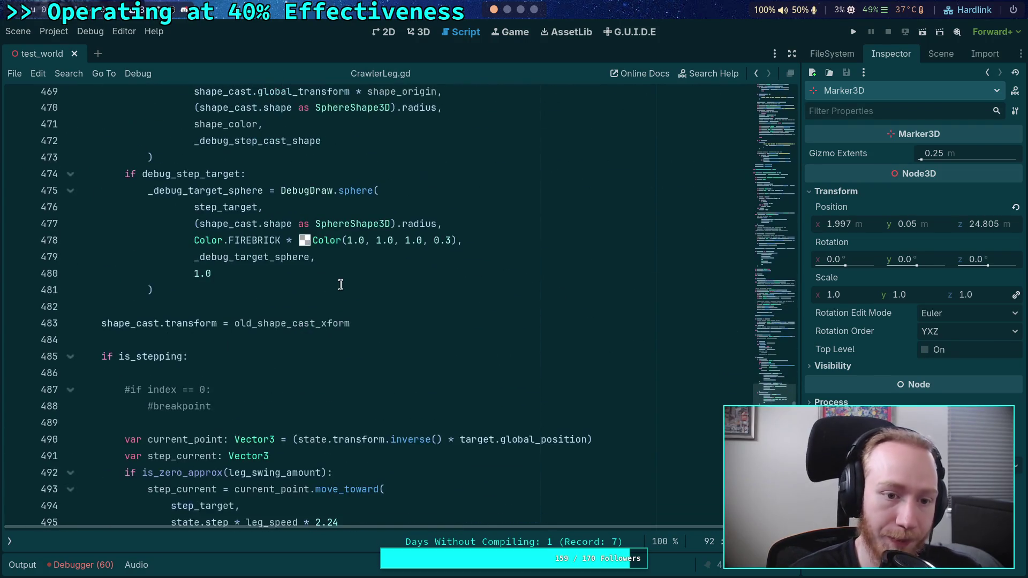
scroll(292, 284, up, 3)
double_click(220, 356)
scroll(211, 321, up, 4)
scroll(207, 292, up, 3)
scroll(238, 291, down, 7)
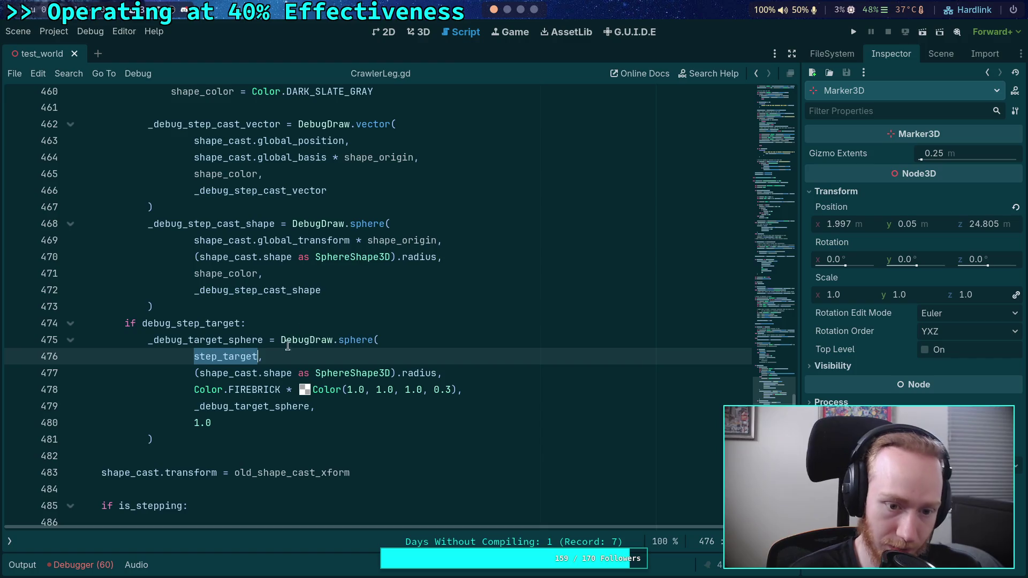
mouse_move(250, 358)
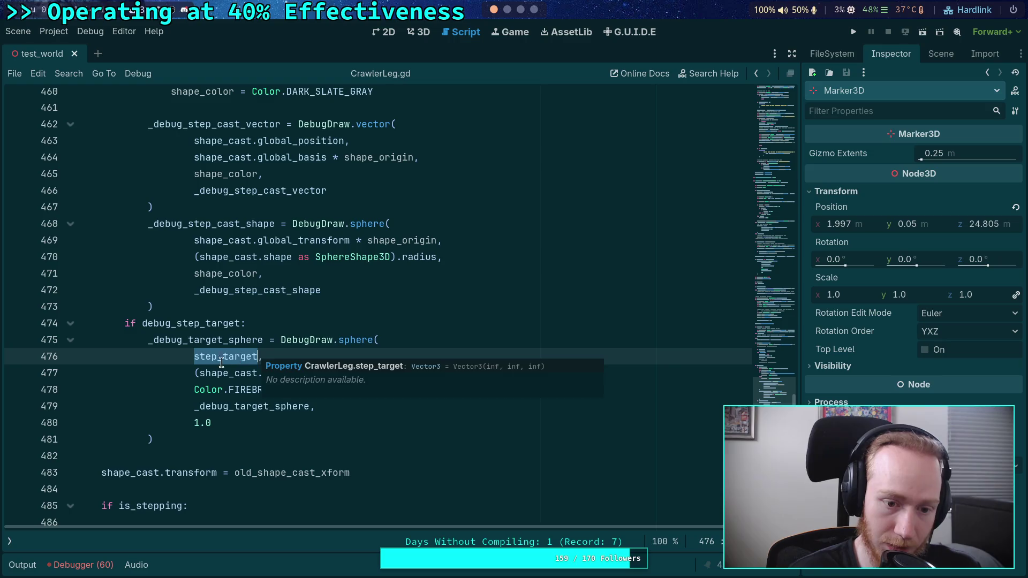
Step: Prefix step_target on line 476 with 'state.transform *', save, and run the game
click(194, 357)
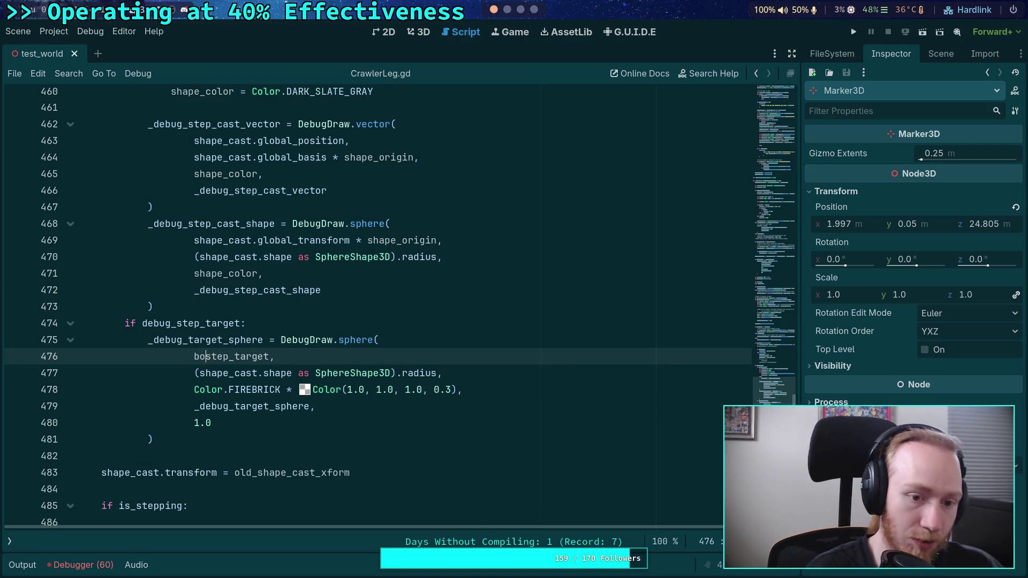
text(b)
key(BackSpace)
text(state.transform *)
double_click(224, 357)
scroll(322, 343, down, 5)
scroll(326, 335, up, 4)
click(439, 256)
key(ctrl+s)
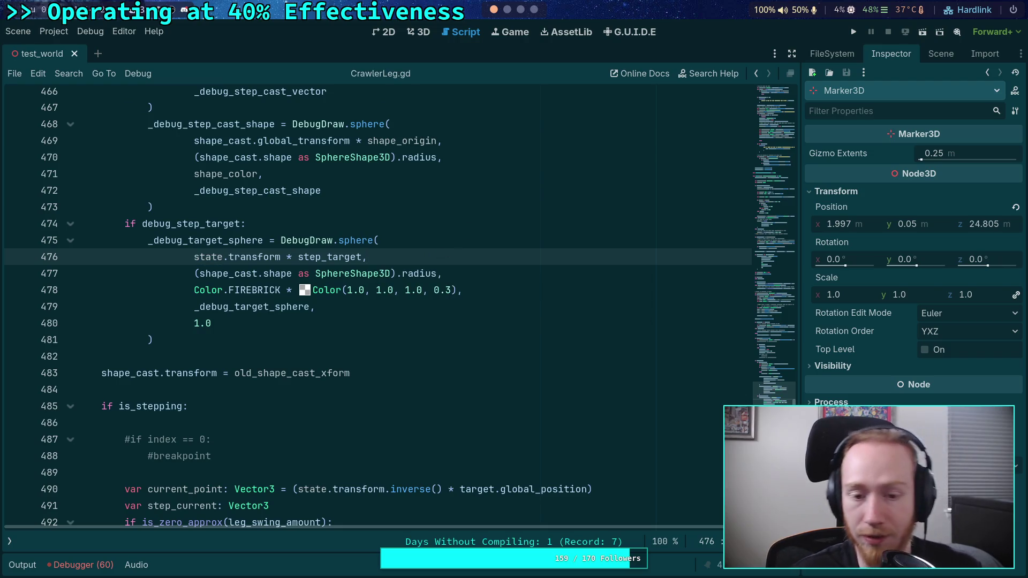
click(866, 28)
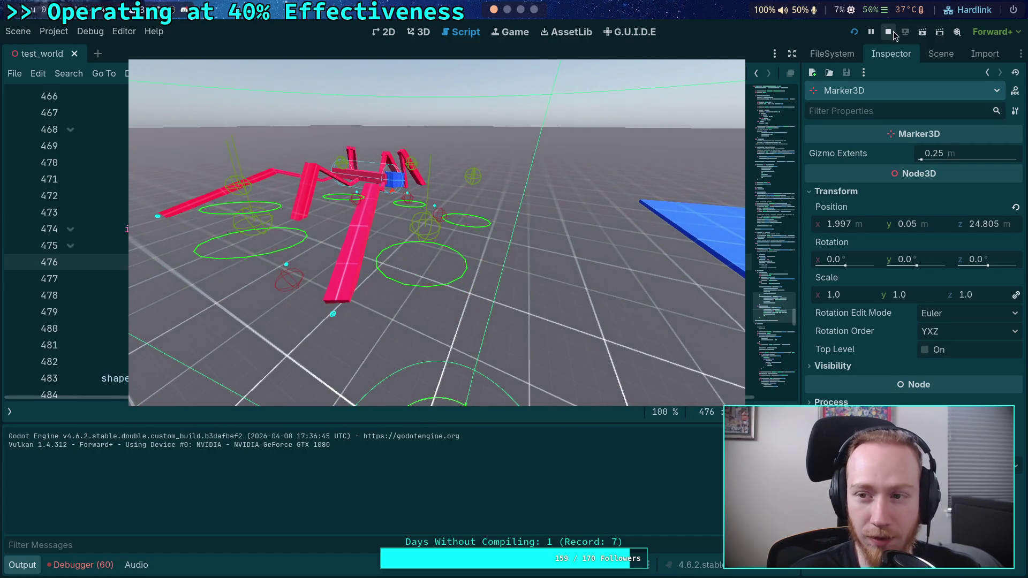
Step: Relaunch the game, advance one tick to see the red step-target sphere, then stop it
key(F5)
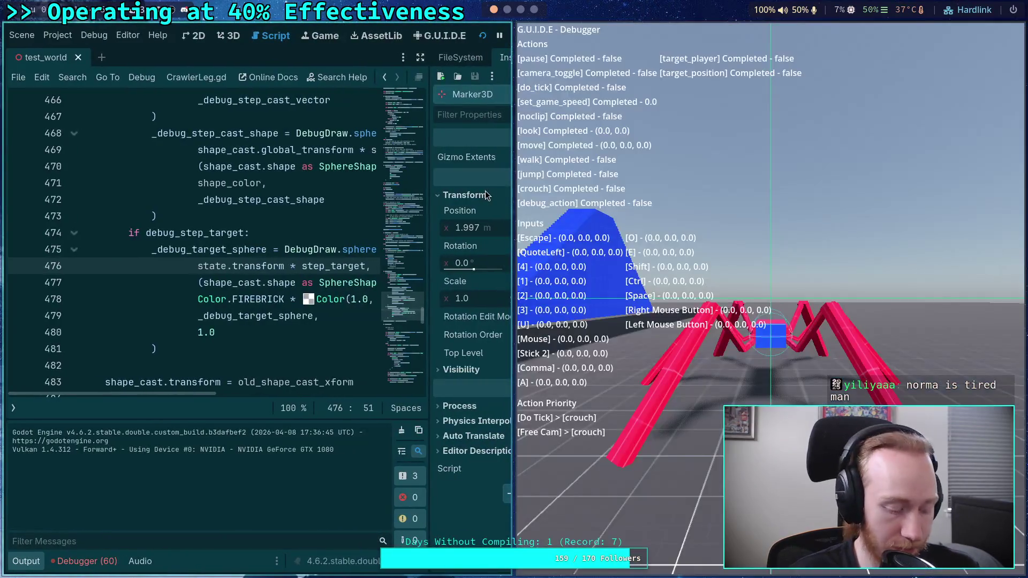
key(F8)
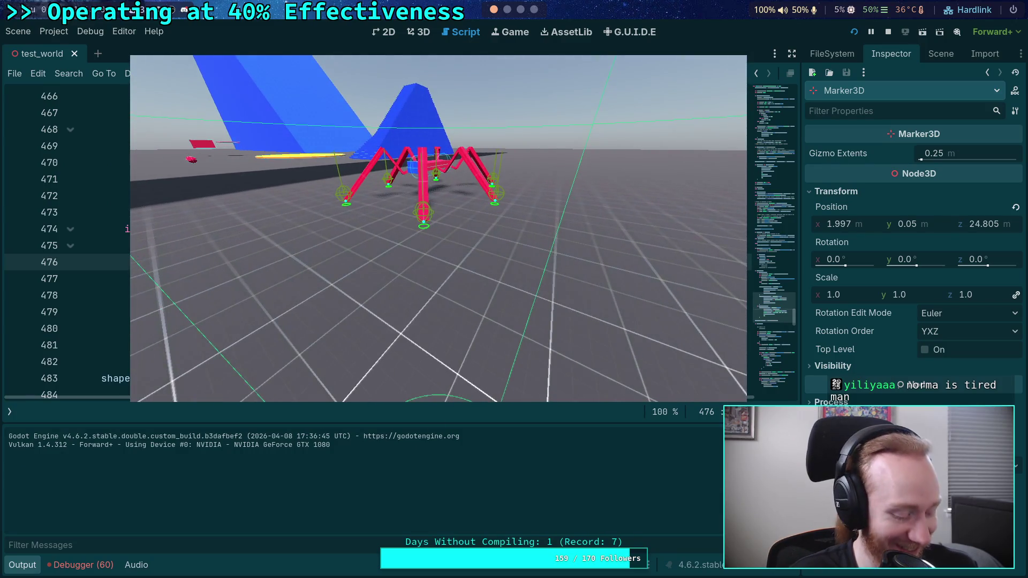
click(457, 256)
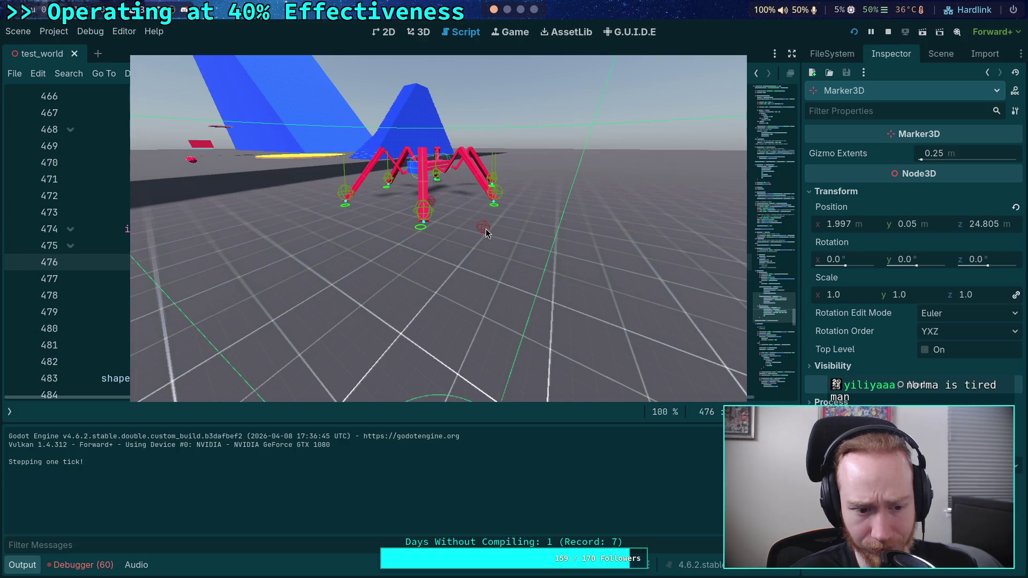
click(887, 33)
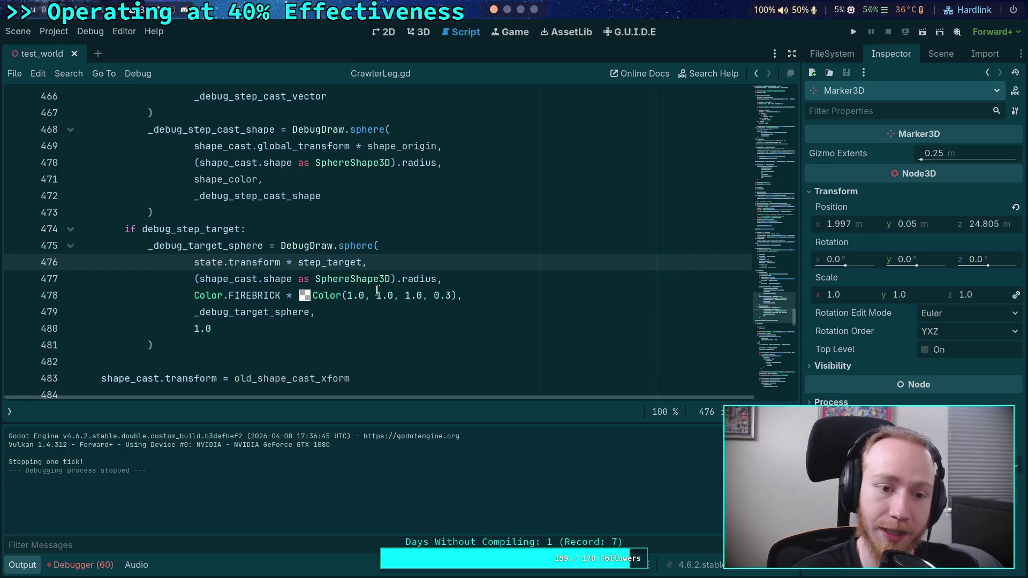
Step: Search the script for step_target and step through matches back to line 447
click(22, 565)
double_click(330, 262)
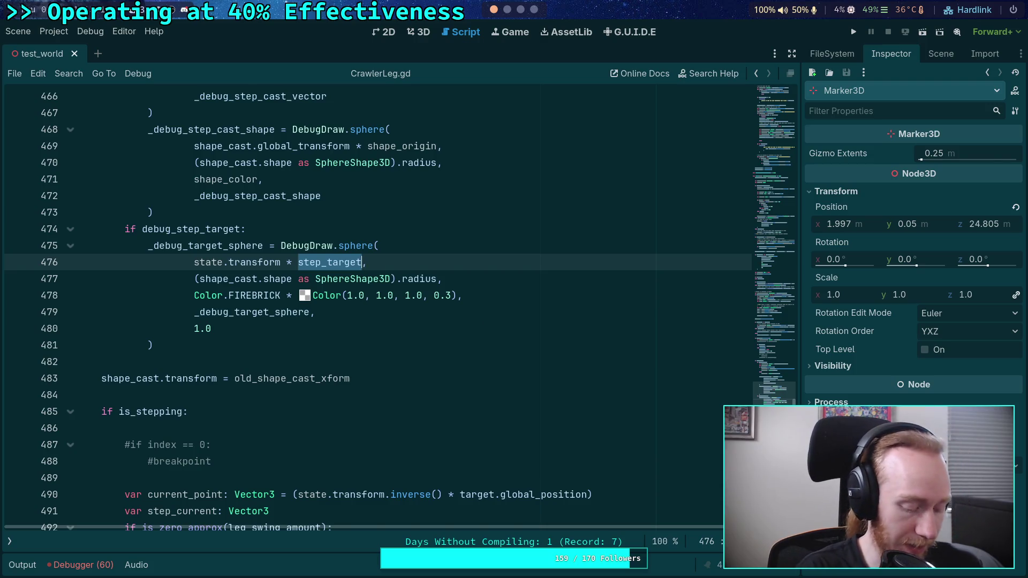
key(ctrl+f)
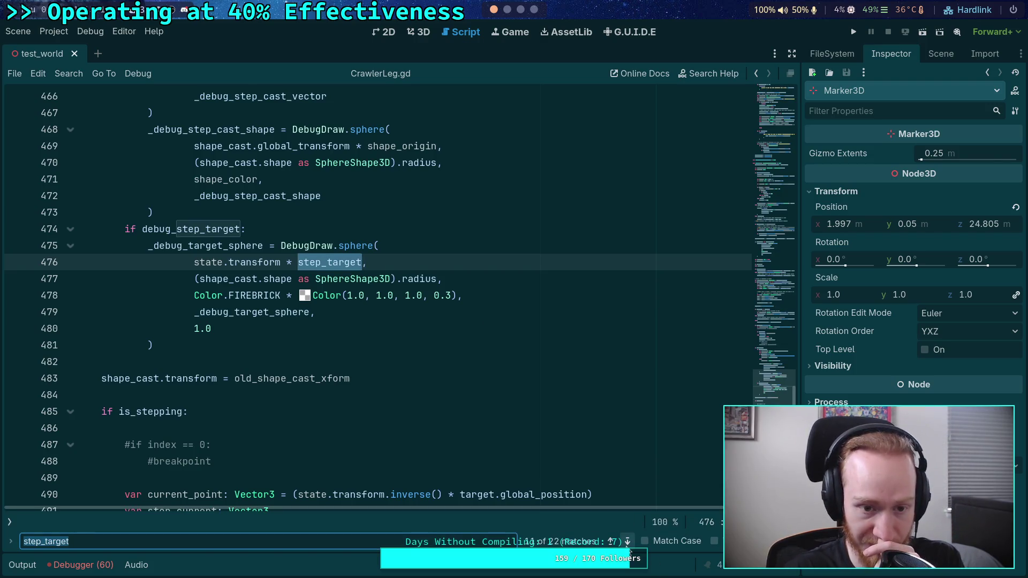
click(628, 548)
click(627, 547)
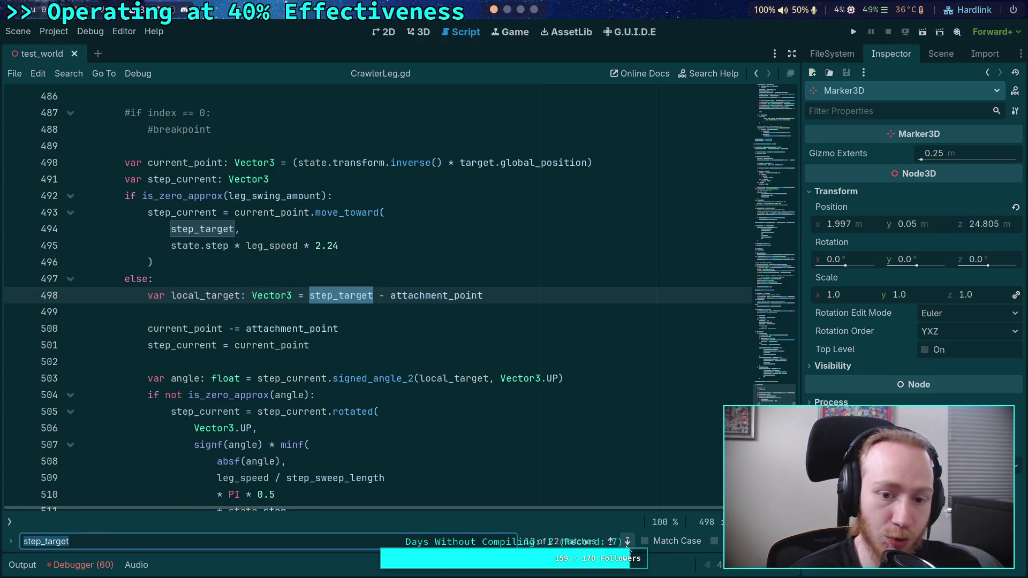
scroll(459, 417, up, 3)
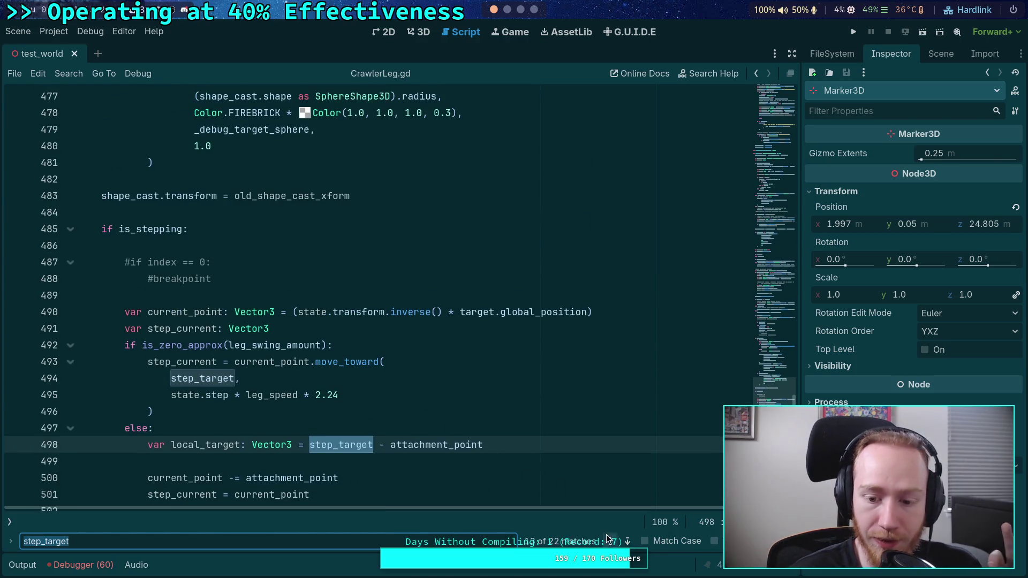
click(626, 537)
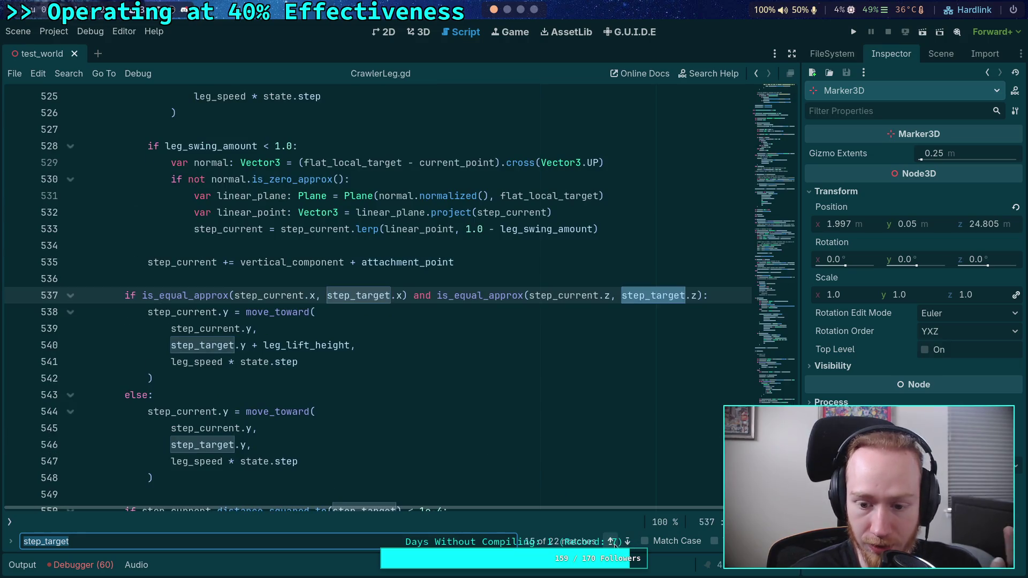
click(612, 541)
click(613, 542)
click(612, 541)
click(611, 541)
click(612, 541)
click(612, 541)
click(612, 541)
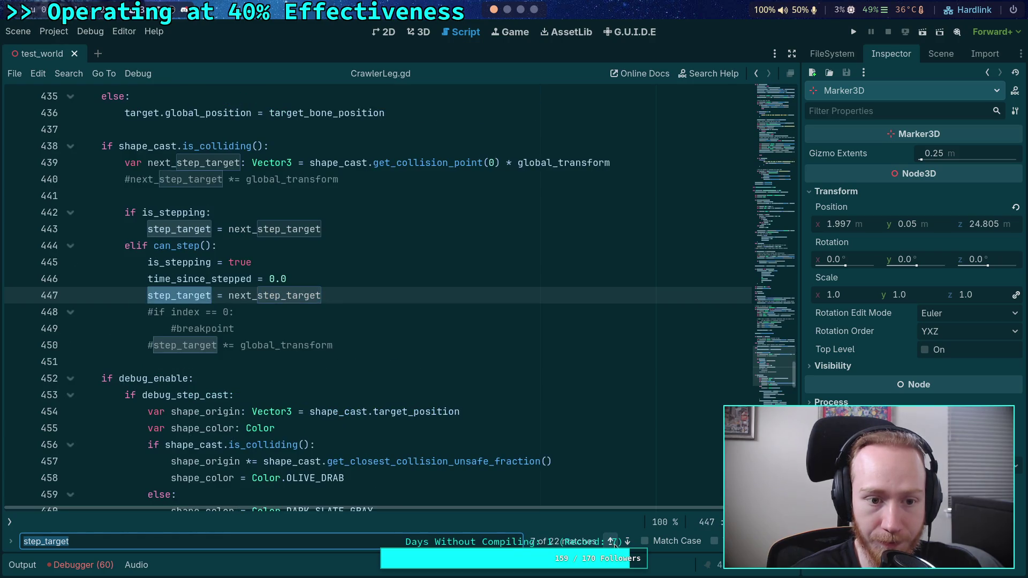
scroll(355, 351, up, 1)
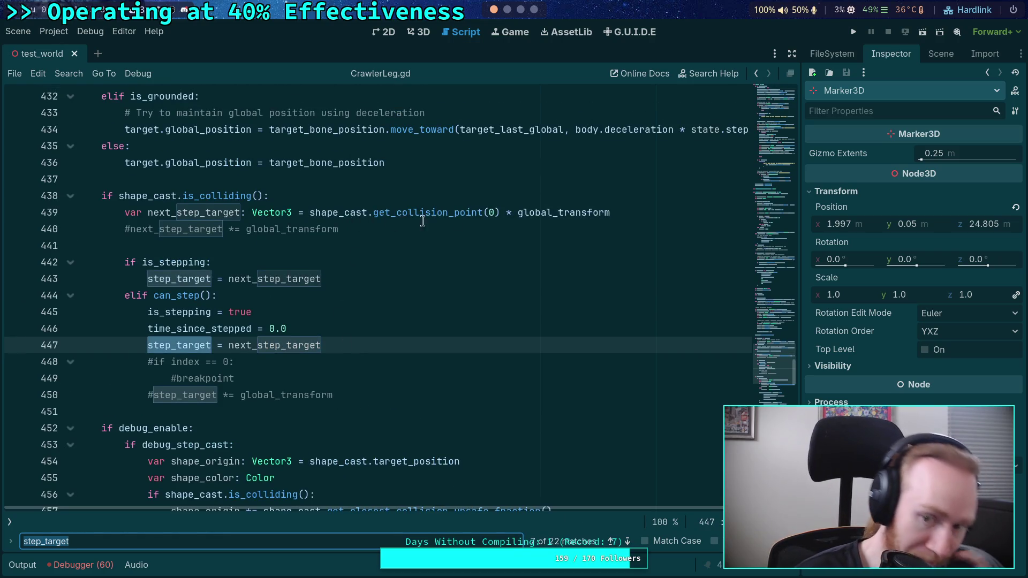
mouse_move(569, 209)
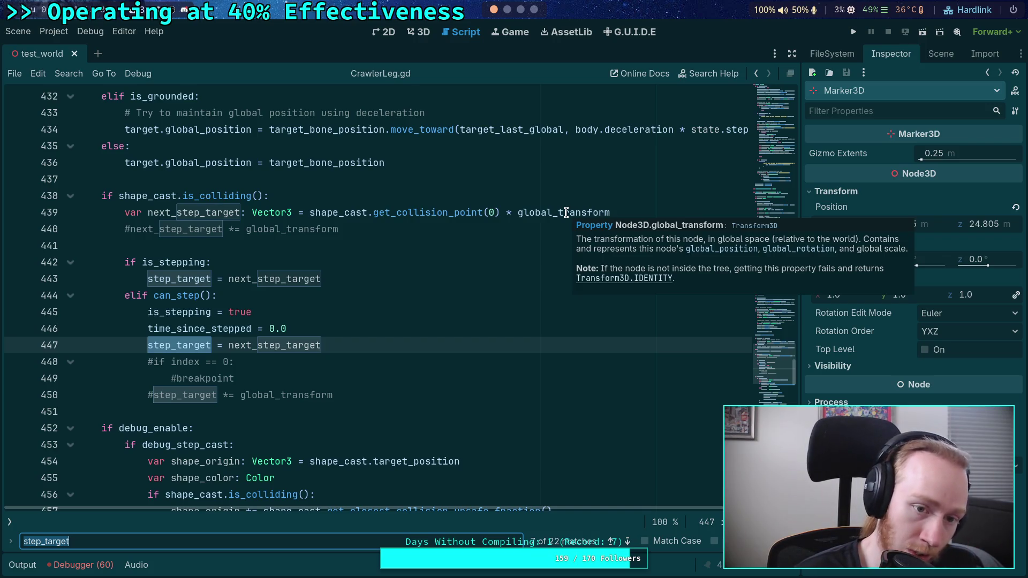
Step: Replace global_transform with state.transform in next_step_target on line 439 and save
click(561, 212)
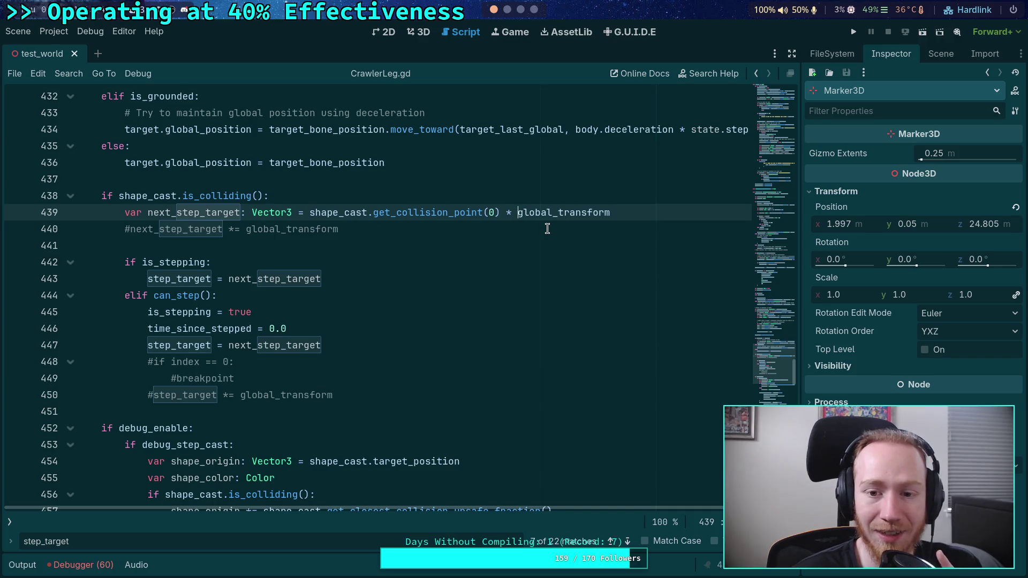
text(state.)
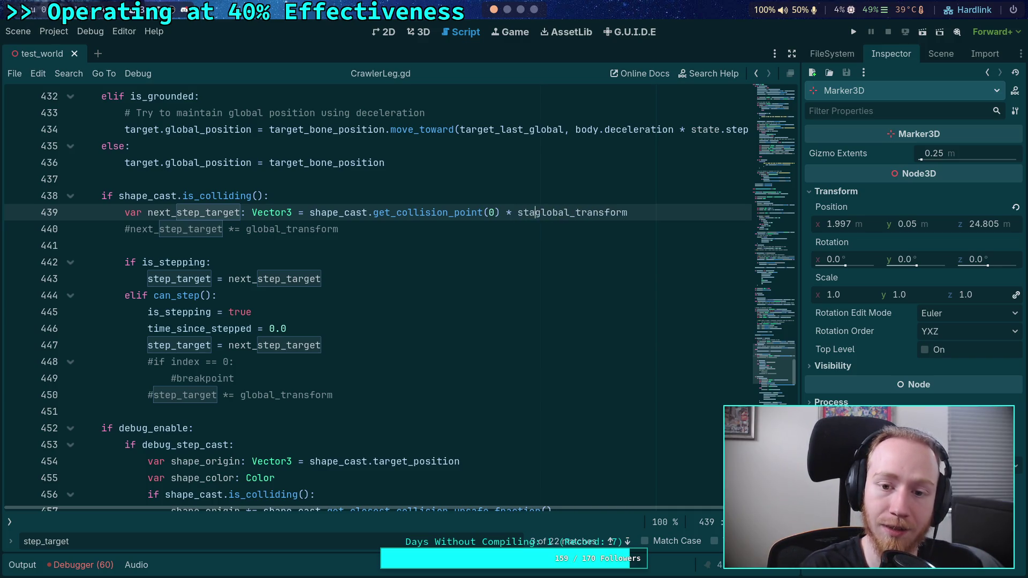
key(Delete)
key(Delete)
key(Delete)
key(Delete)
key(Delete)
key(ctrl+s)
click(517, 180)
Step: Run the game in free-cam view, step the crawler tick by tick with the period key, then stop
click(853, 32)
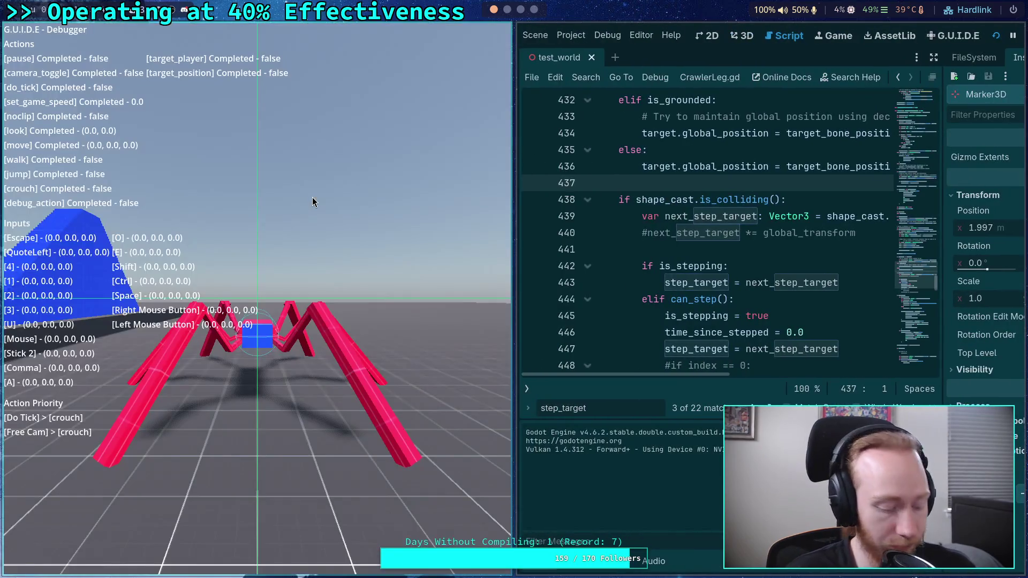
key(grave)
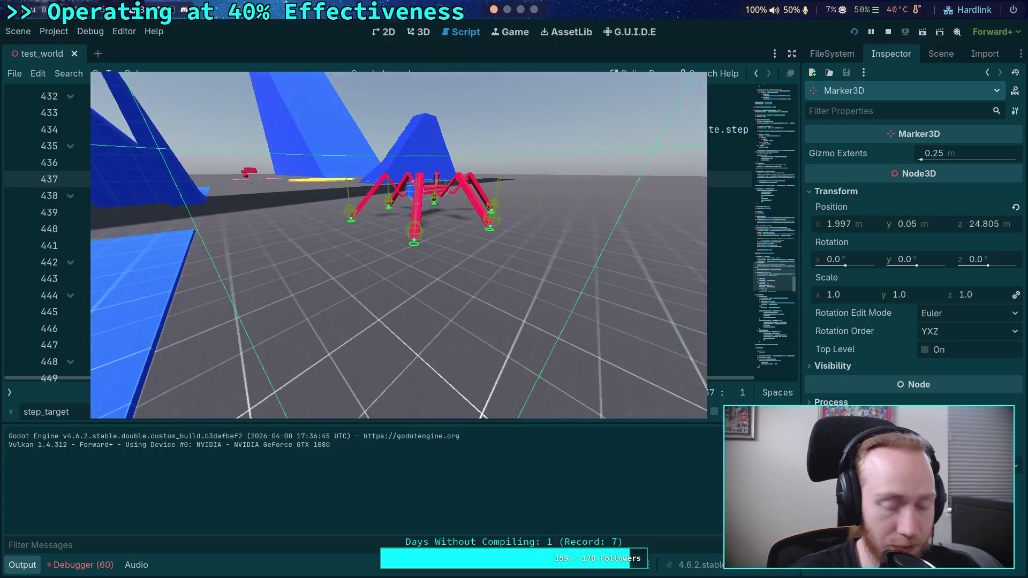
key(period)
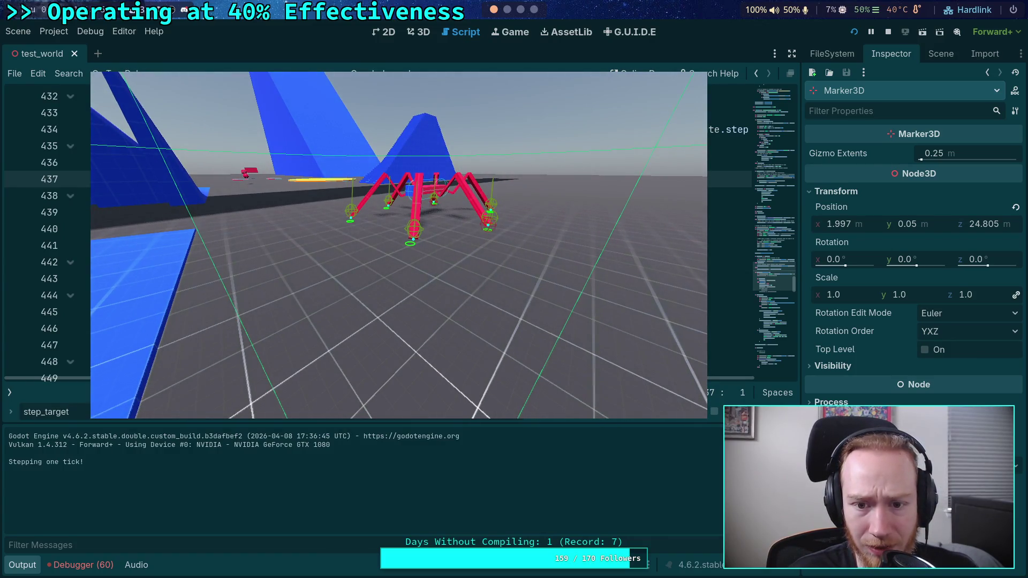
key(period)
key(period)
key(period)
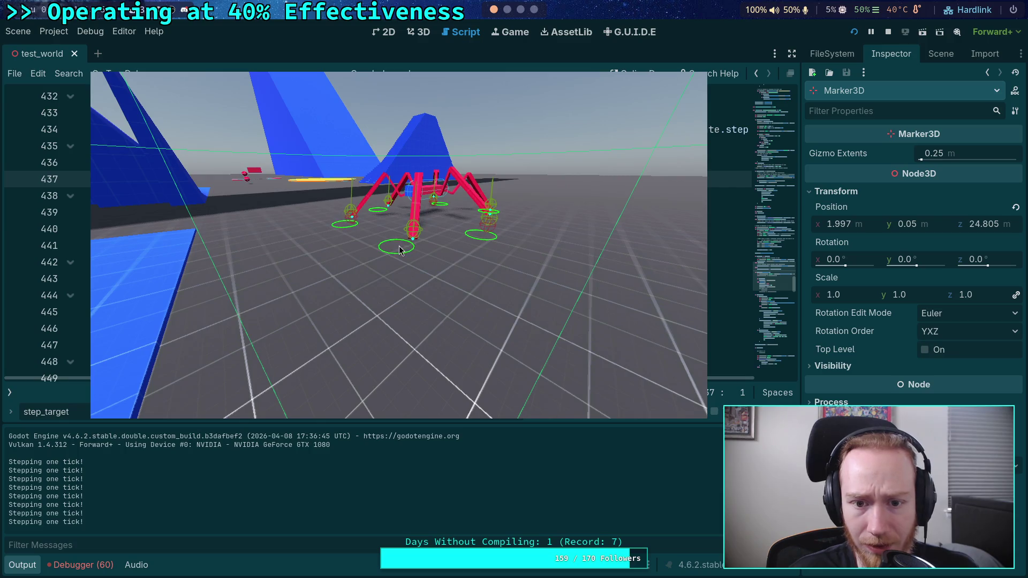
key(period)
key(period)
key(period)
key(period)
key(period)
key(period)
key(period)
key(period)
key(period)
key(period)
key(period)
key(period)
key(period)
key(period)
key(period)
key(period)
key(period)
key(period)
key(period)
key(period)
key(period)
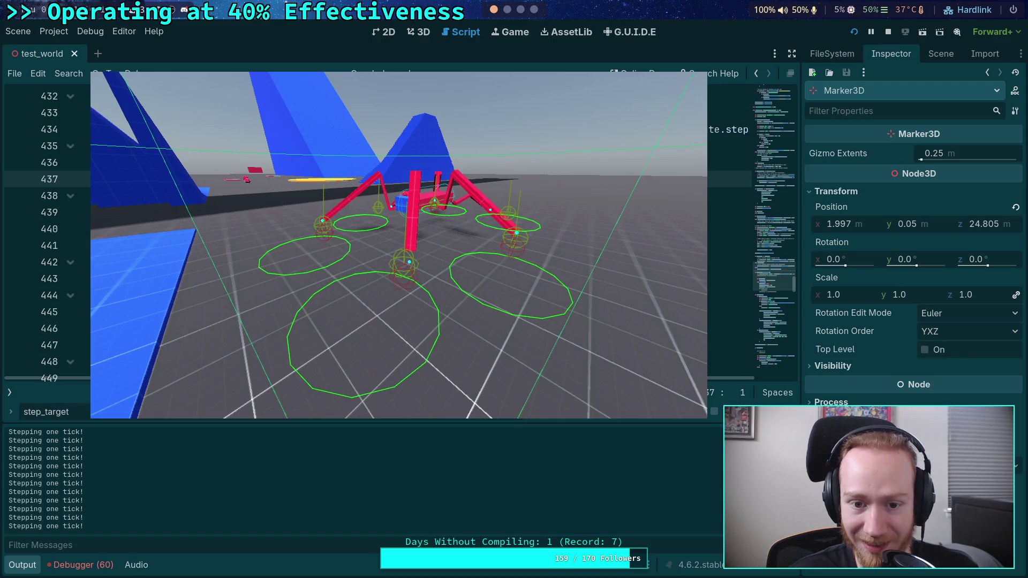
key(period)
key(period)
key(period)
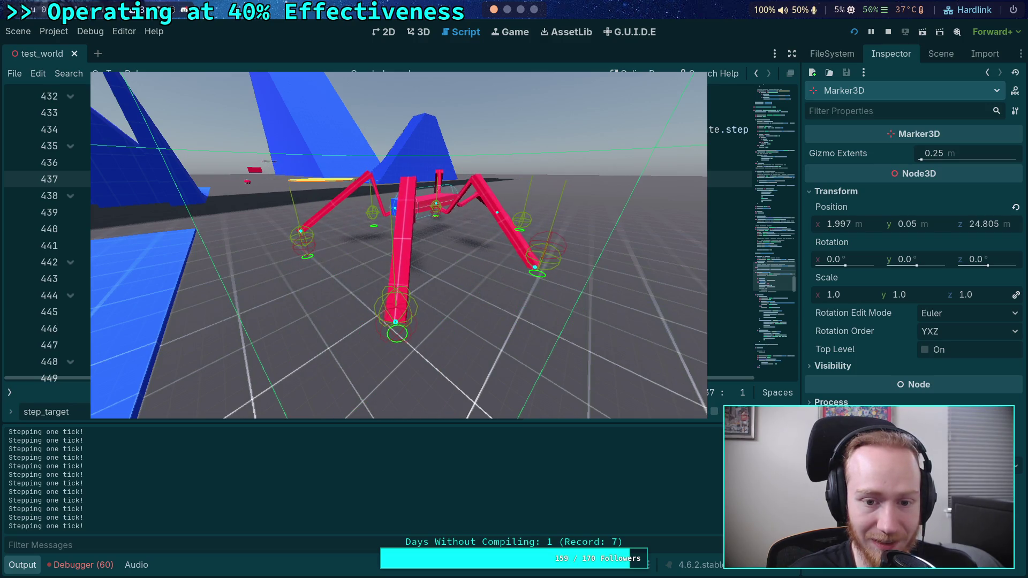
click(886, 32)
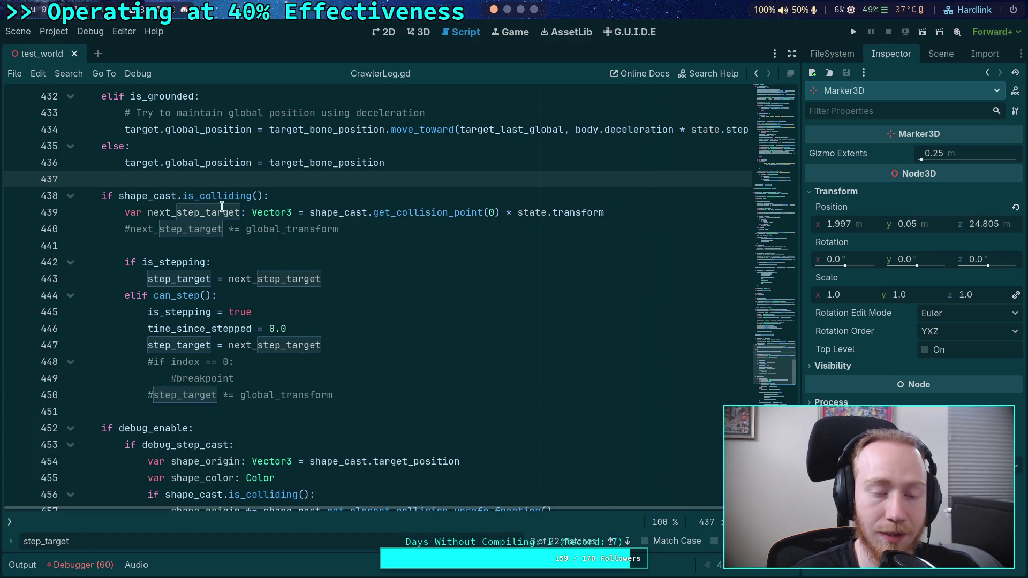
Step: Highlight step_current's uses to review the leg lift logic in CrawlerLeg.gd
scroll(215, 187, down, 19)
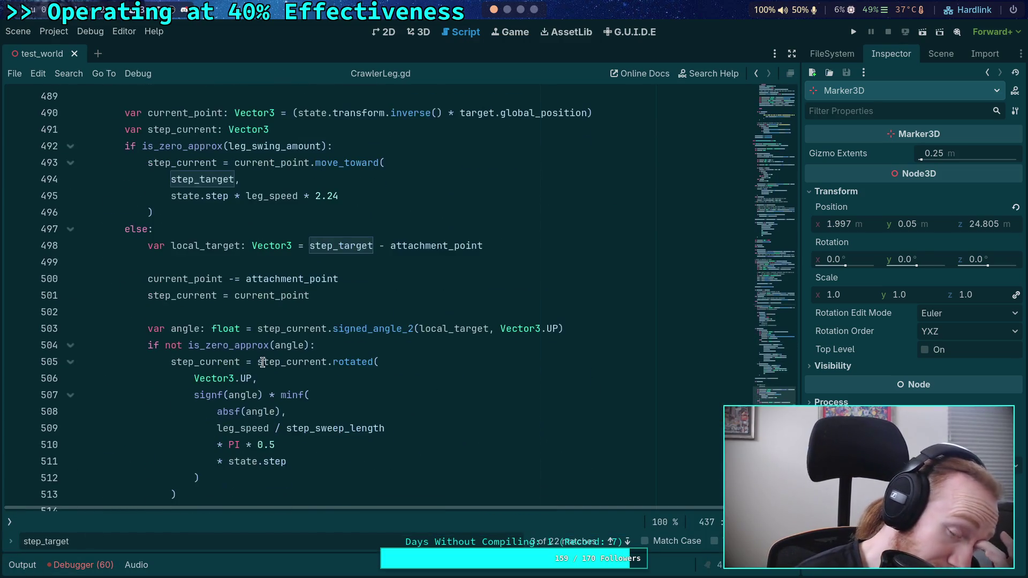
scroll(263, 362, down, 4)
scroll(263, 362, down, 11)
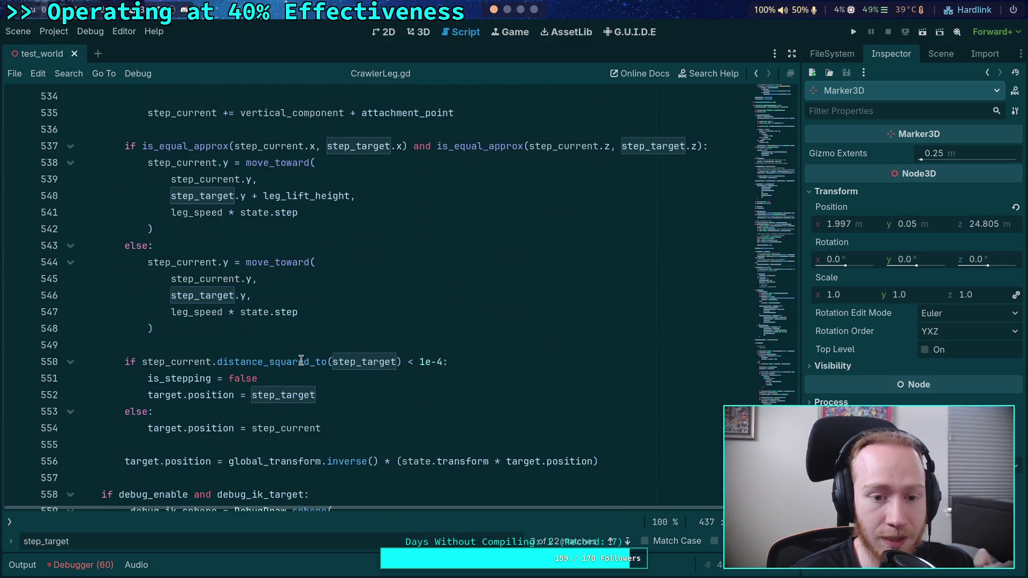
scroll(300, 358, up, 2)
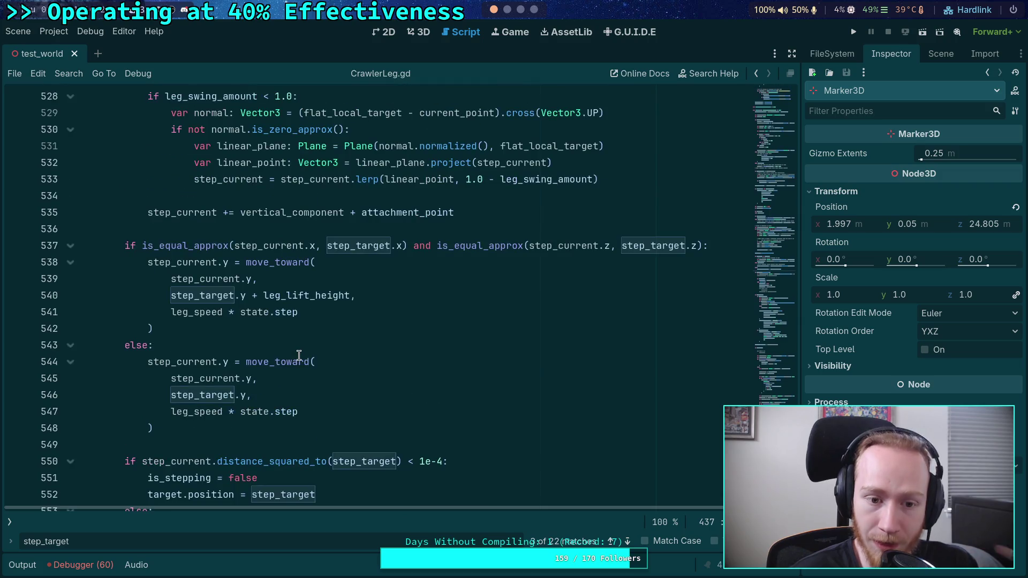
double_click(270, 247)
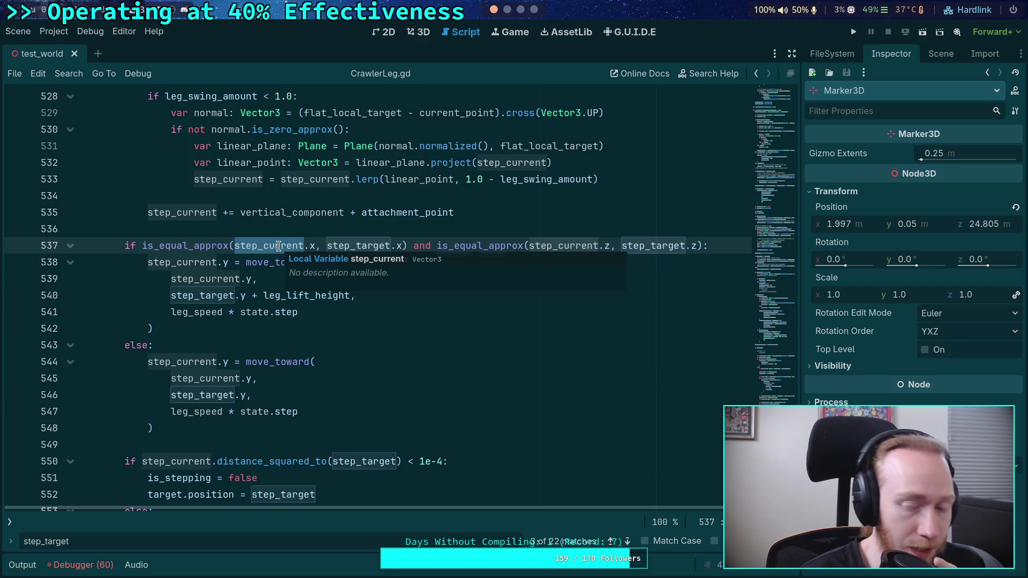
scroll(278, 246, up, 3)
scroll(289, 273, down, 3)
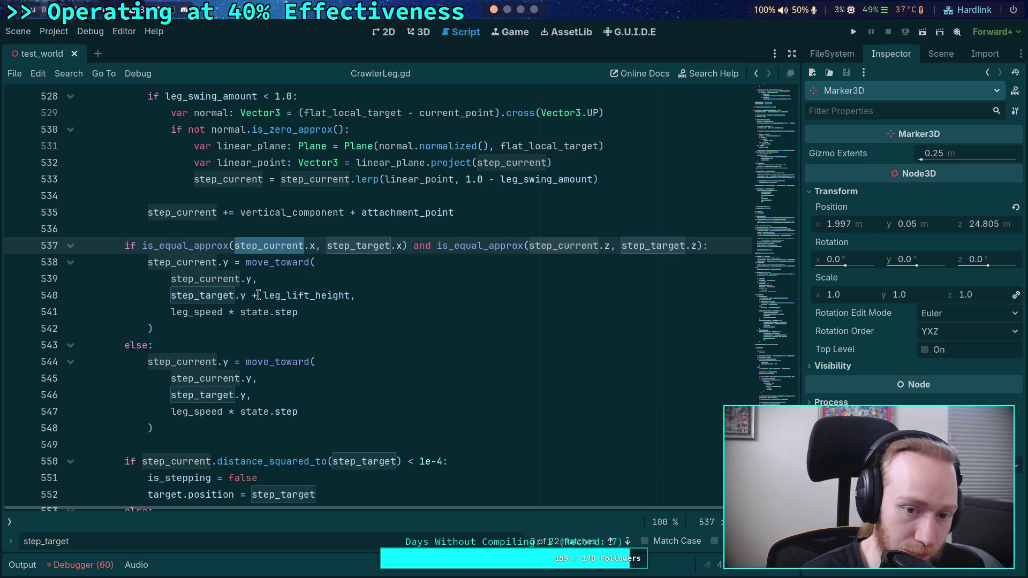
Step: Move the lifting move_toward block (lines 538–542) under else: and the plain block above it, save, and run
drag(165, 262, 186, 336)
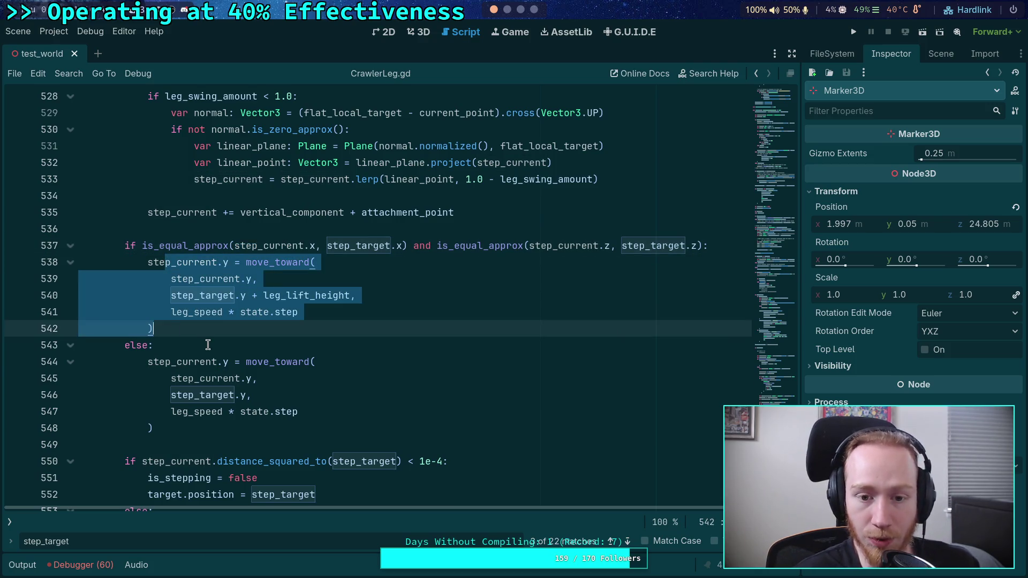
key(alt+Down)
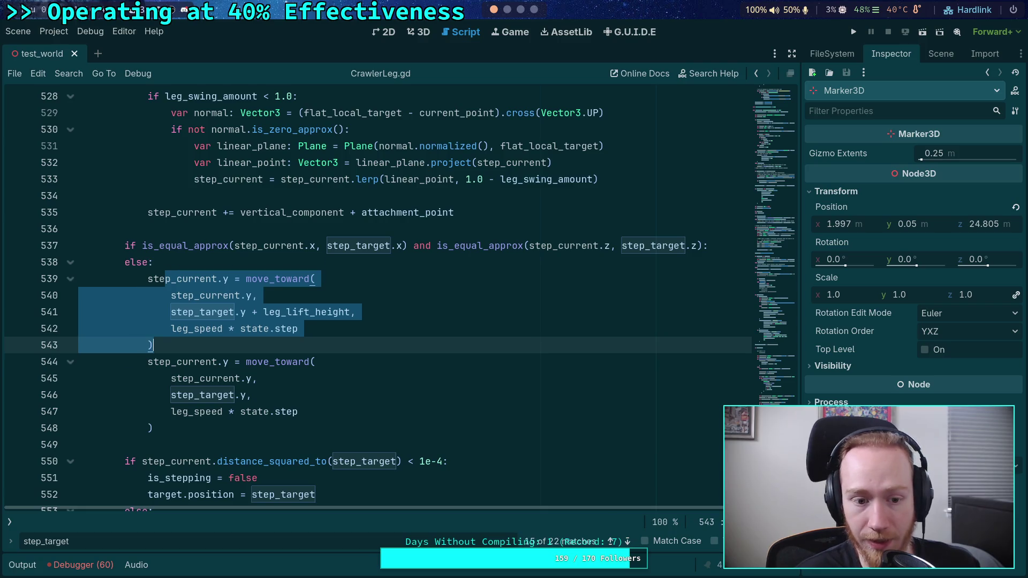
key(Down)
key(shift+Down)
key(shift+Down)
key(shift+Down)
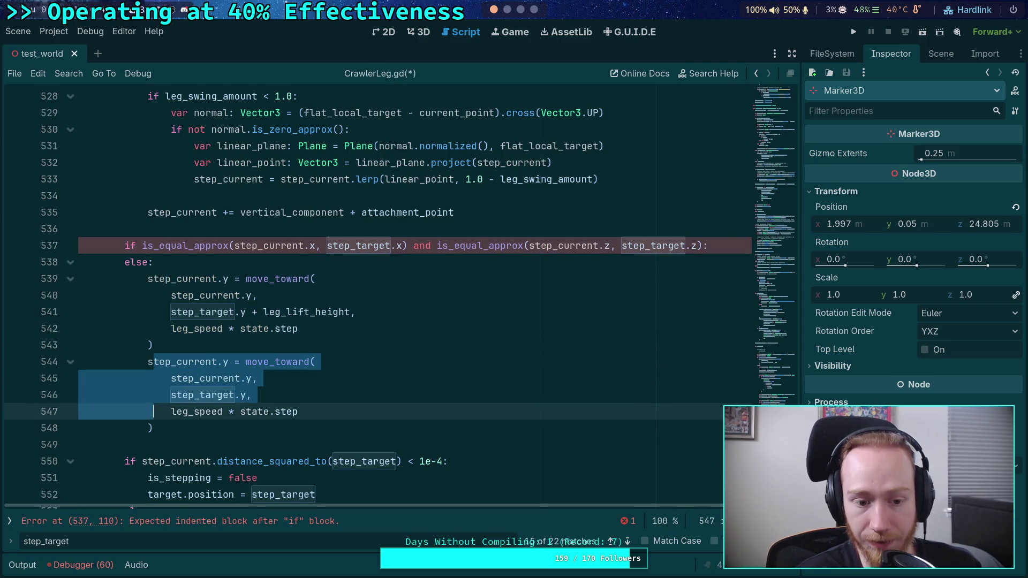
key(alt+Up)
key(alt+Up)
key(alt+Up)
key(ctrl+s)
key(Up)
key(F5)
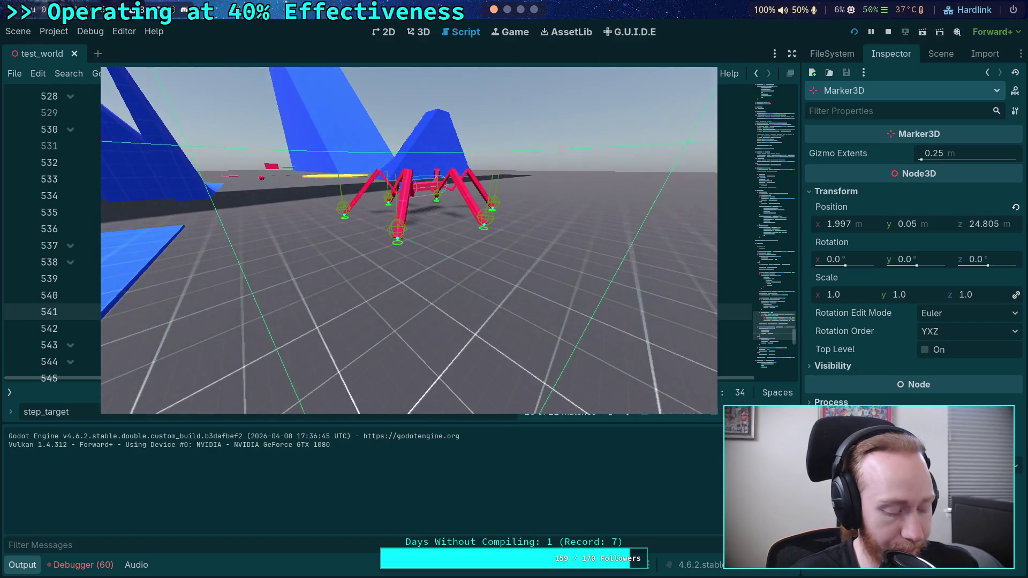
Step: Step the crawler several ticks with the period key to watch the legs, then stop the game
key(period)
key(period)
key(period)
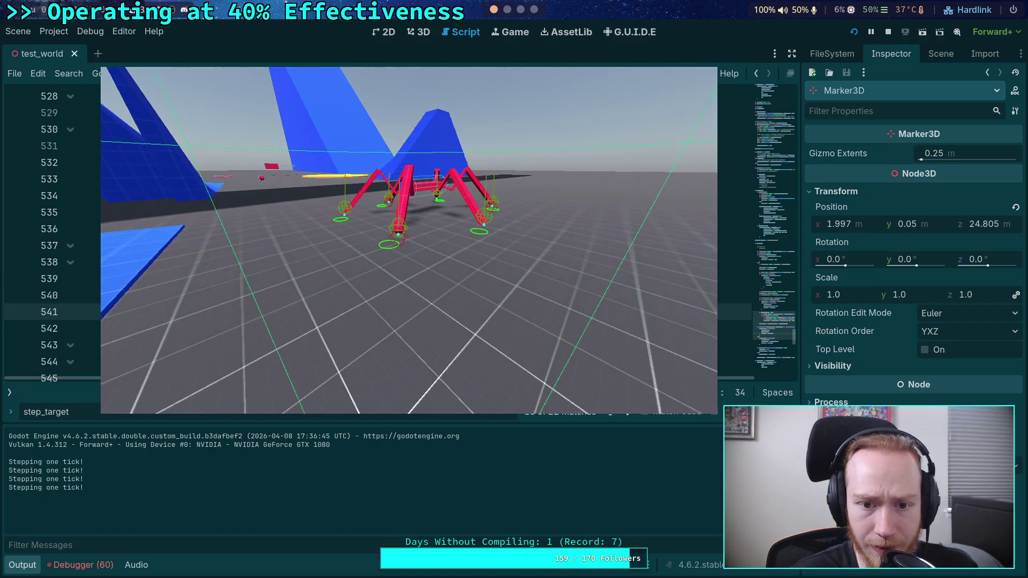
key(period)
key(period)
key(period)
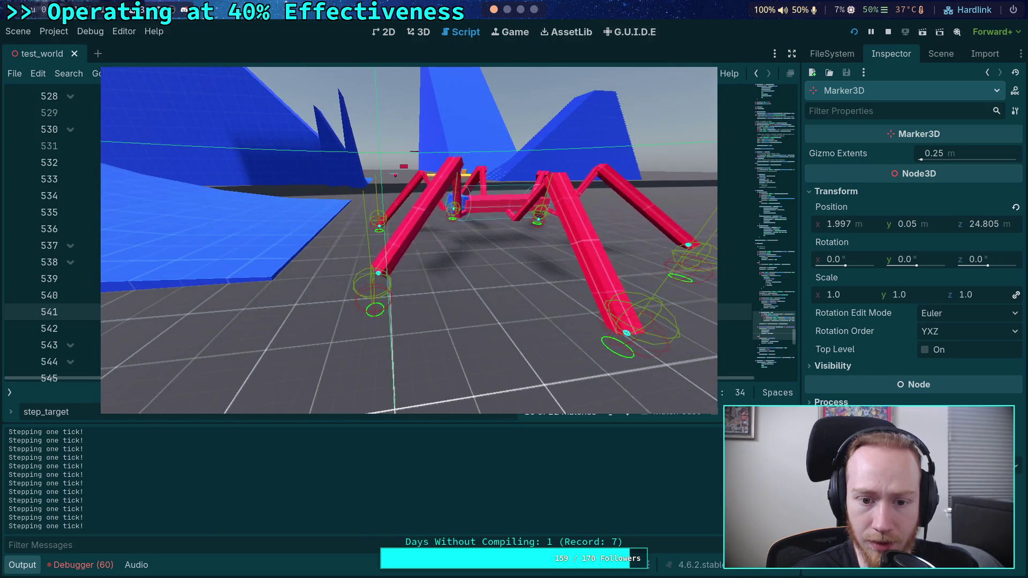
click(854, 33)
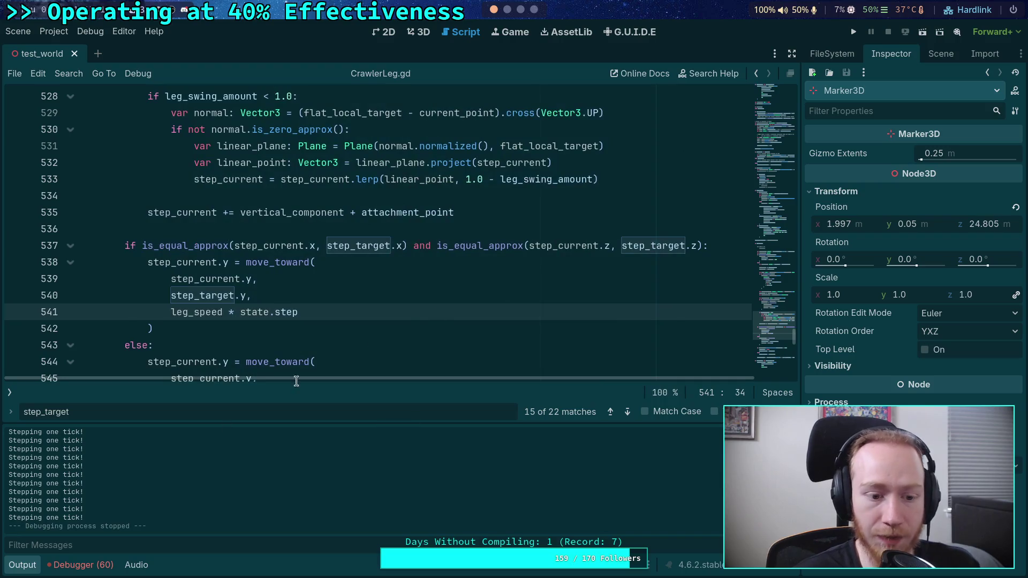
click(27, 566)
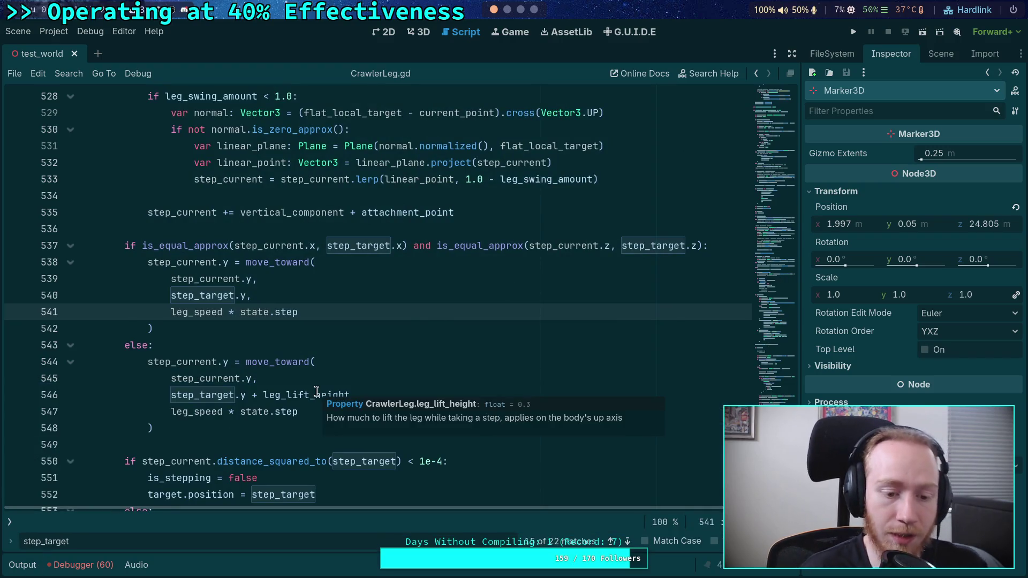
scroll(317, 392, up, 14)
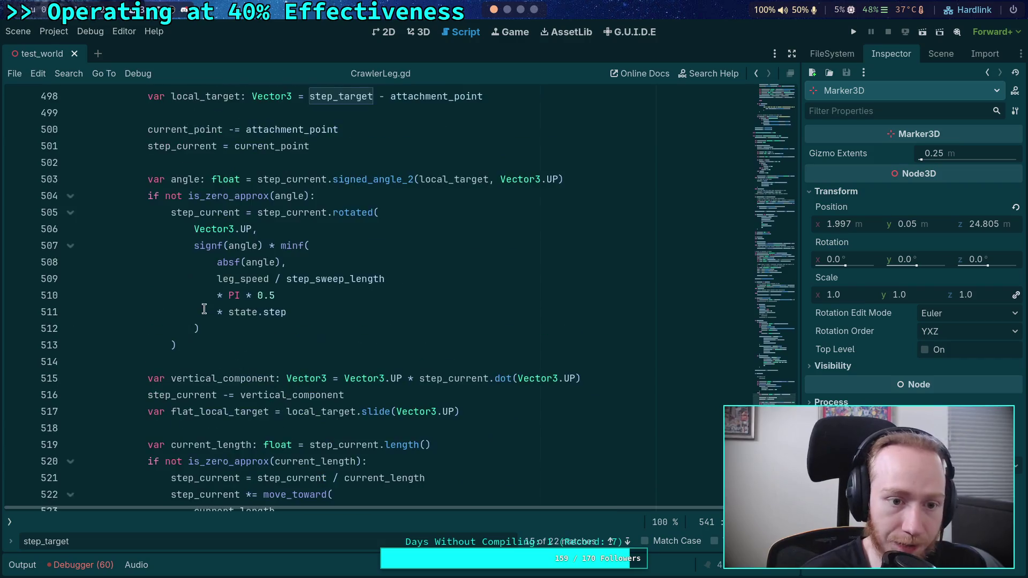
scroll(180, 312, up, 2)
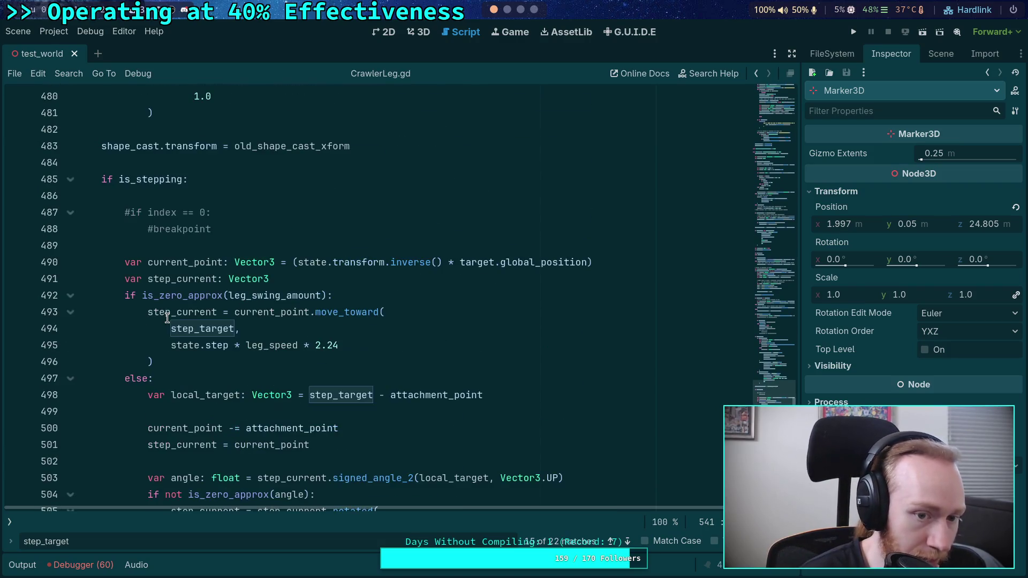
scroll(167, 318, up, 4)
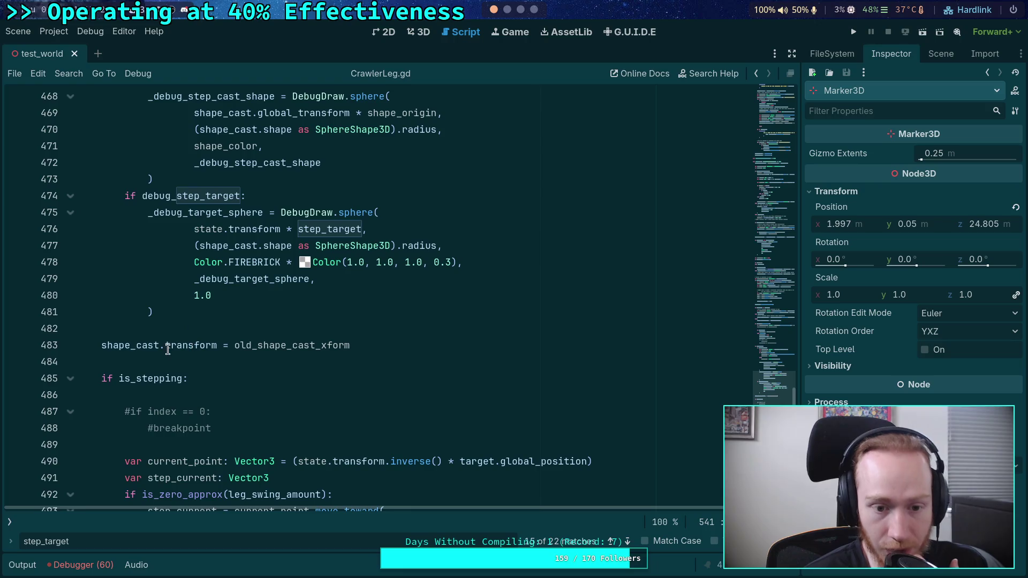
scroll(143, 341, up, 2)
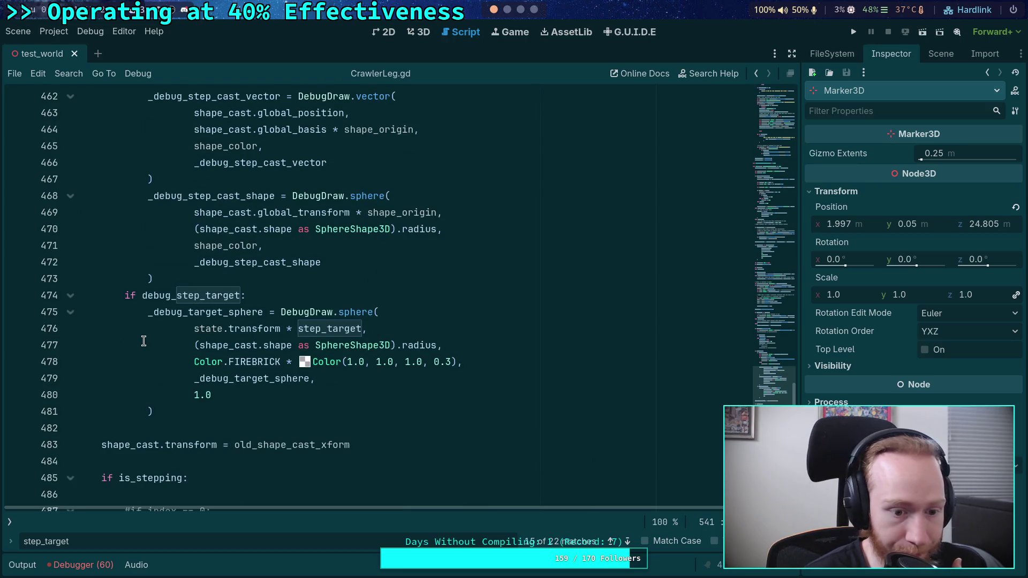
double_click(251, 329)
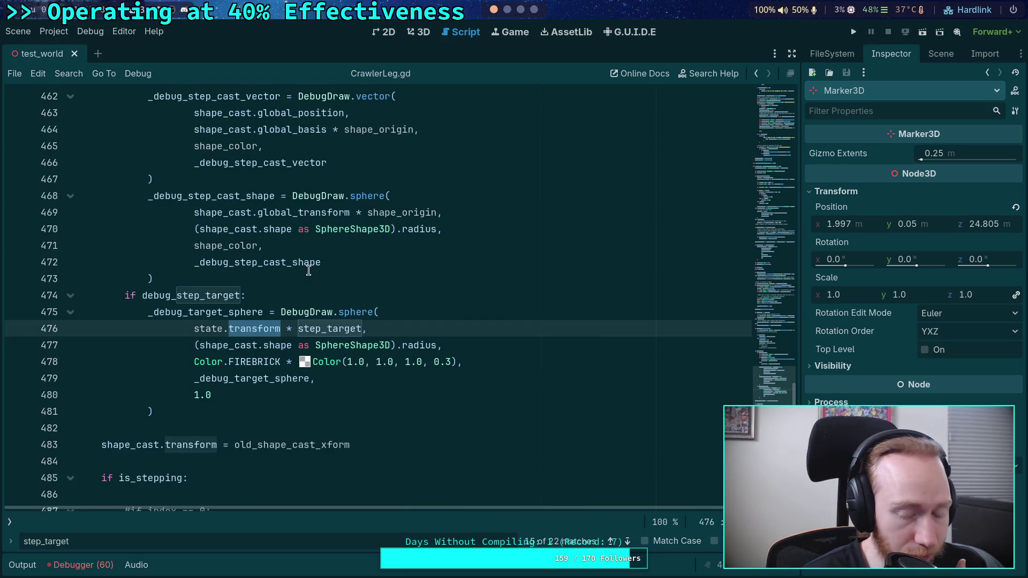
scroll(270, 298, up, 2)
click(231, 307)
double_click(231, 307)
scroll(303, 298, up, 1)
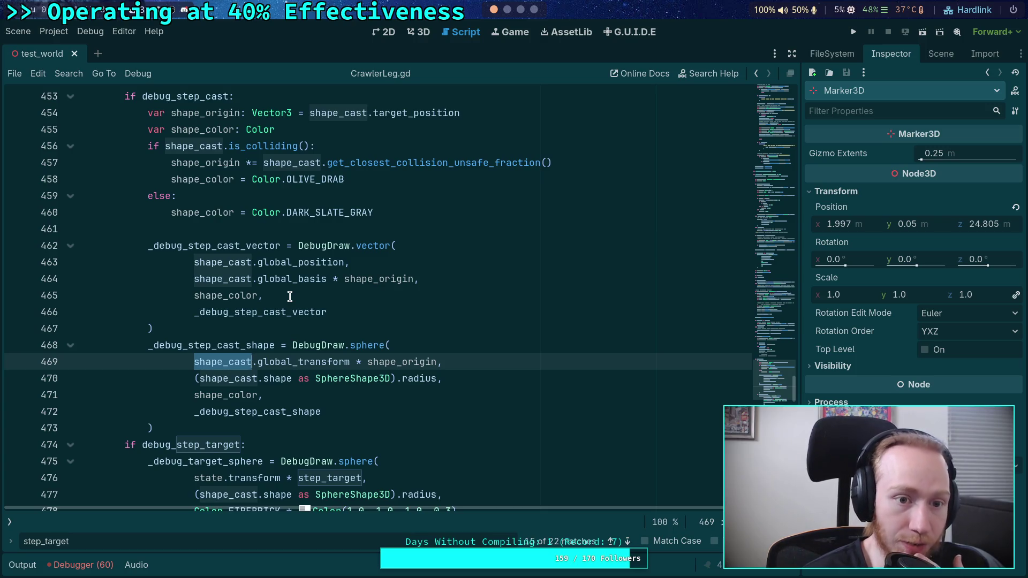
scroll(283, 298, up, 8)
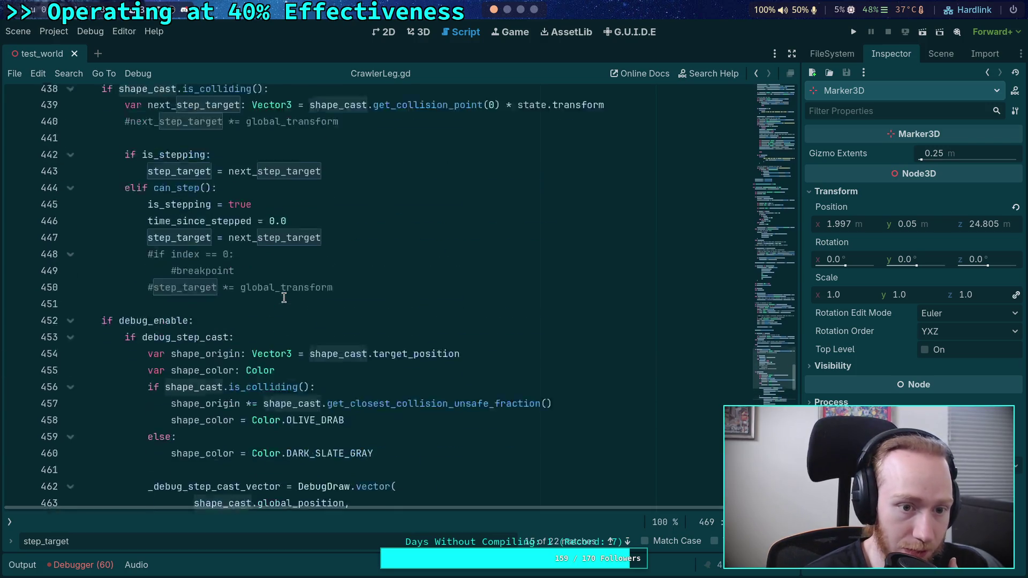
double_click(157, 250)
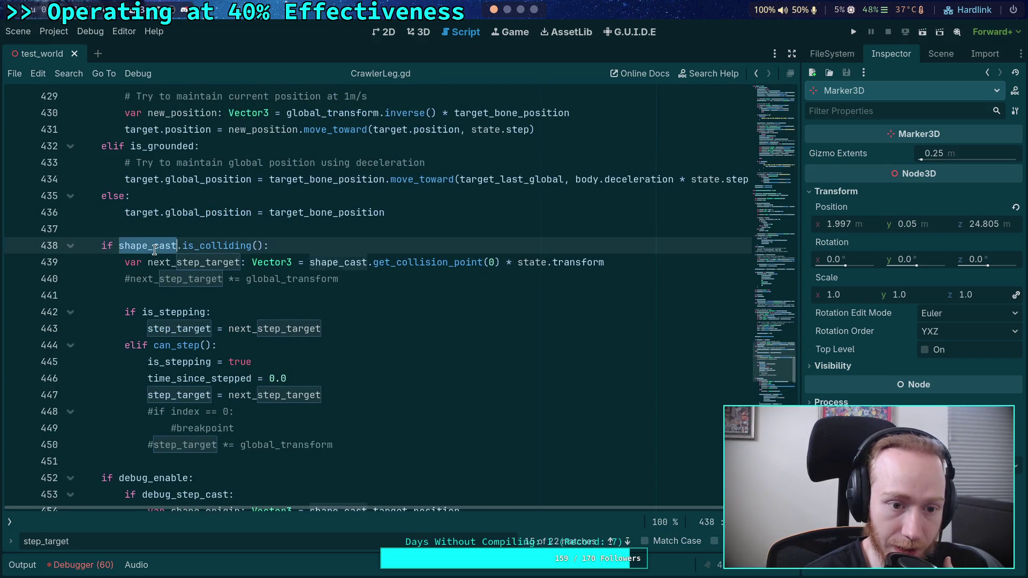
scroll(307, 312, down, 5)
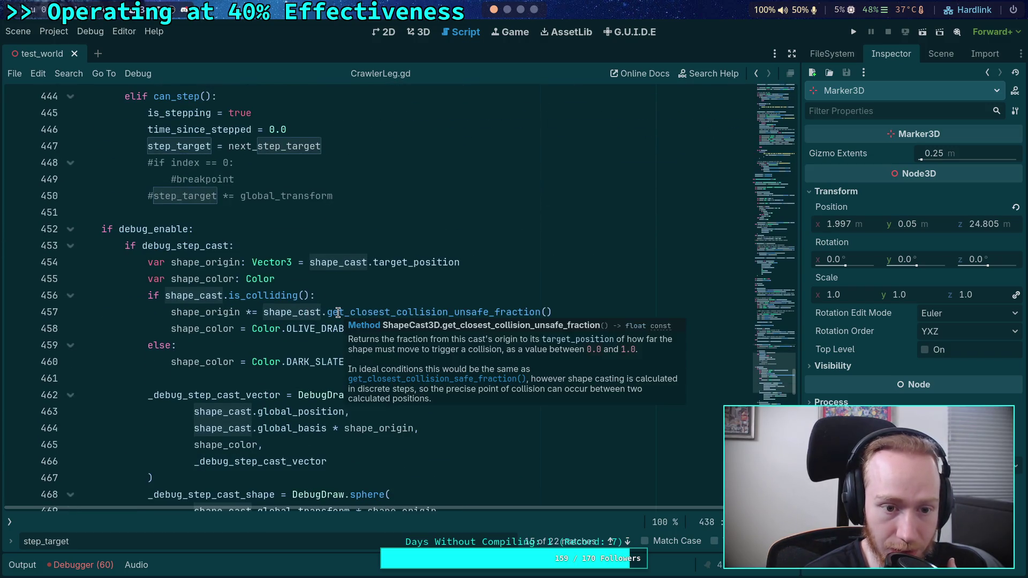
scroll(171, 270, up, 10)
scroll(171, 271, up, 4)
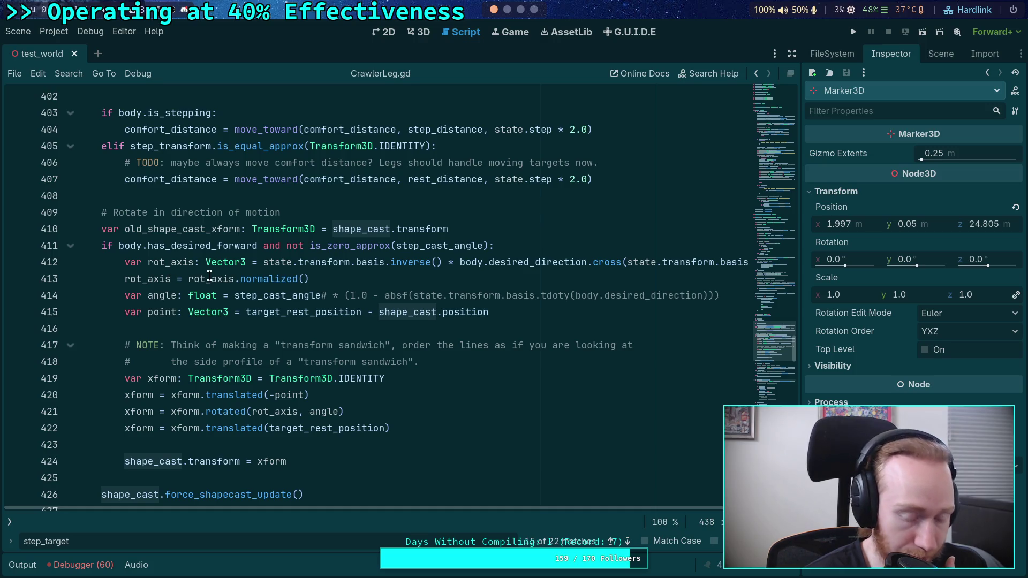
scroll(230, 272, up, 19)
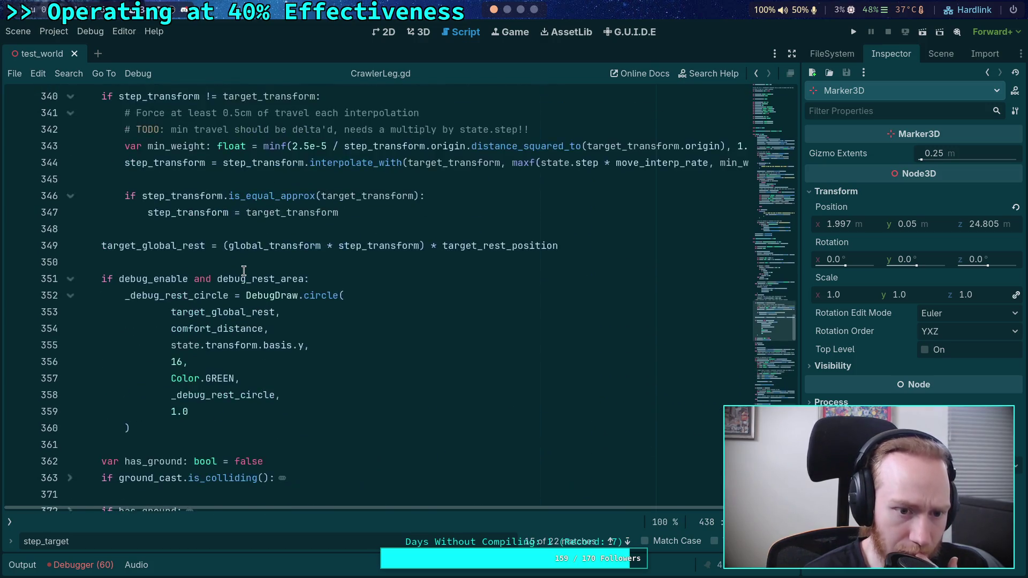
scroll(243, 271, up, 2)
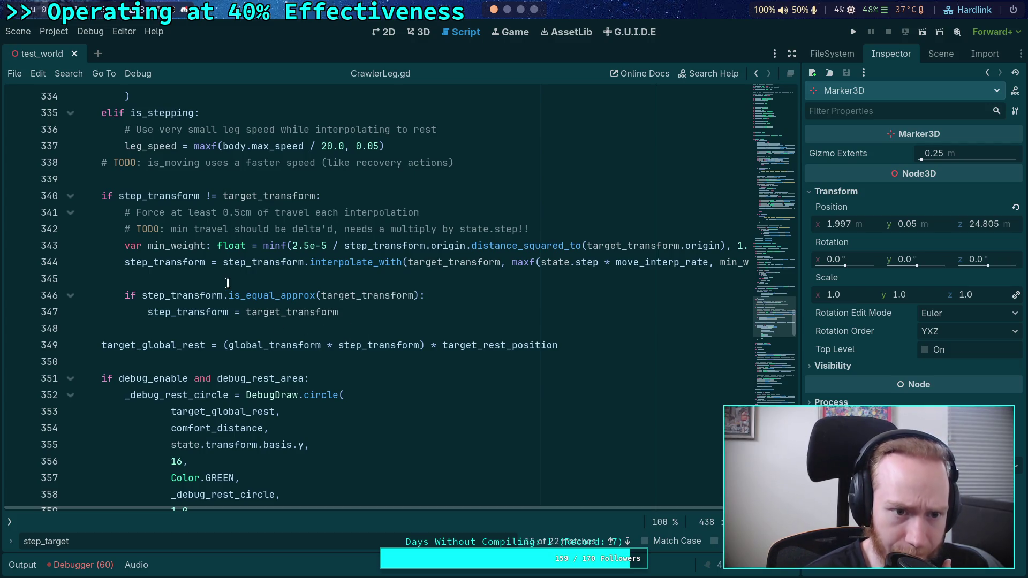
scroll(228, 283, up, 2)
double_click(175, 295)
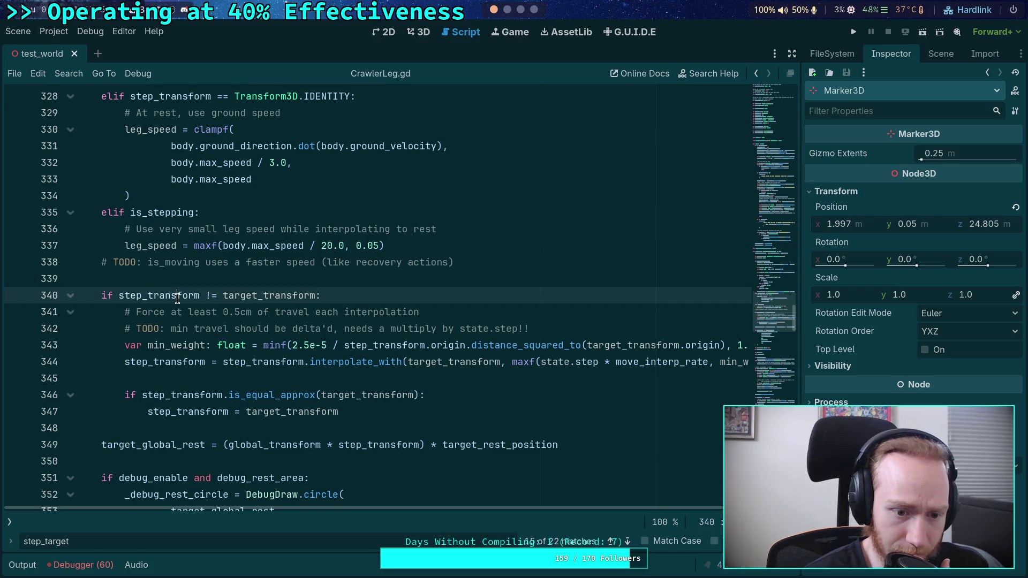
scroll(391, 369, down, 10)
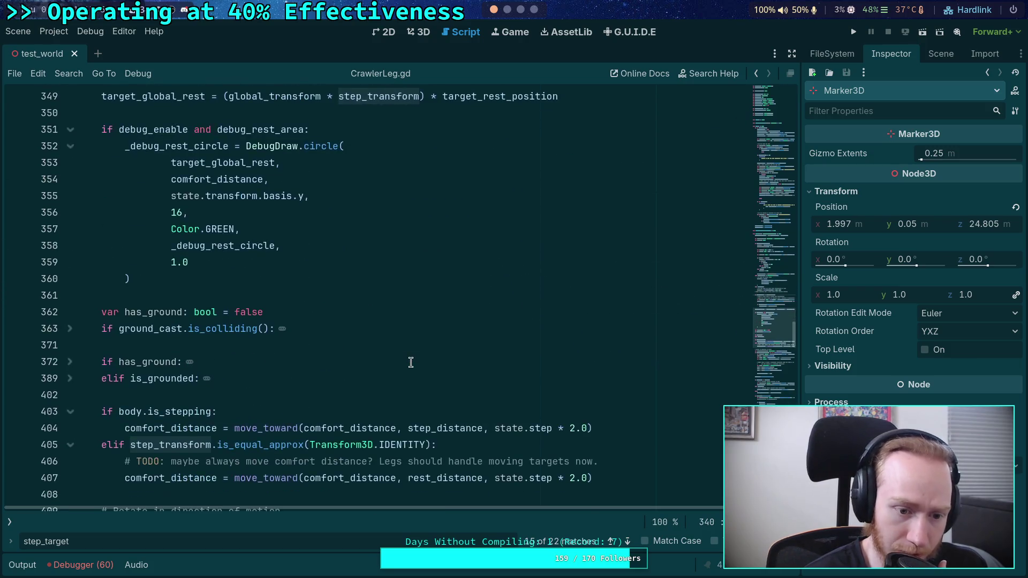
scroll(410, 362, down, 2)
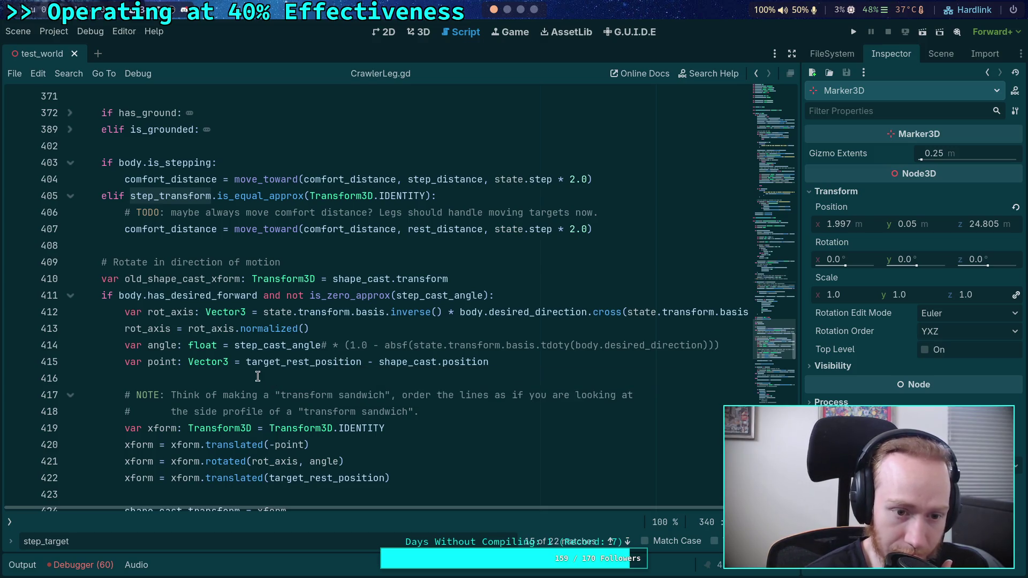
scroll(257, 376, down, 3)
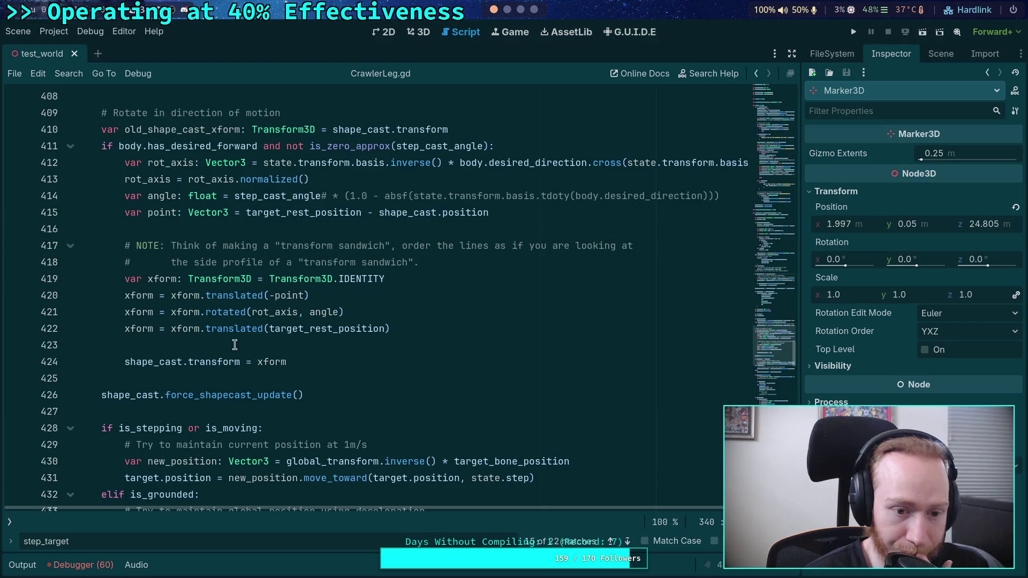
scroll(222, 300, up, 2)
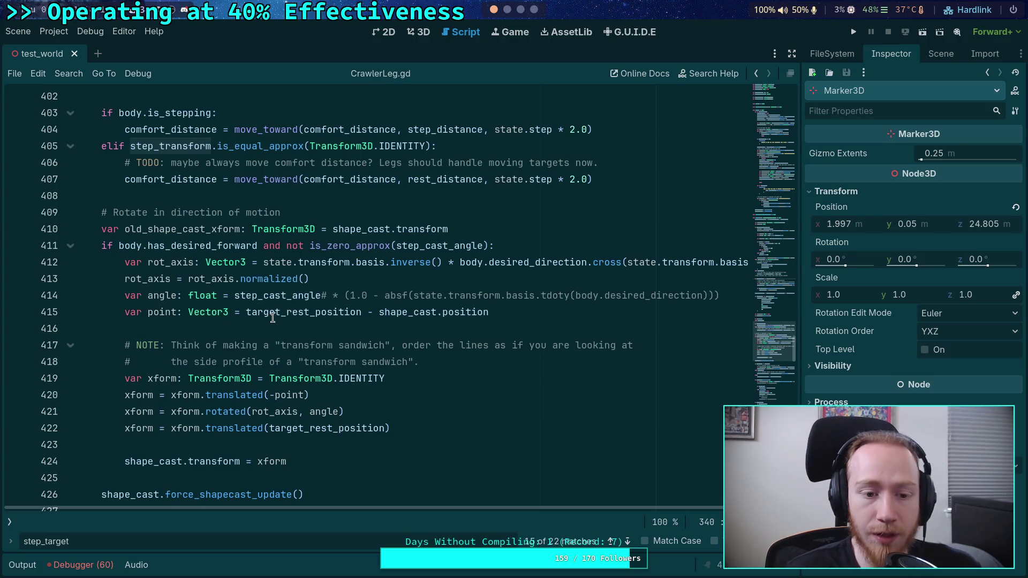
mouse_move(275, 317)
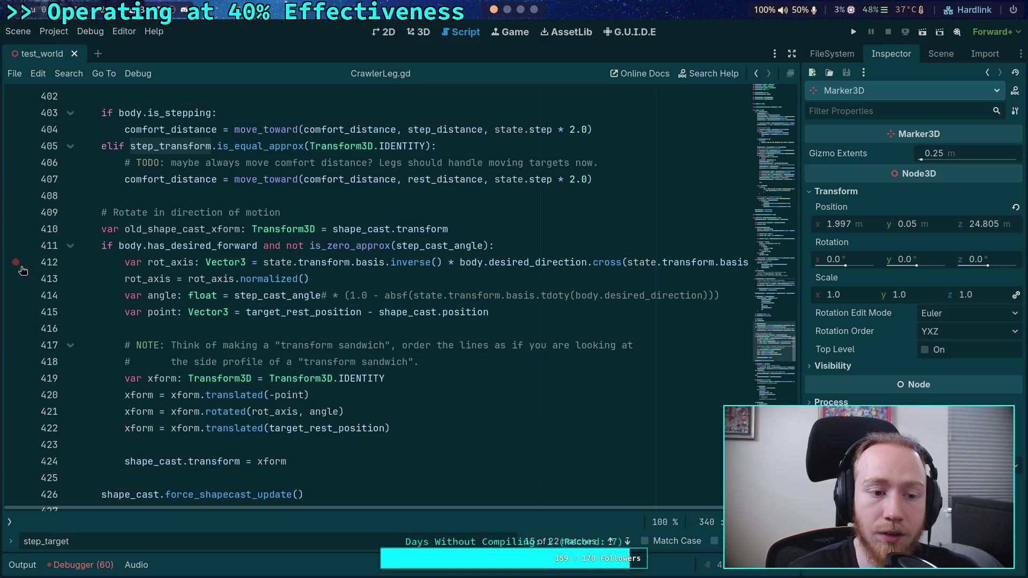
Step: Add a breakpoint on line 412, run the game until it halts there, and enlarge the code area
click(18, 266)
click(853, 31)
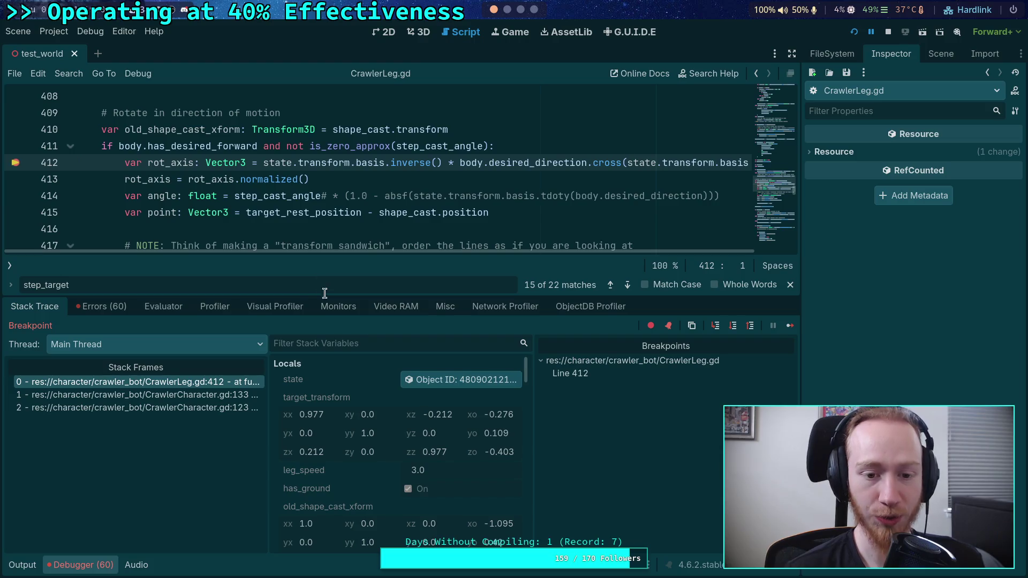
drag(323, 296, 319, 312)
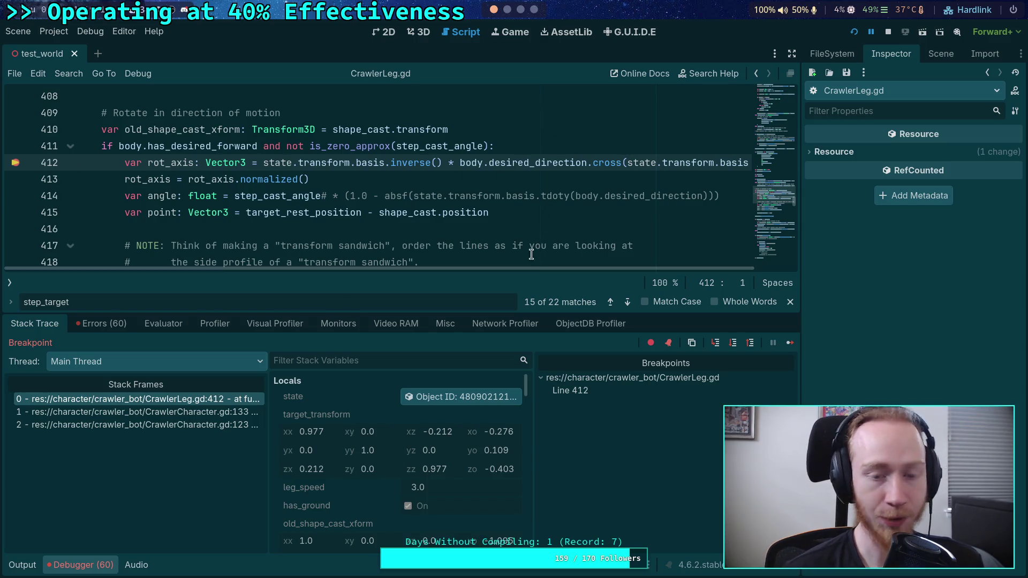
scroll(540, 271, right, 2)
drag(423, 219, 471, 275)
scroll(361, 231, up, 10)
scroll(361, 230, down, 6)
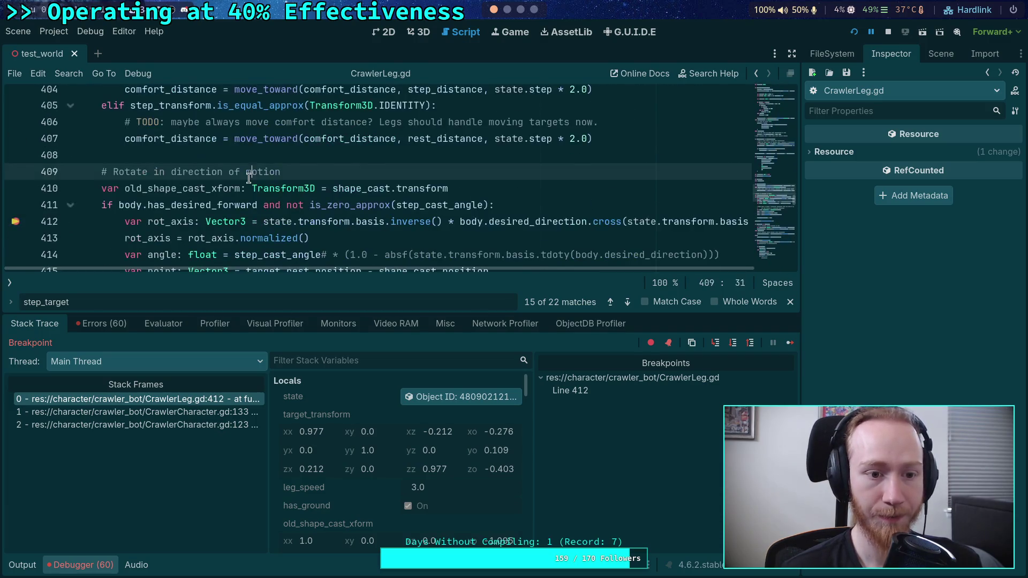
Step: Step over three lines from the line 412 breakpoint to line 415
click(374, 188)
click(723, 343)
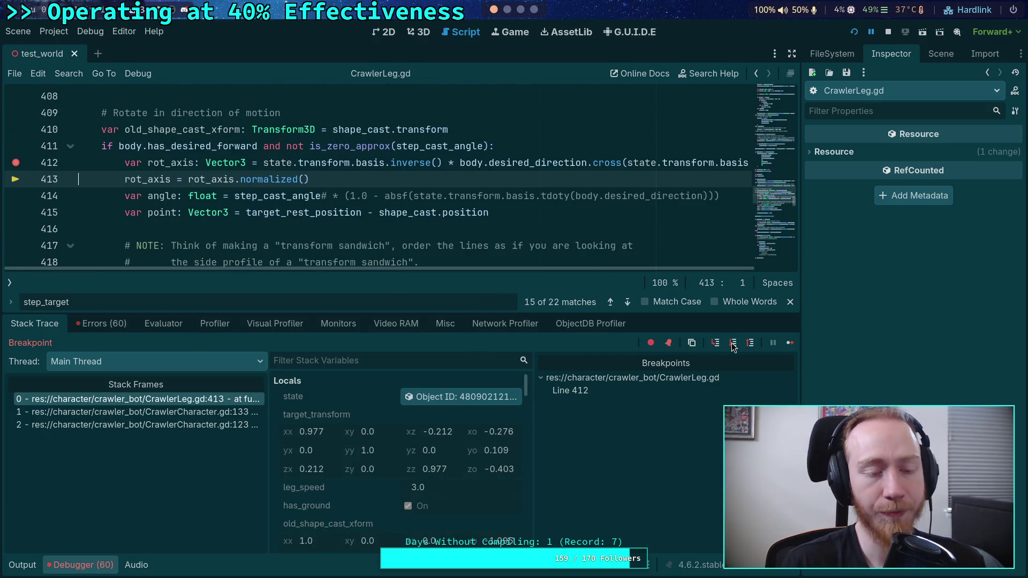
click(732, 349)
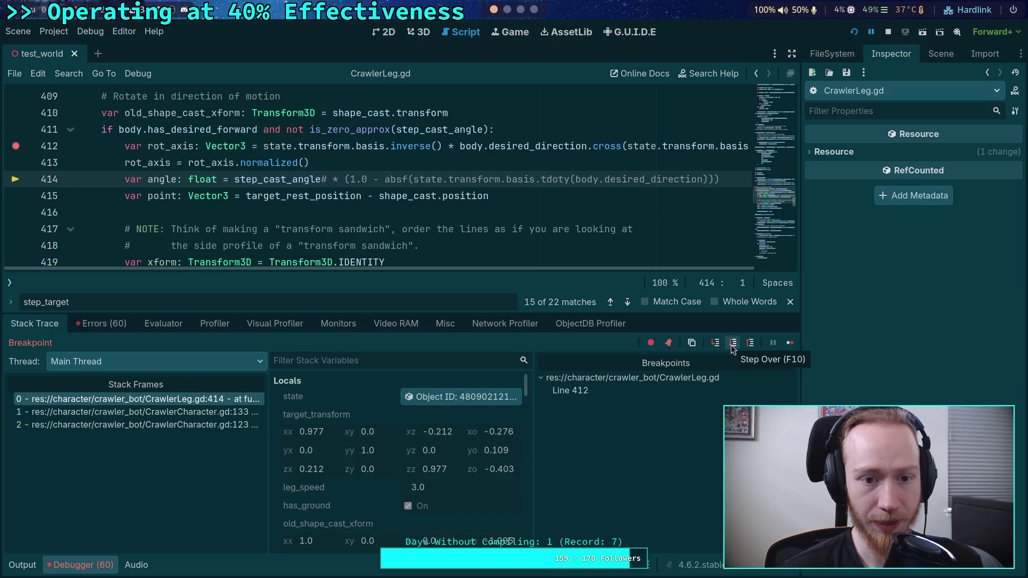
click(733, 344)
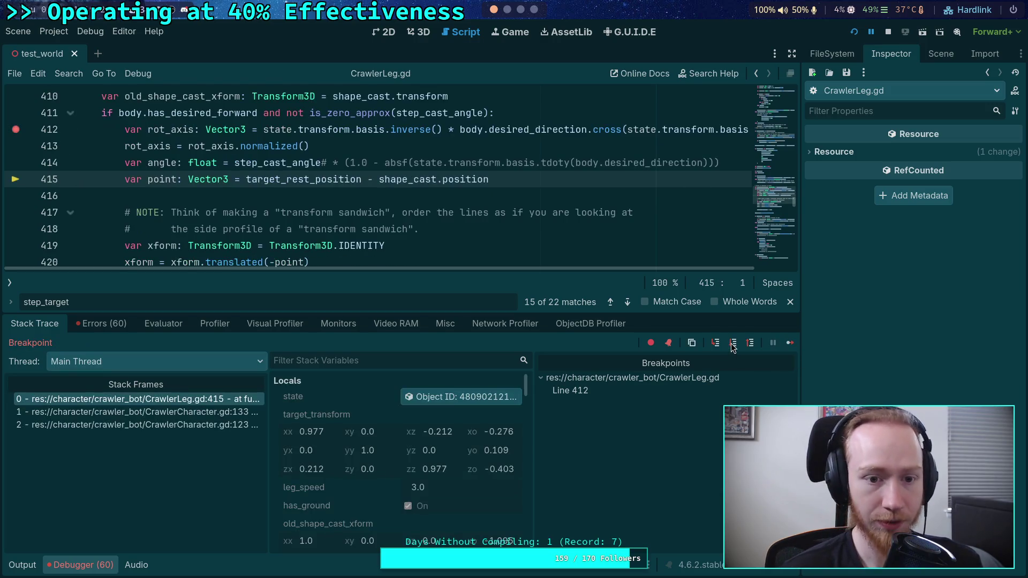
Step: Inspect the values of target_rest_position and shape_cast.position, selecting target_rest_position on line 415
scroll(362, 253, up, 1)
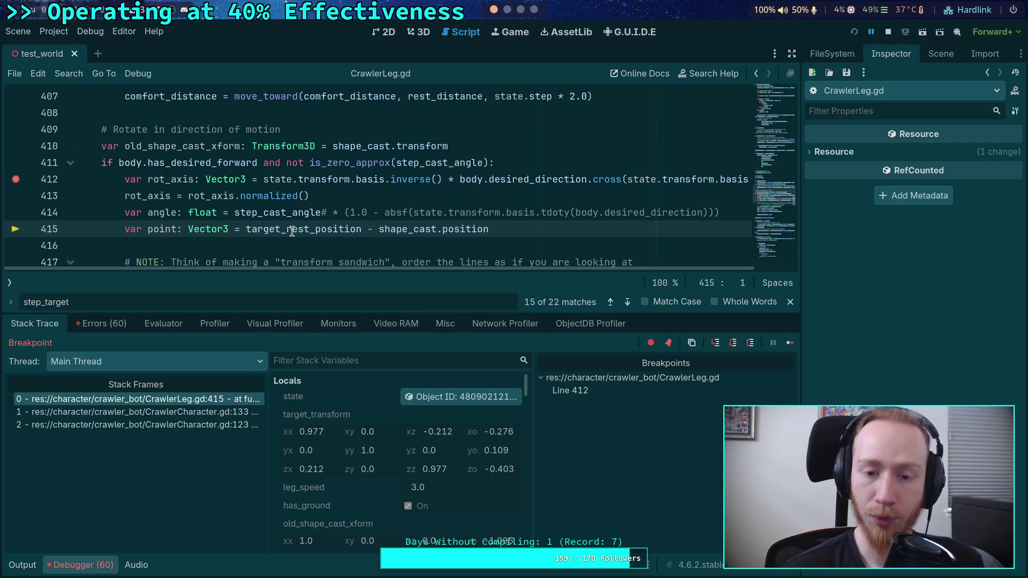
mouse_move(292, 231)
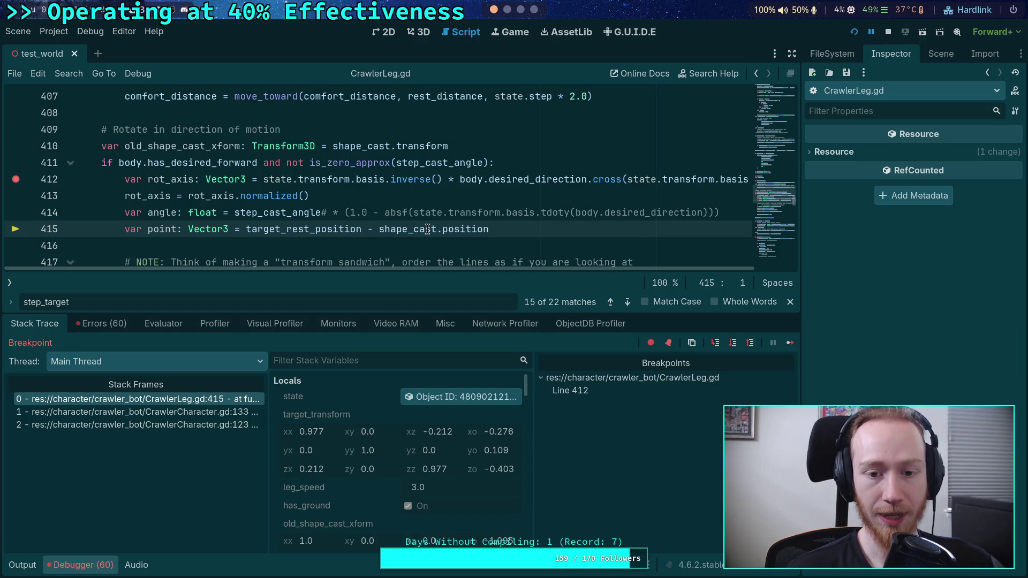
mouse_move(459, 231)
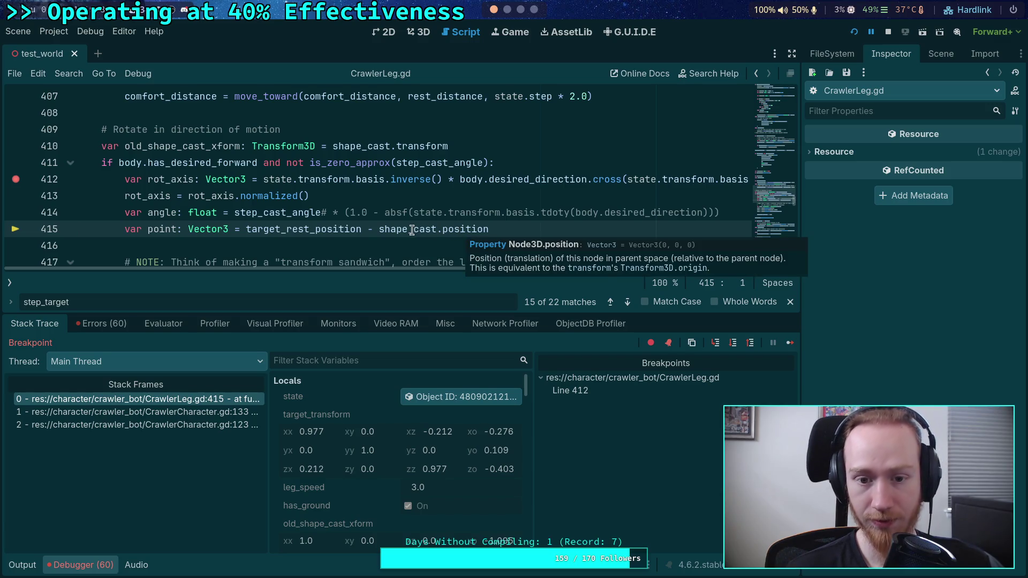
double_click(267, 229)
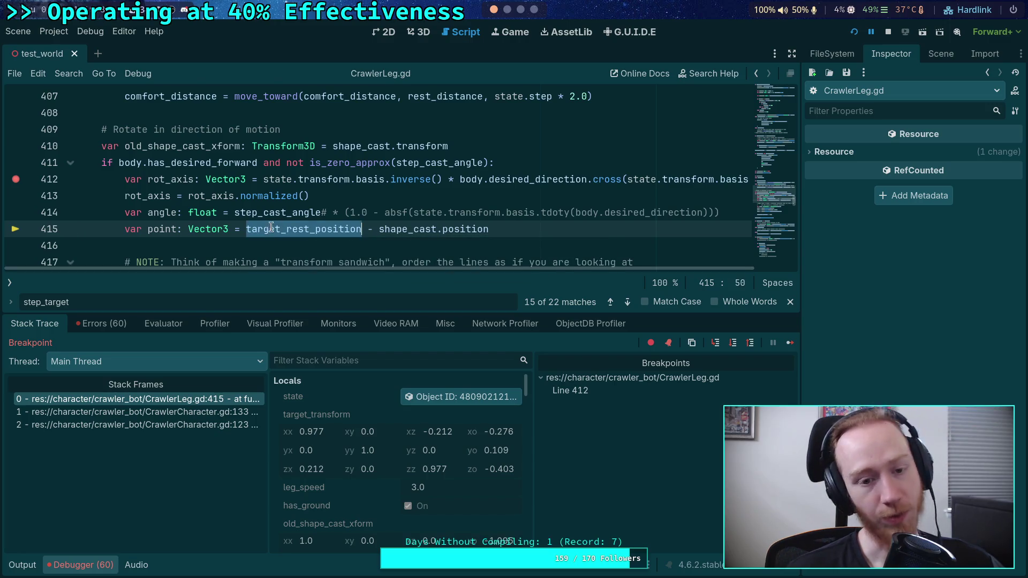
drag(285, 314, 285, 341)
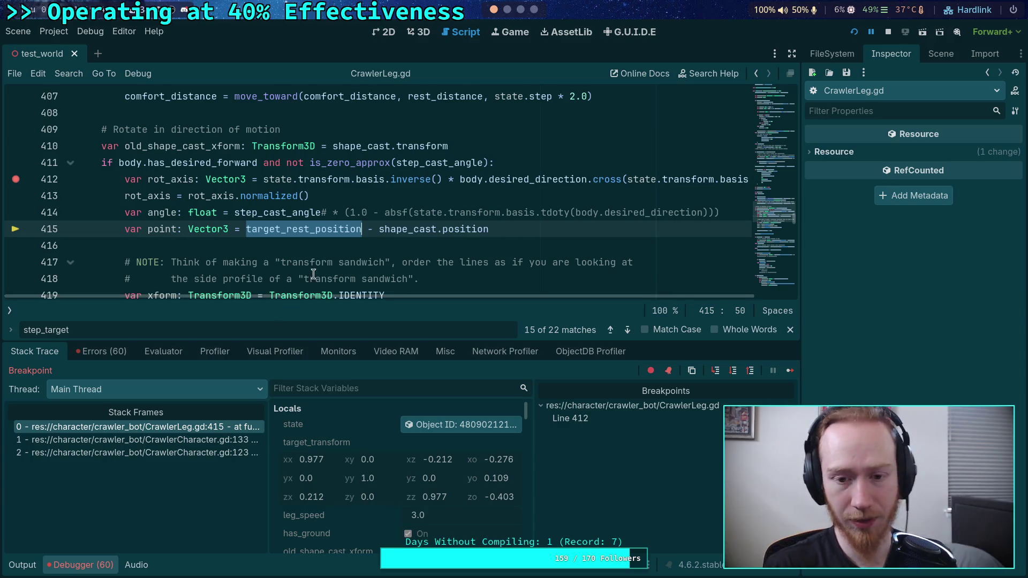
scroll(312, 252, up, 1)
scroll(312, 252, up, 20)
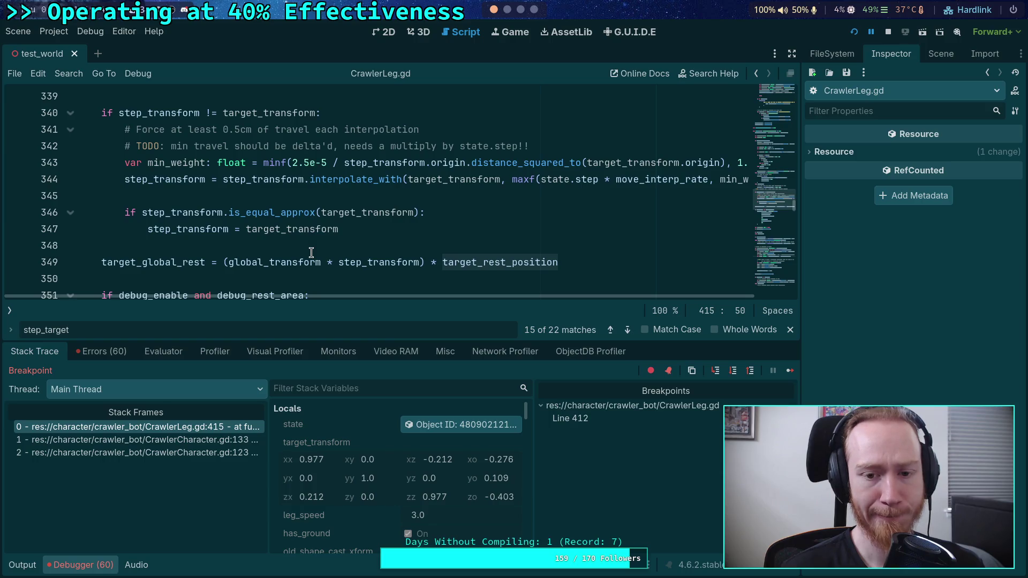
scroll(311, 252, up, 15)
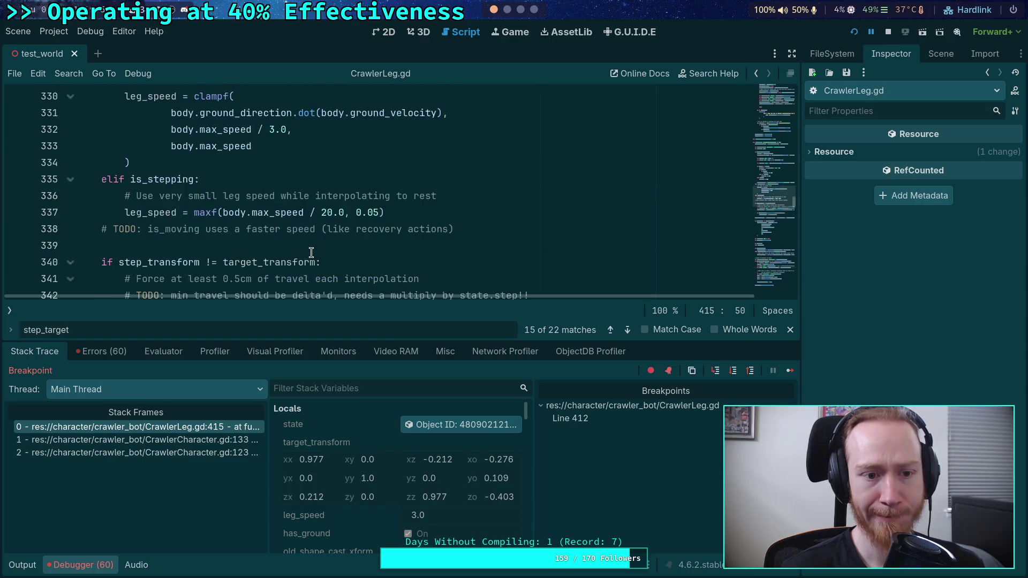
scroll(312, 252, up, 10)
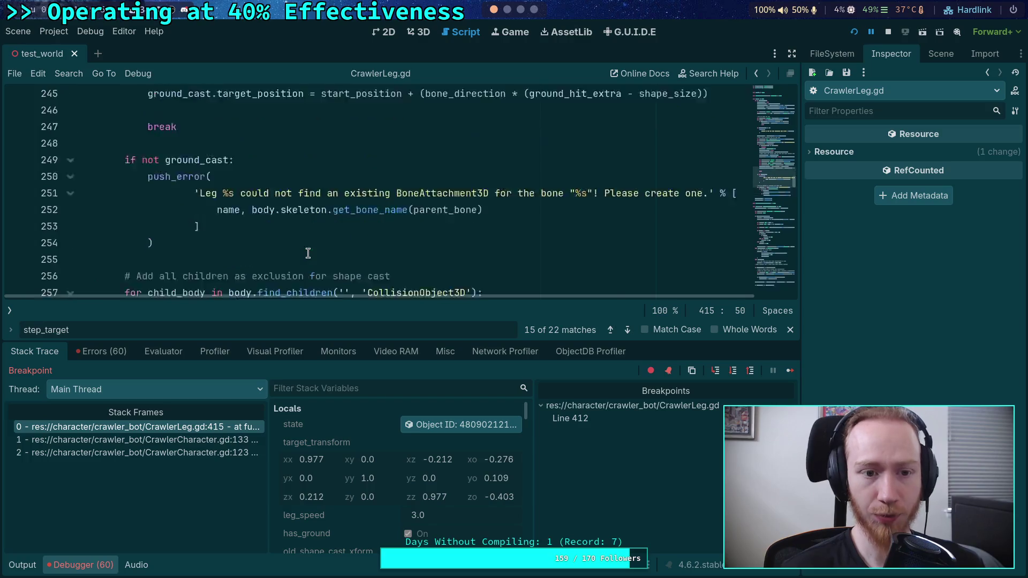
scroll(308, 223, up, 5)
scroll(307, 224, up, 10)
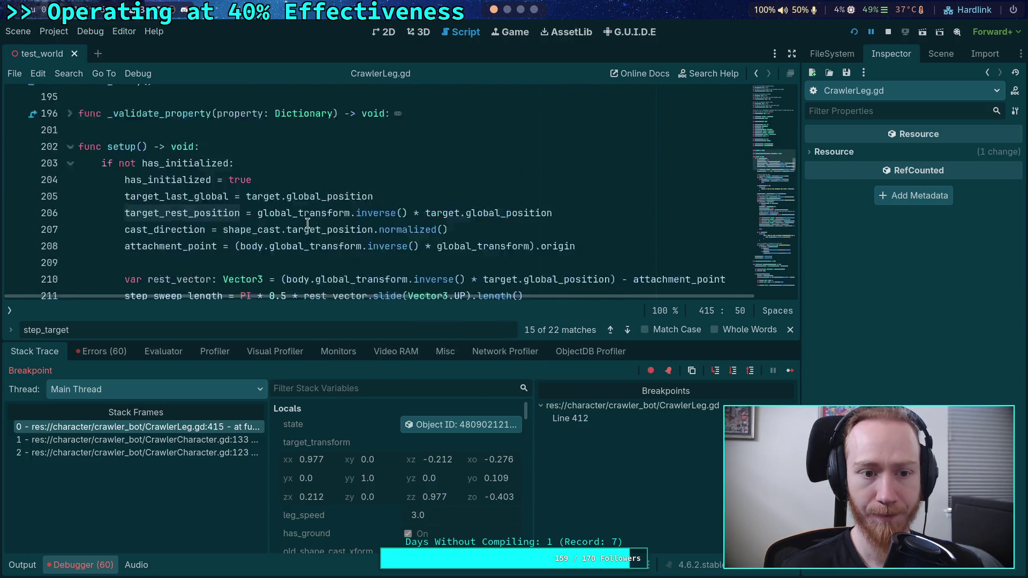
scroll(326, 268, down, 7)
mouse_move(326, 267)
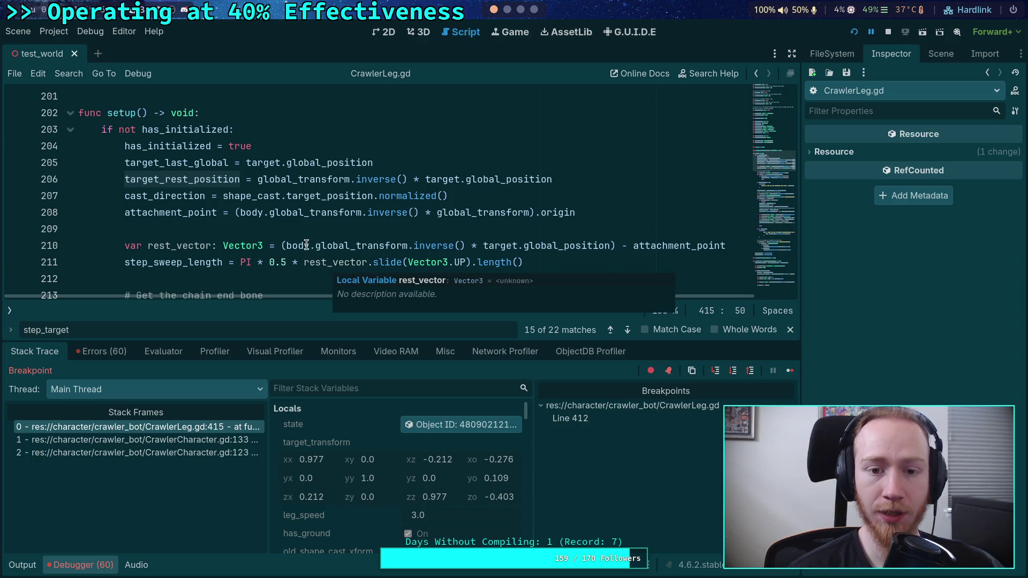
mouse_move(287, 217)
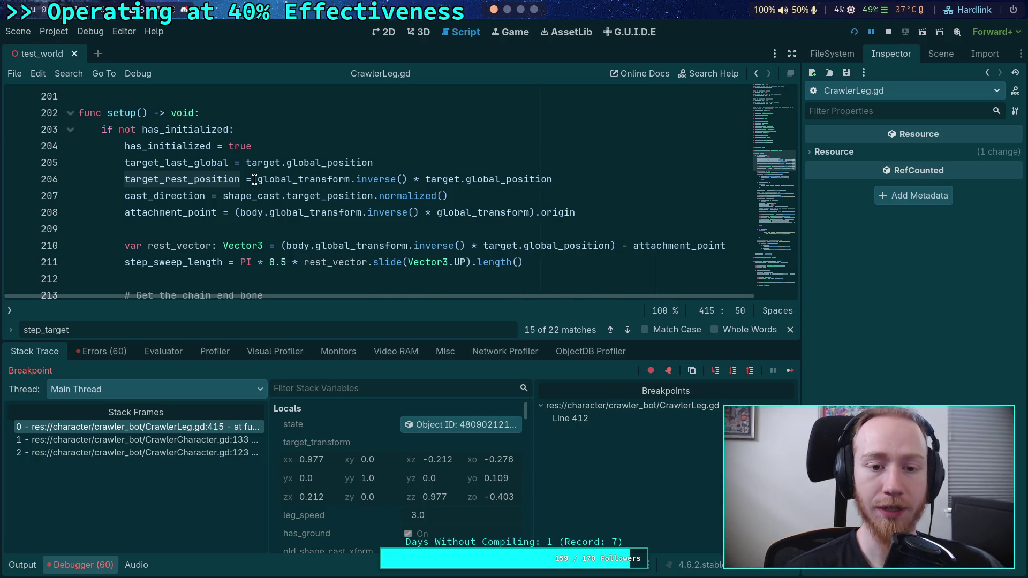
mouse_move(255, 179)
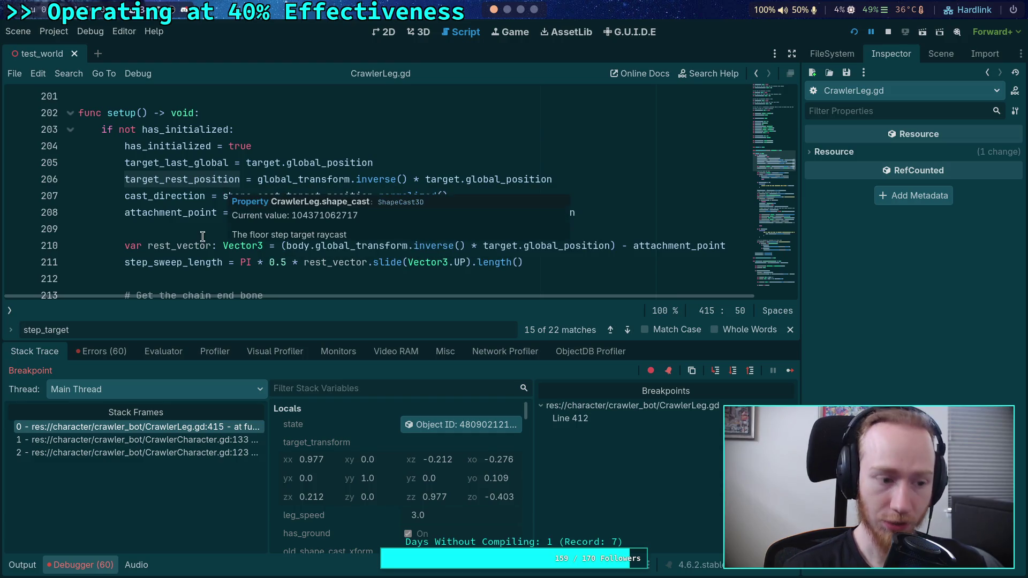
scroll(203, 232, down, 15)
scroll(208, 229, down, 20)
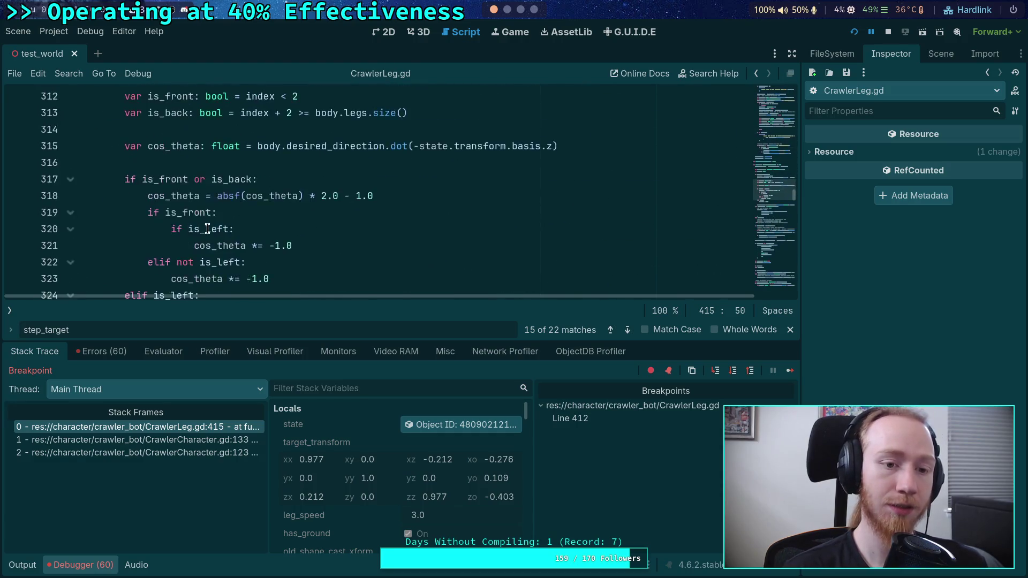
scroll(208, 229, down, 20)
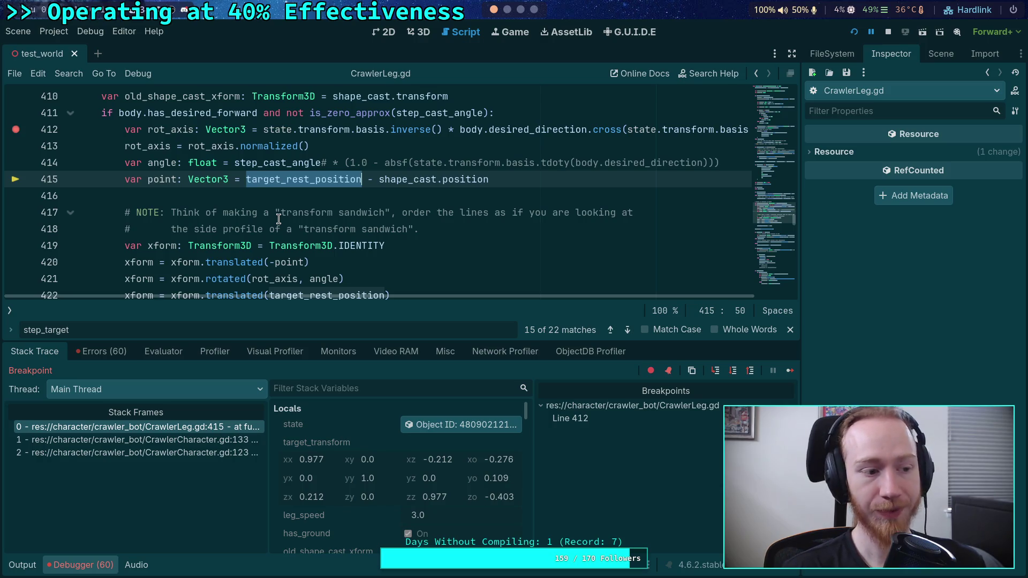
Step: Step execution past the point calculation on line 415
scroll(278, 219, down, 1)
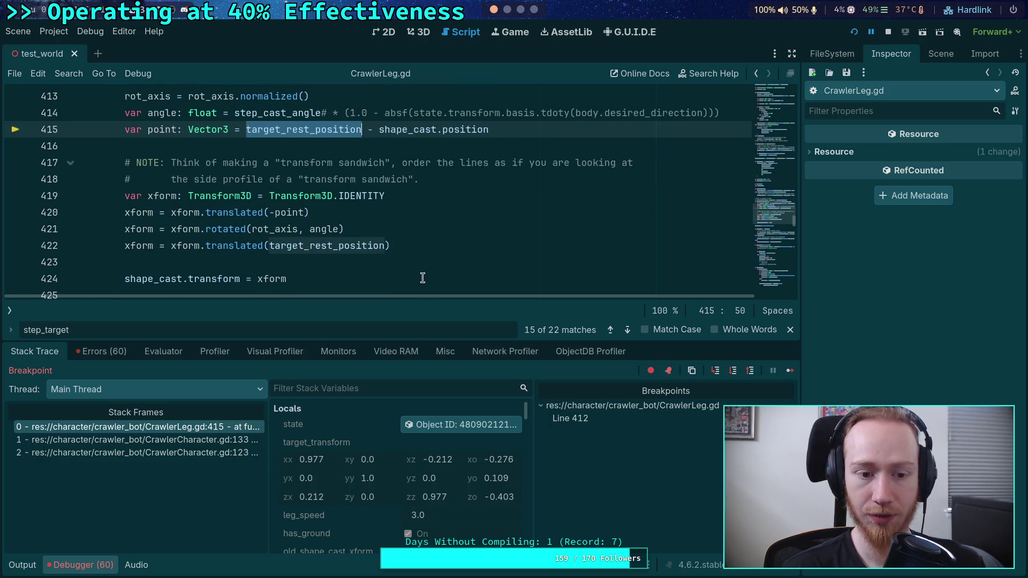
scroll(417, 272, down, 1)
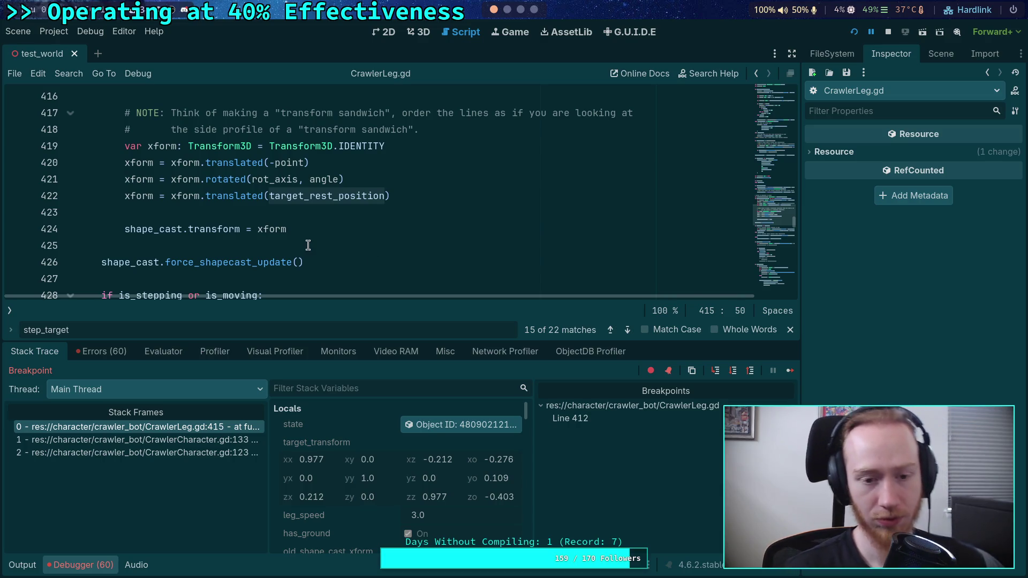
scroll(493, 257, up, 2)
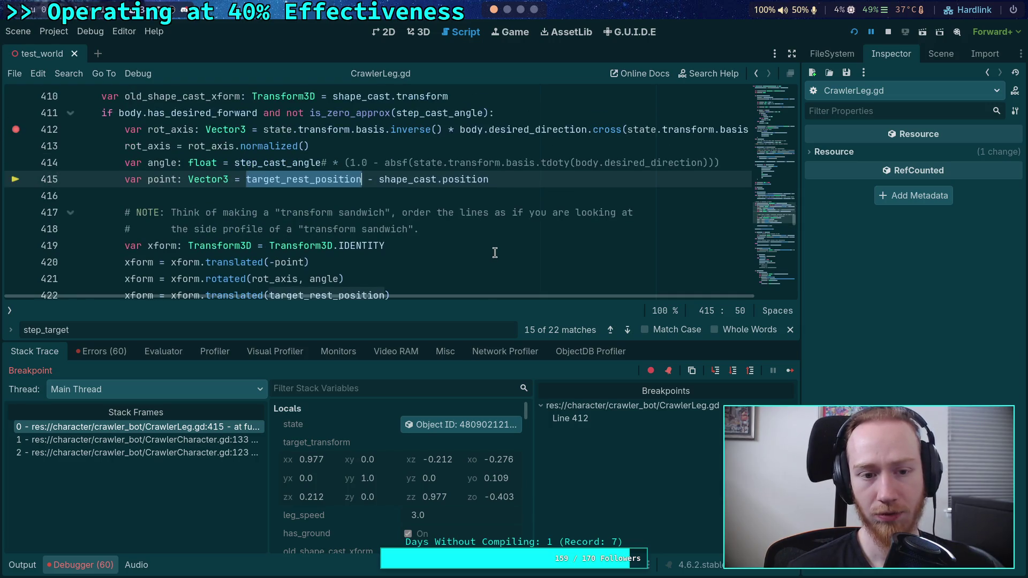
scroll(494, 252, down, 1)
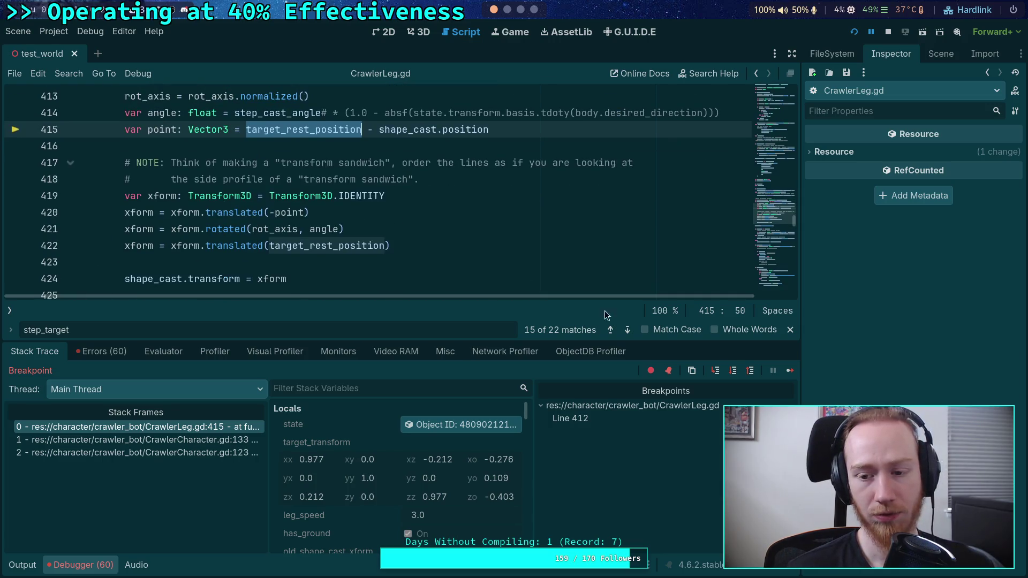
click(732, 370)
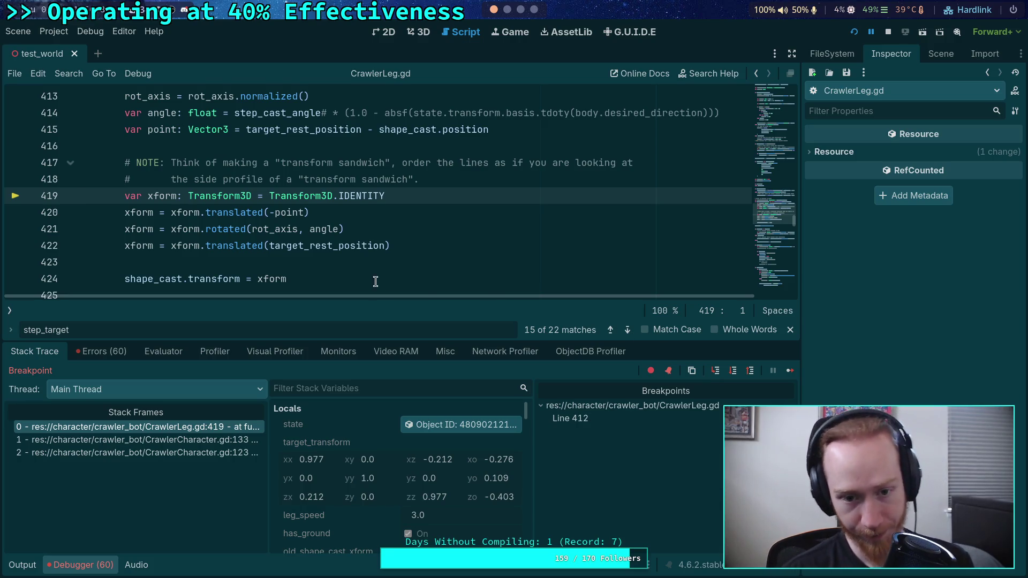
Step: Inspect target_rest_position and shape_cast.position values in the paused script
click(289, 246)
mouse_move(289, 246)
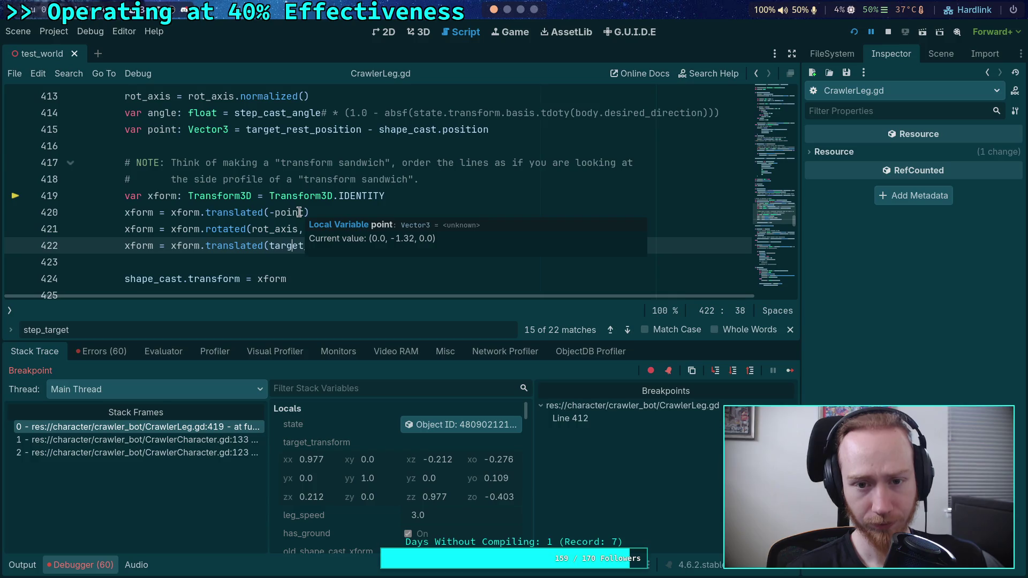
mouse_move(323, 132)
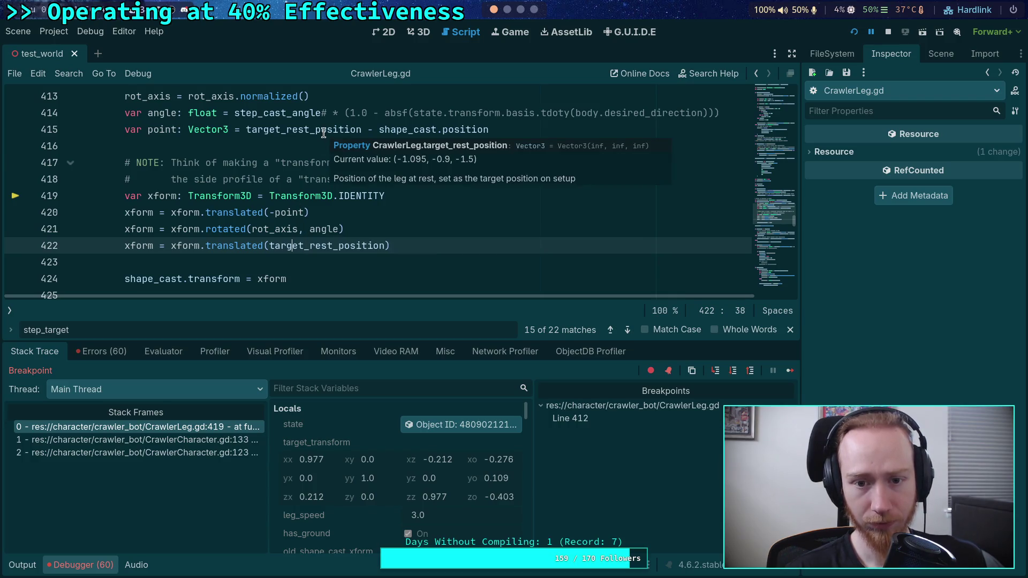
mouse_move(450, 129)
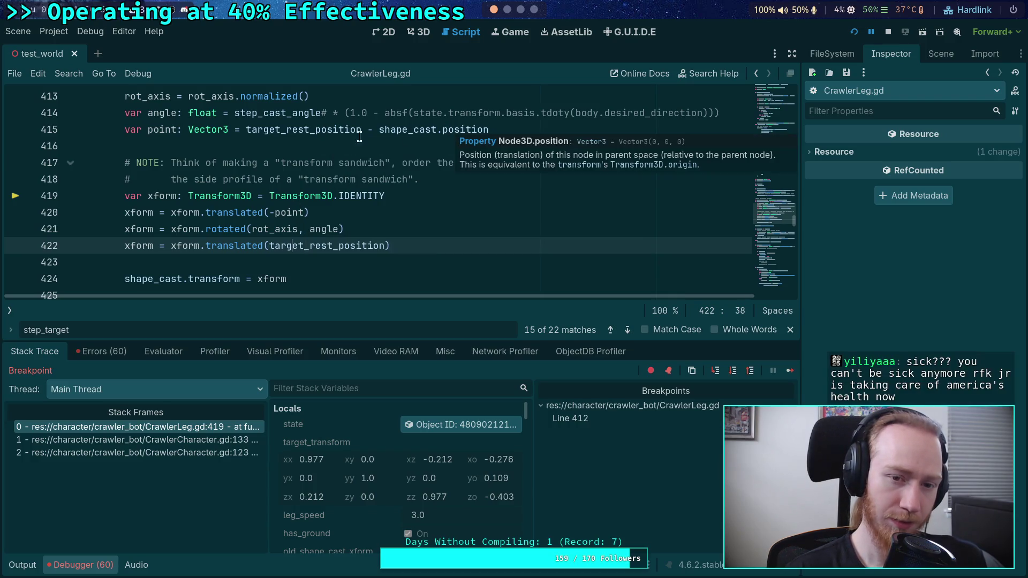
mouse_move(266, 136)
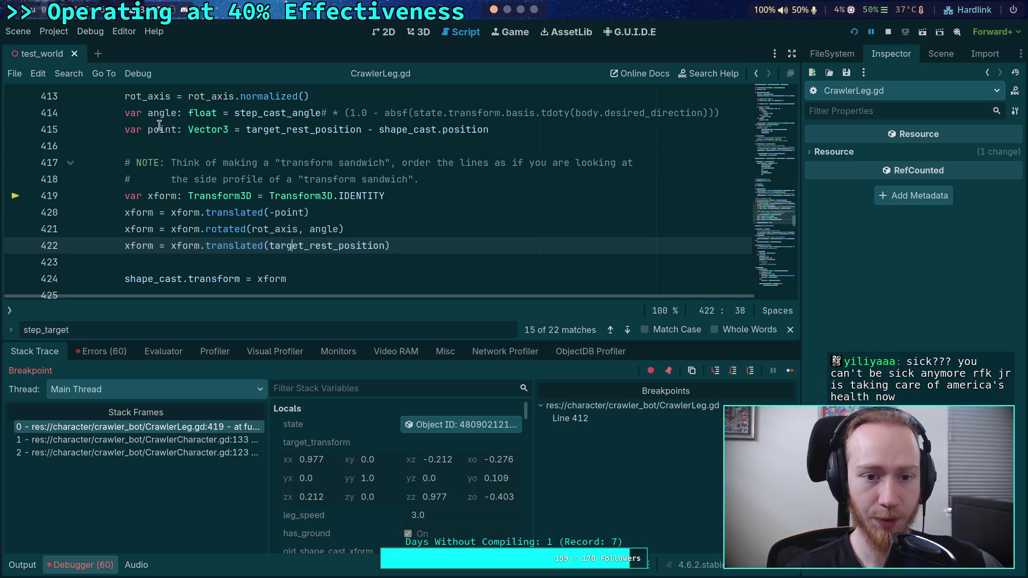
scroll(380, 464, down, 5)
scroll(384, 460, down, 2)
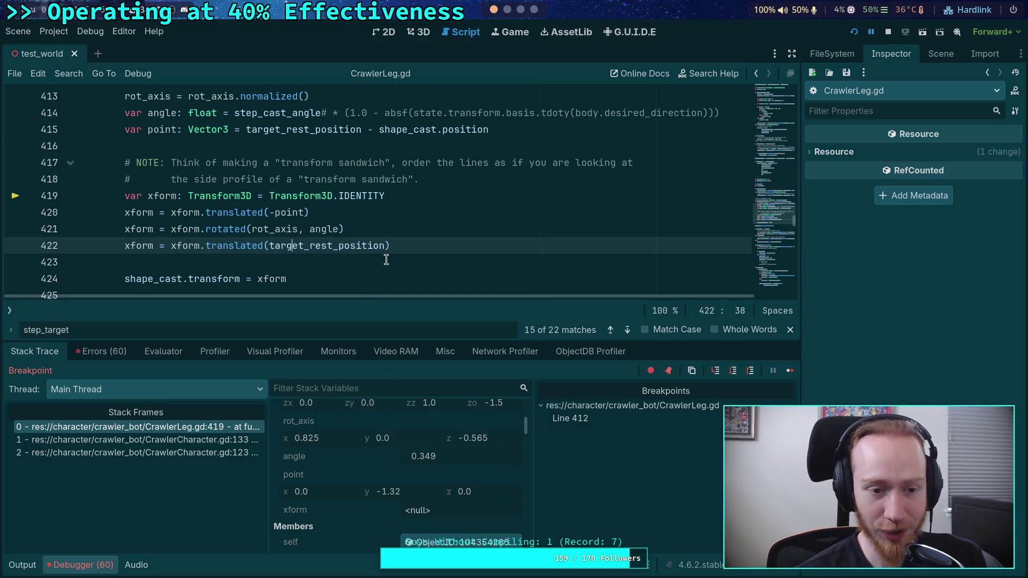
scroll(403, 483, up, 1)
scroll(390, 487, up, 5)
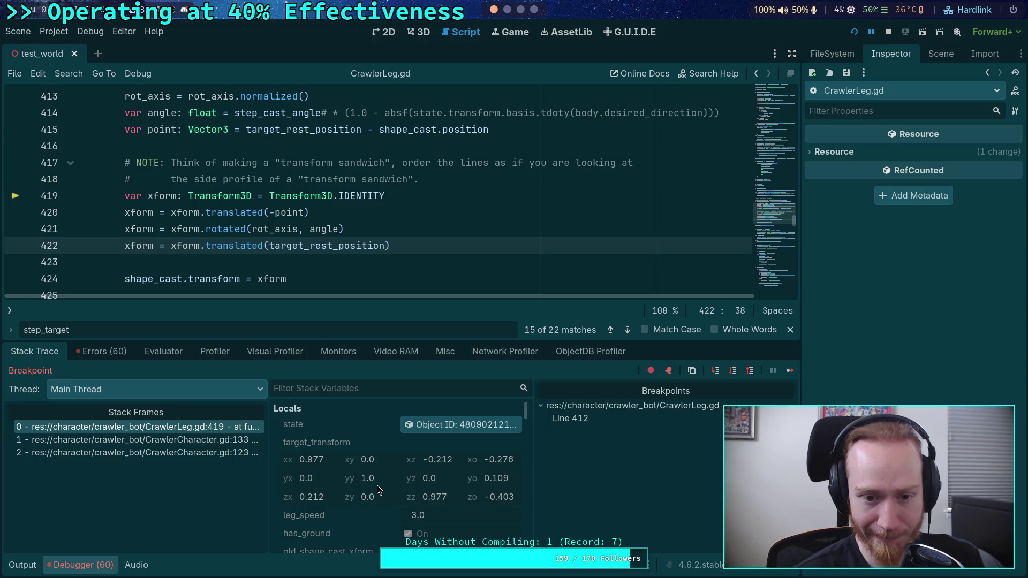
mouse_move(290, 247)
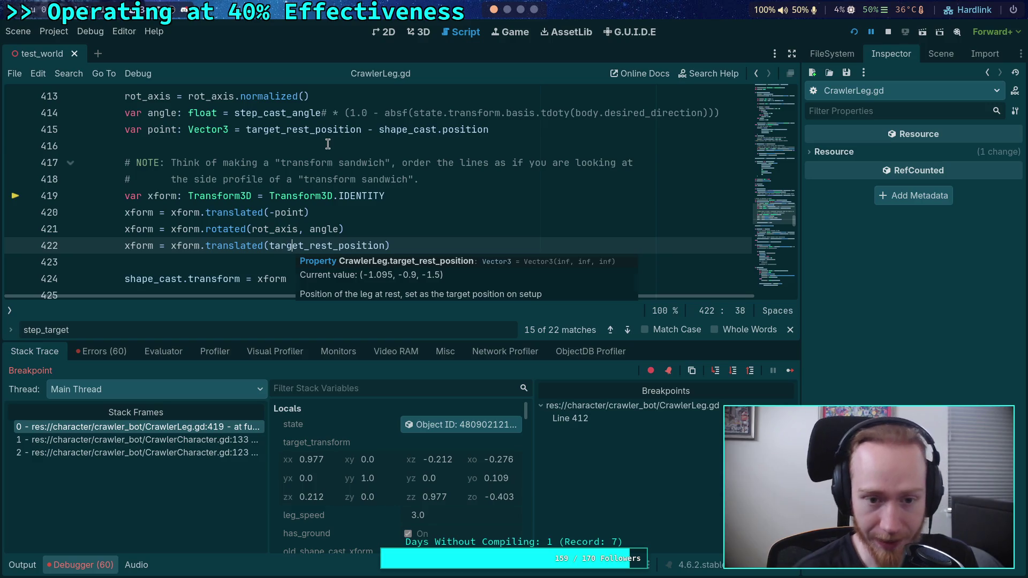
mouse_move(284, 217)
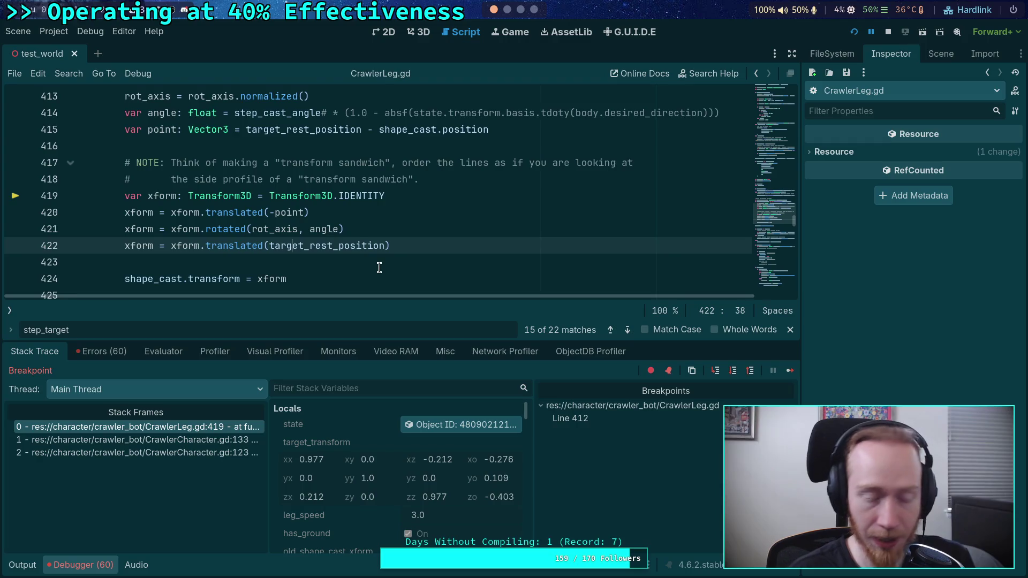
scroll(389, 262, down, 1)
scroll(388, 262, up, 1)
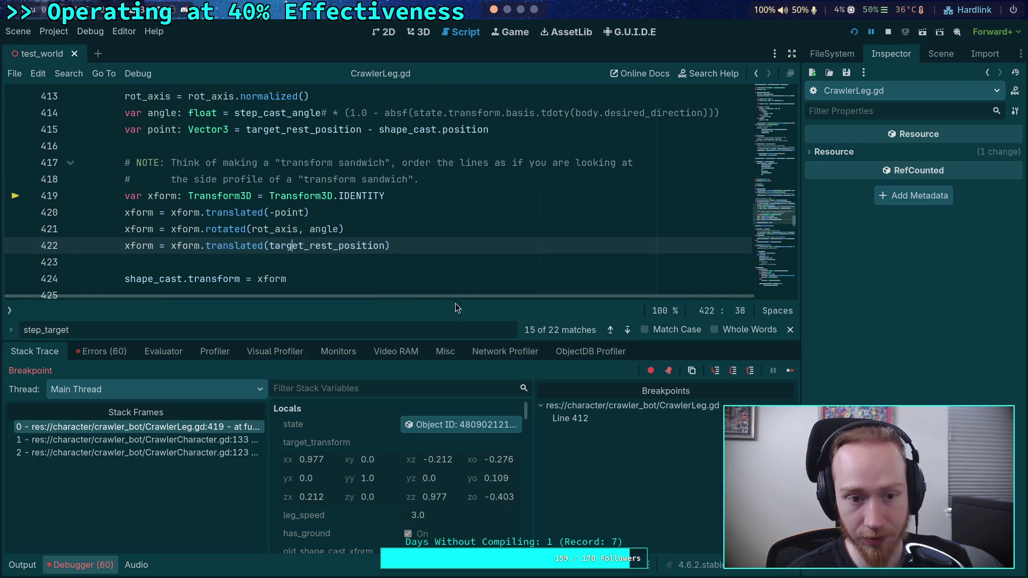
Step: Step over five times through the transform lines to the force_shapecast_update call on line 426
click(733, 375)
click(732, 375)
click(732, 374)
click(731, 375)
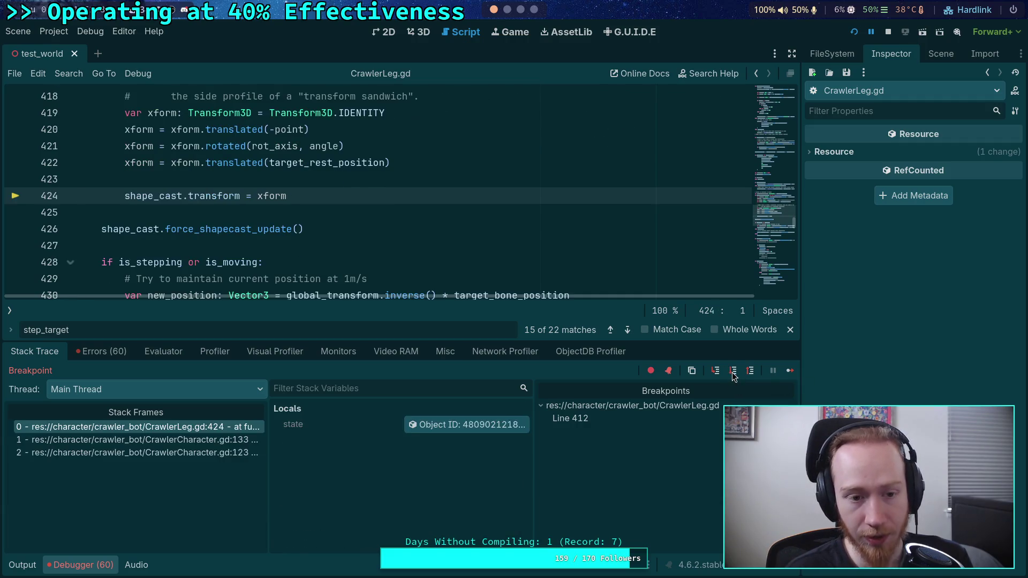
click(731, 370)
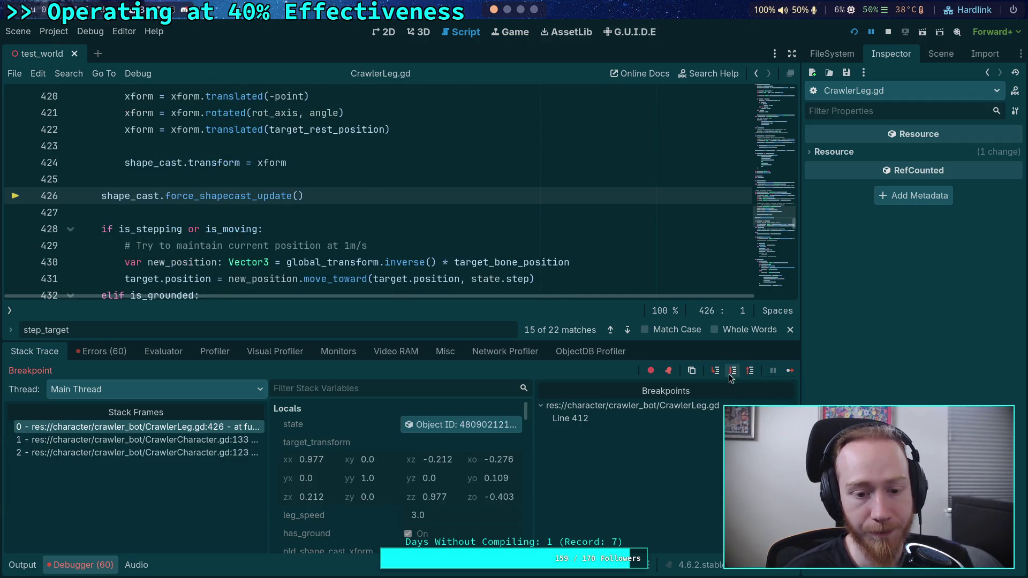
Step: Check old_shape_cast_xform in Locals, whose origin is (-1.095, 0.42, -1.5)
scroll(400, 460, down, 3)
scroll(400, 461, down, 4)
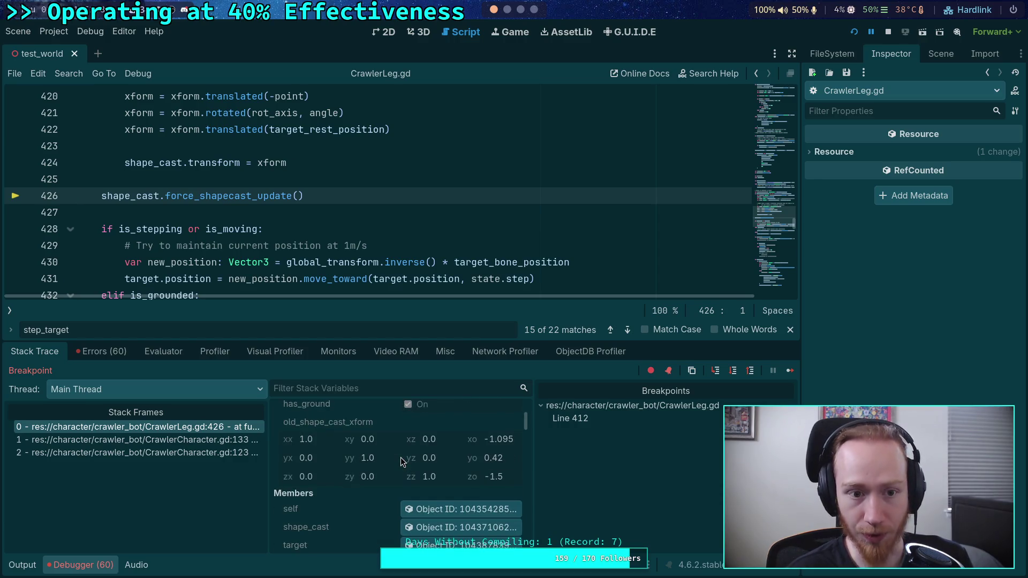
scroll(400, 460, up, 3)
scroll(333, 241, up, 2)
scroll(327, 262, down, 1)
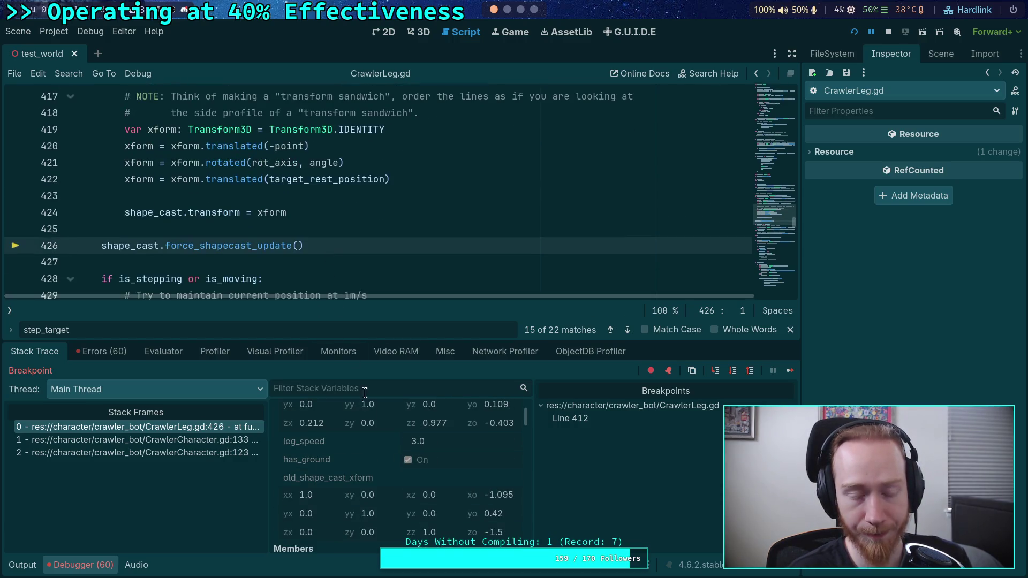
scroll(384, 442, down, 3)
scroll(384, 442, down, 1)
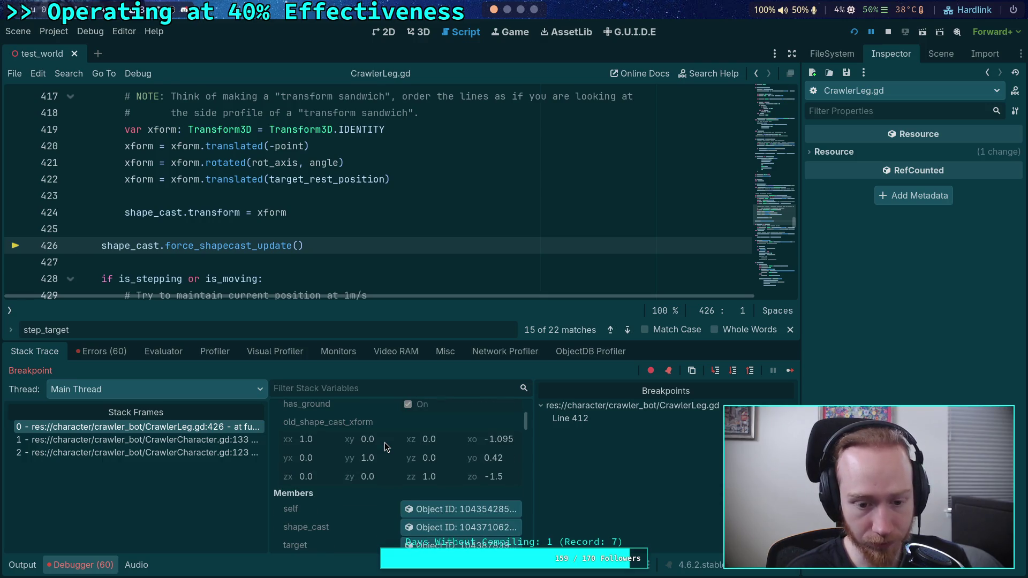
scroll(383, 441, up, 6)
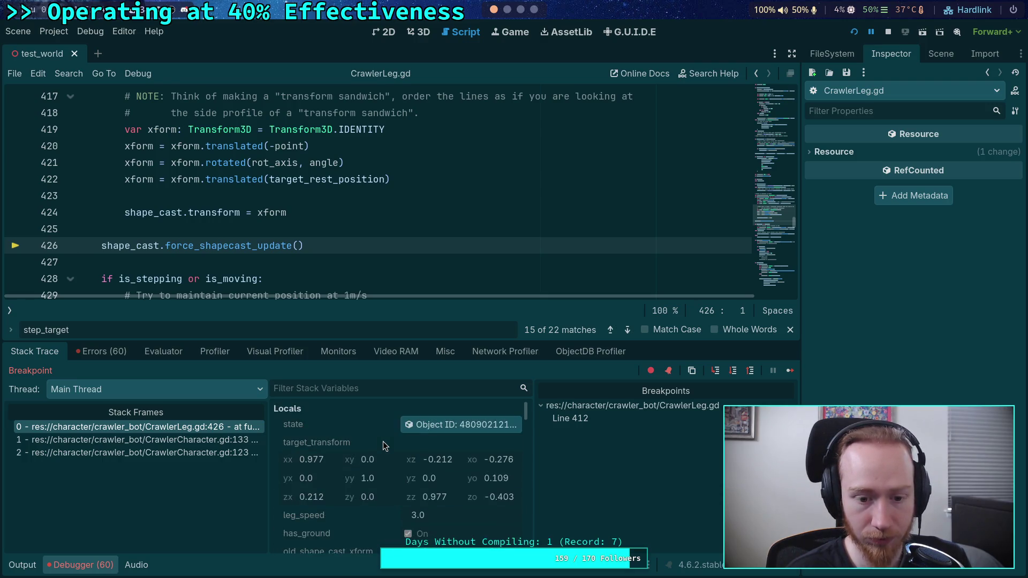
scroll(383, 441, down, 5)
scroll(278, 228, down, 3)
scroll(277, 228, down, 3)
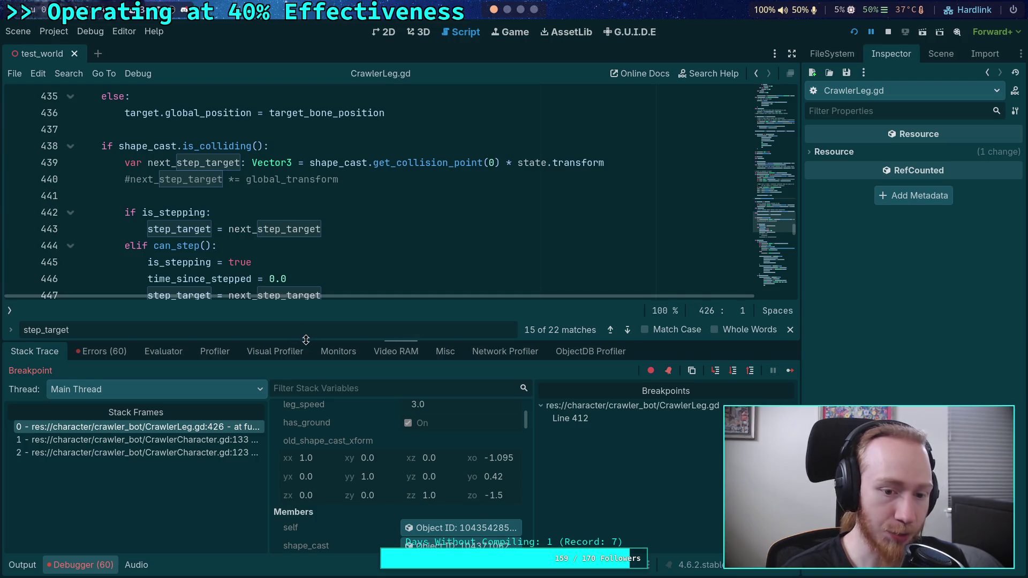
Step: Lower the splitter to enlarge the code editor, then stop the paused debug session
drag(303, 340, 302, 362)
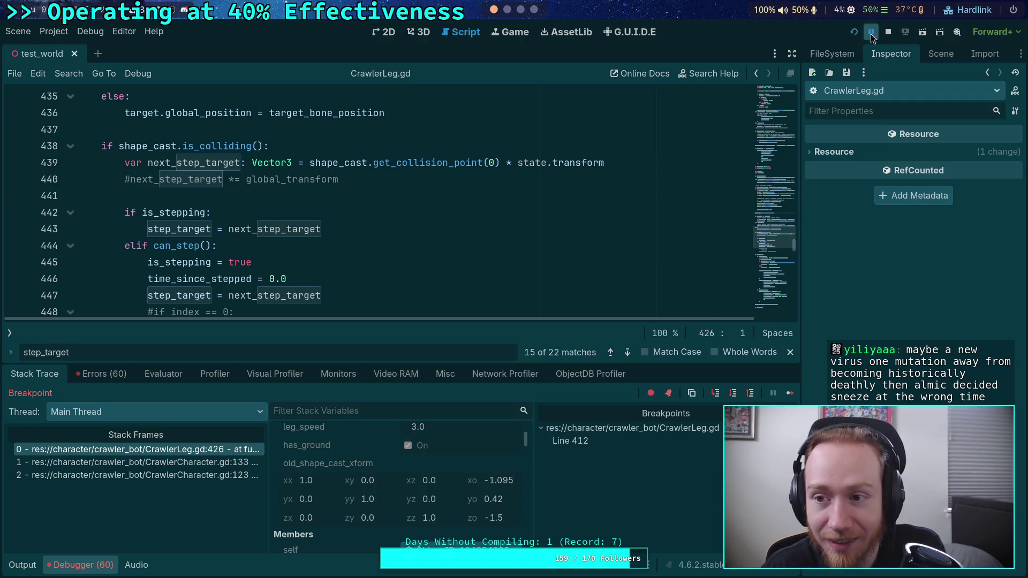
click(888, 32)
click(100, 565)
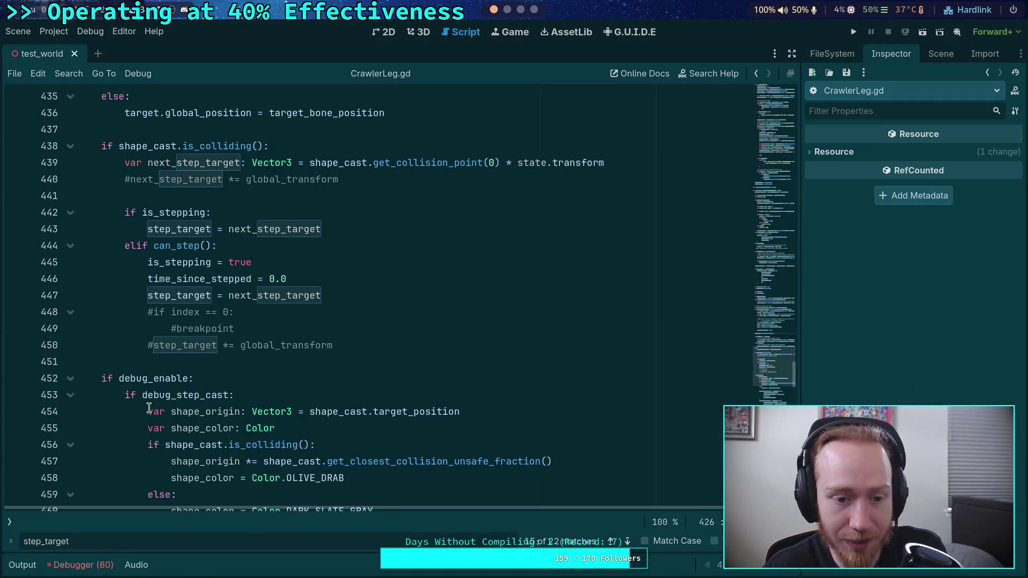
click(159, 361)
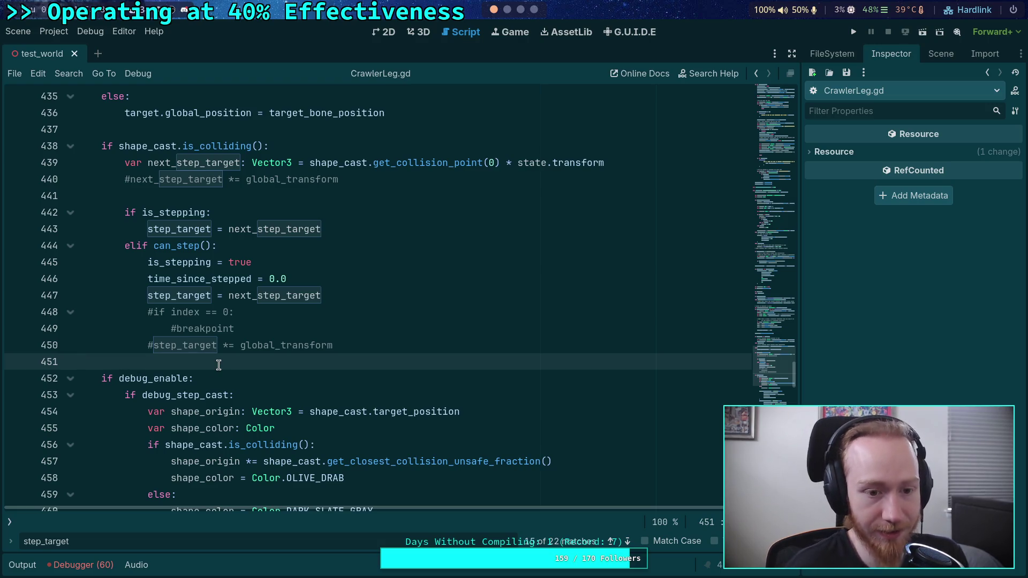
scroll(218, 364, down, 3)
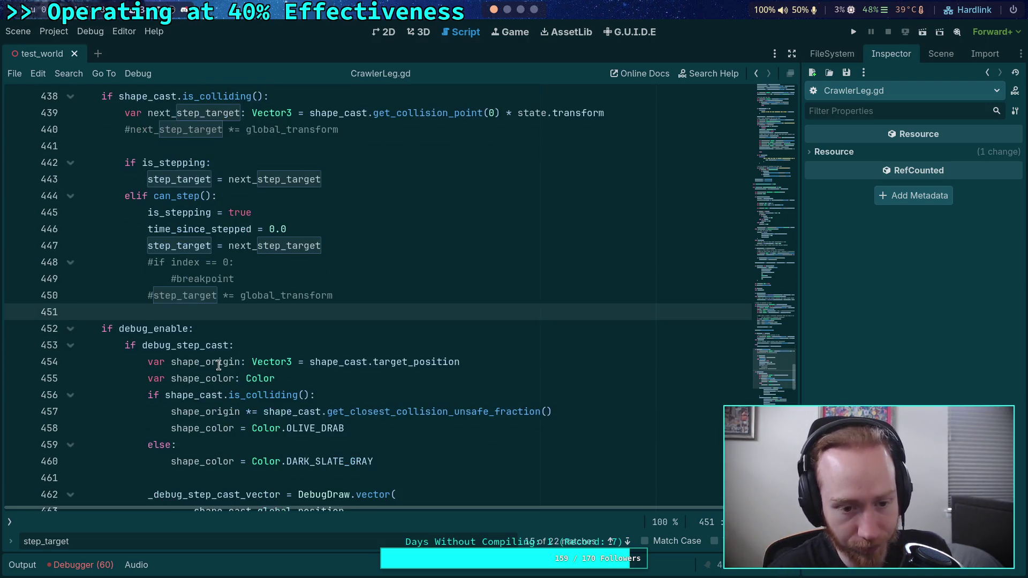
click(192, 378)
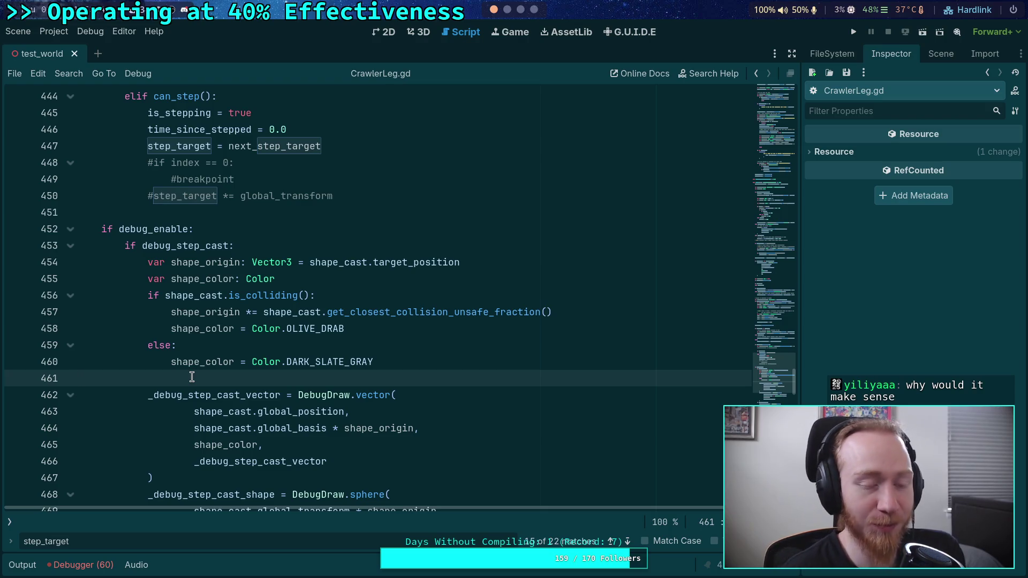
scroll(190, 372, down, 5)
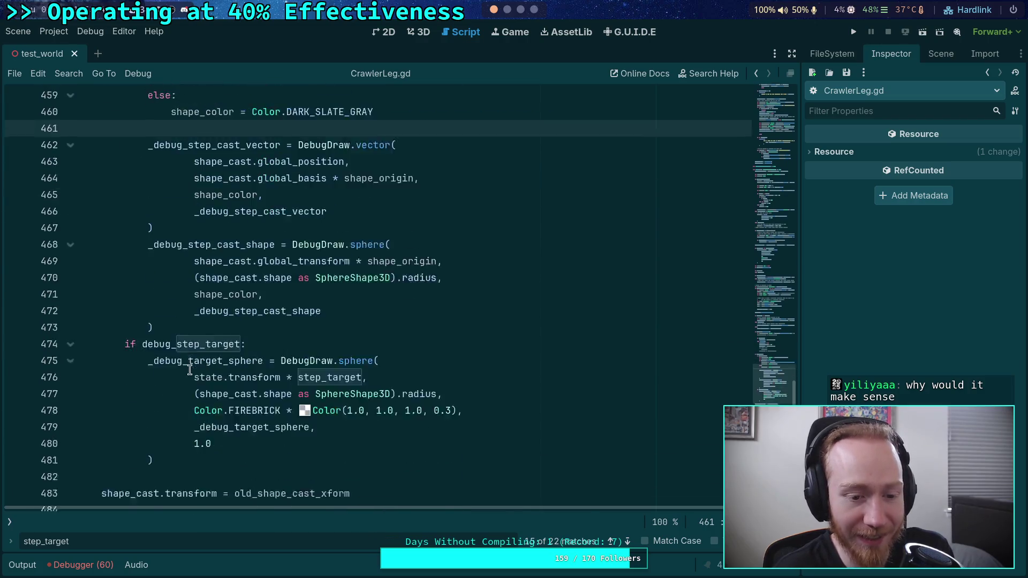
scroll(190, 369, down, 2)
click(182, 374)
scroll(182, 375, down, 1)
click(215, 357)
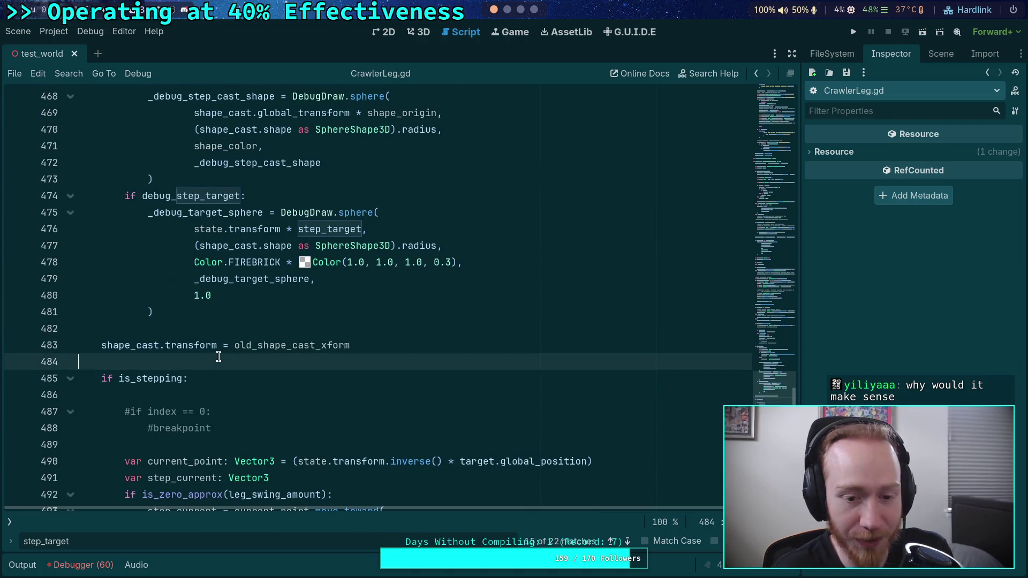
scroll(102, 348, down, 3)
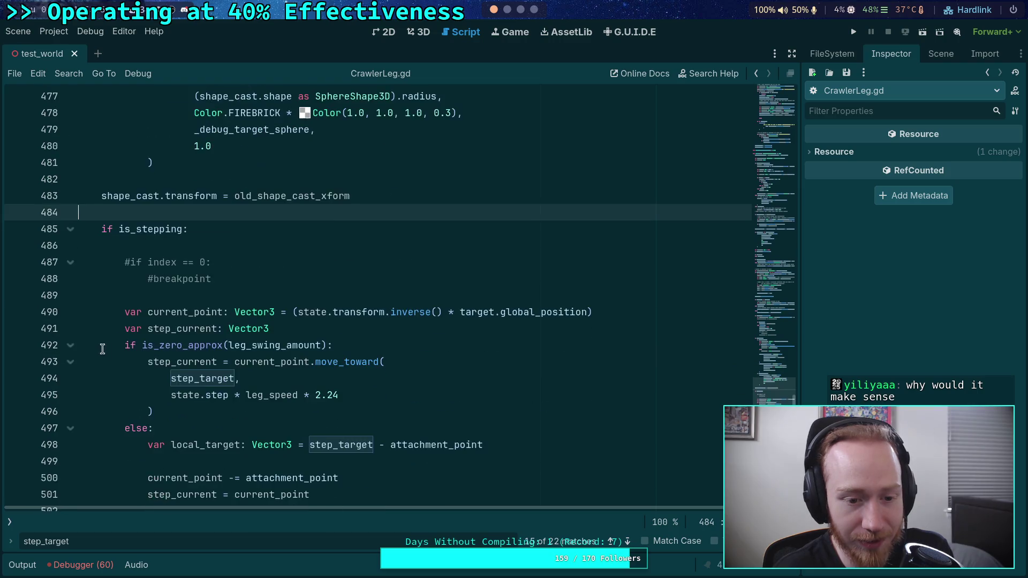
scroll(112, 345, down, 4)
scroll(113, 345, down, 1)
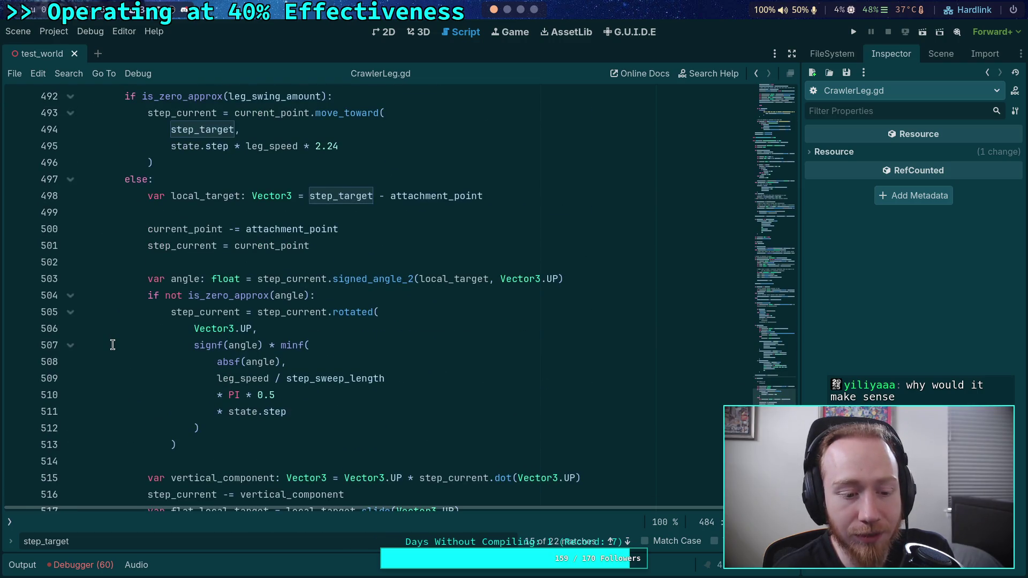
key(Escape)
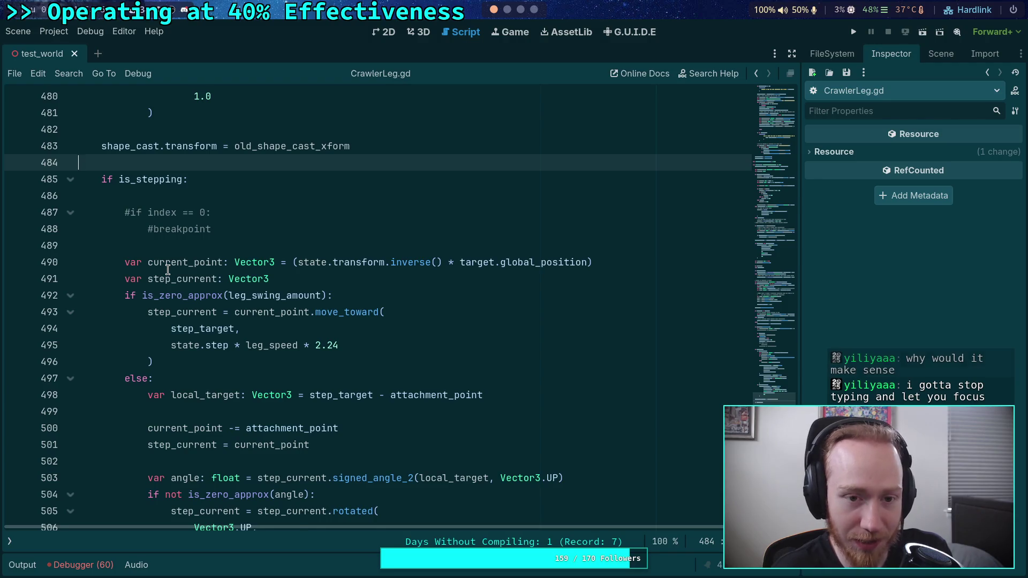
scroll(168, 270, up, 2)
double_click(277, 244)
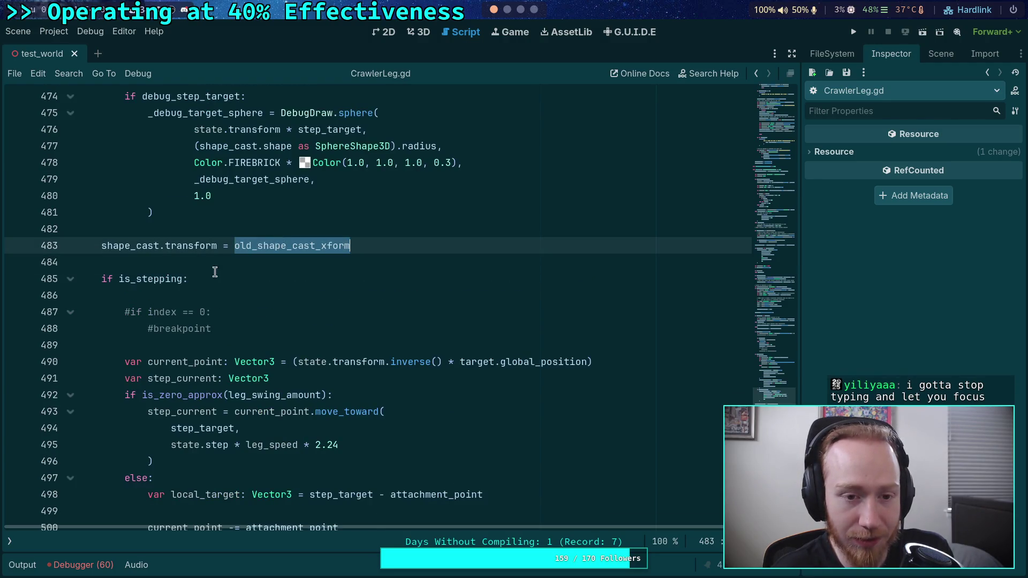
scroll(218, 269, up, 4)
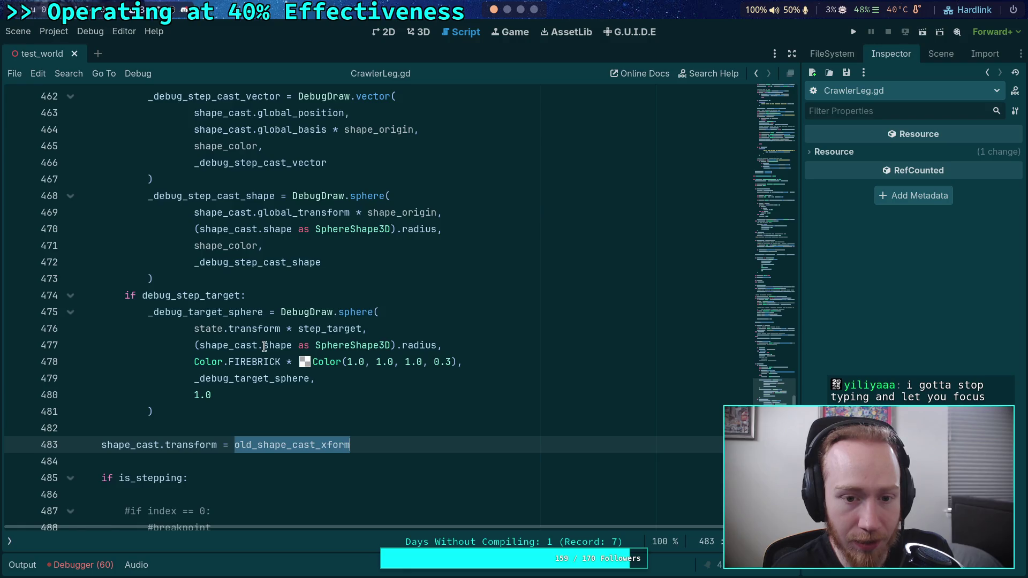
scroll(264, 346, up, 2)
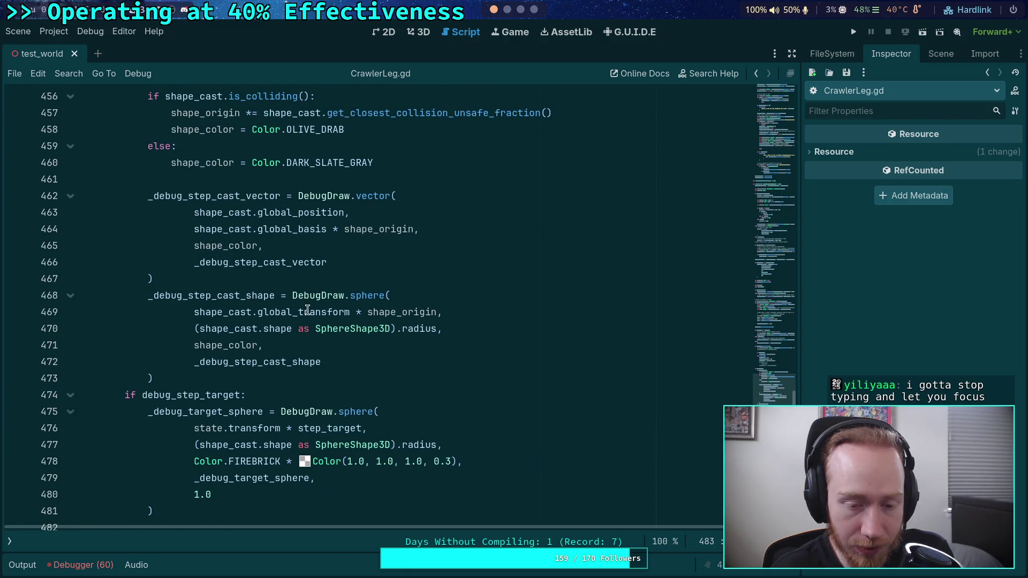
mouse_move(308, 310)
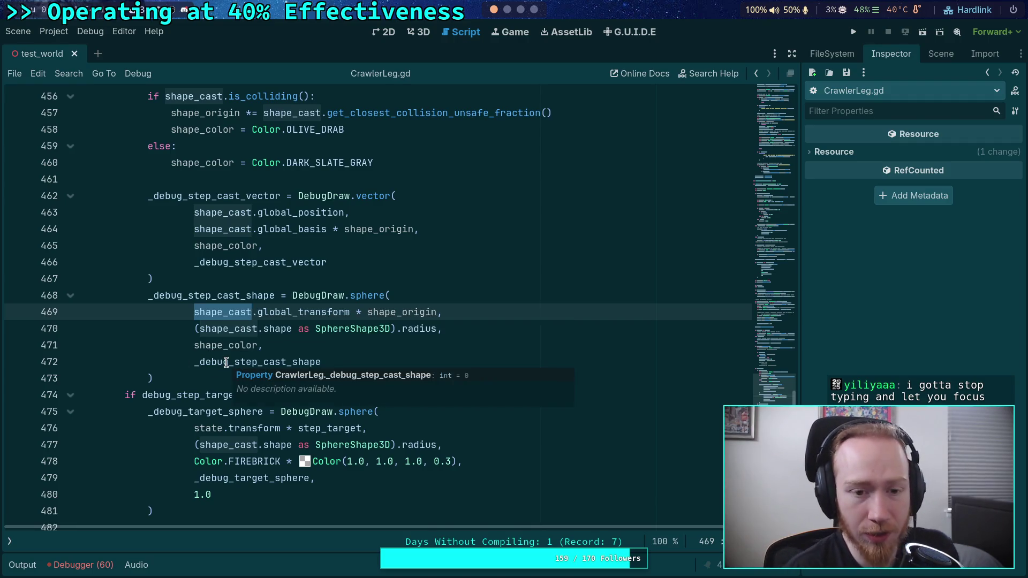
double_click(299, 213)
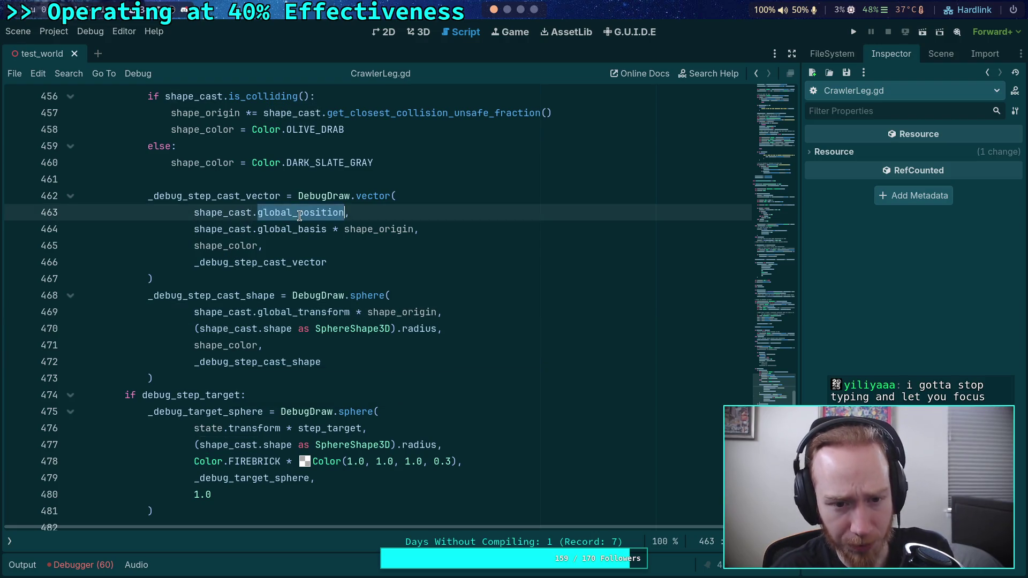
click(359, 277)
scroll(358, 277, up, 4)
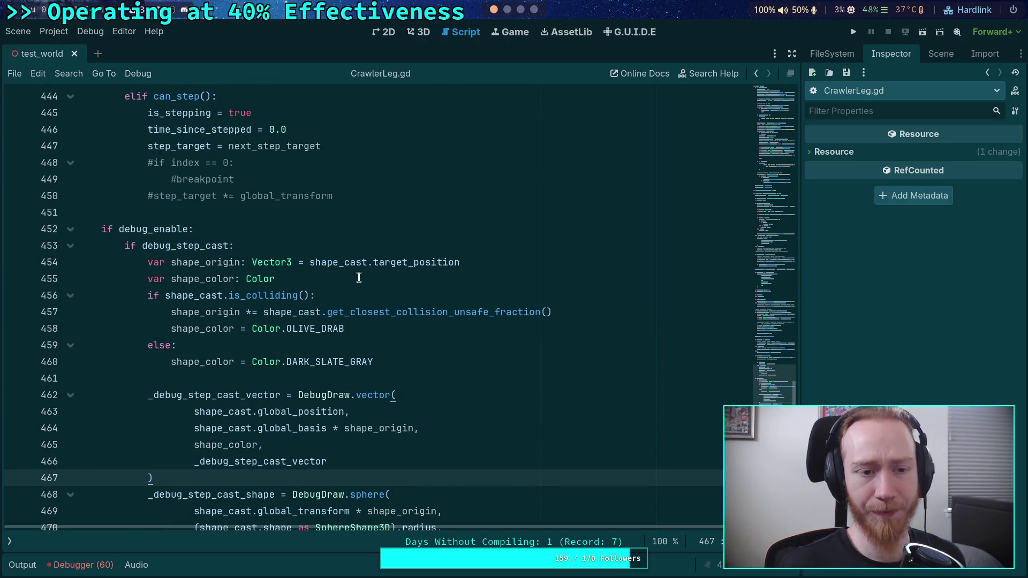
Step: Run the game with F5, continue past the breakpoint to watch the legs, then stop with F8
key(F5)
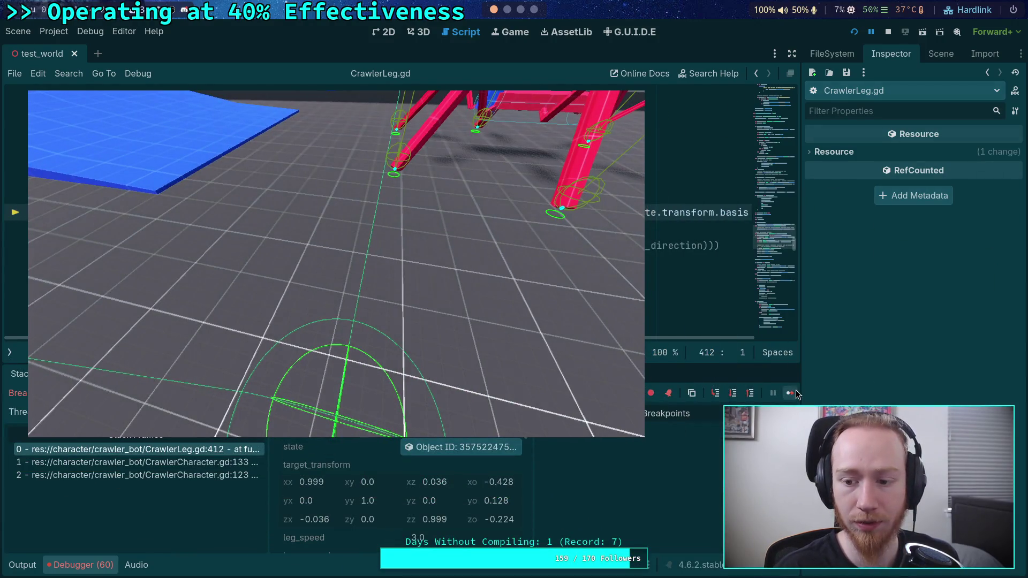
click(794, 392)
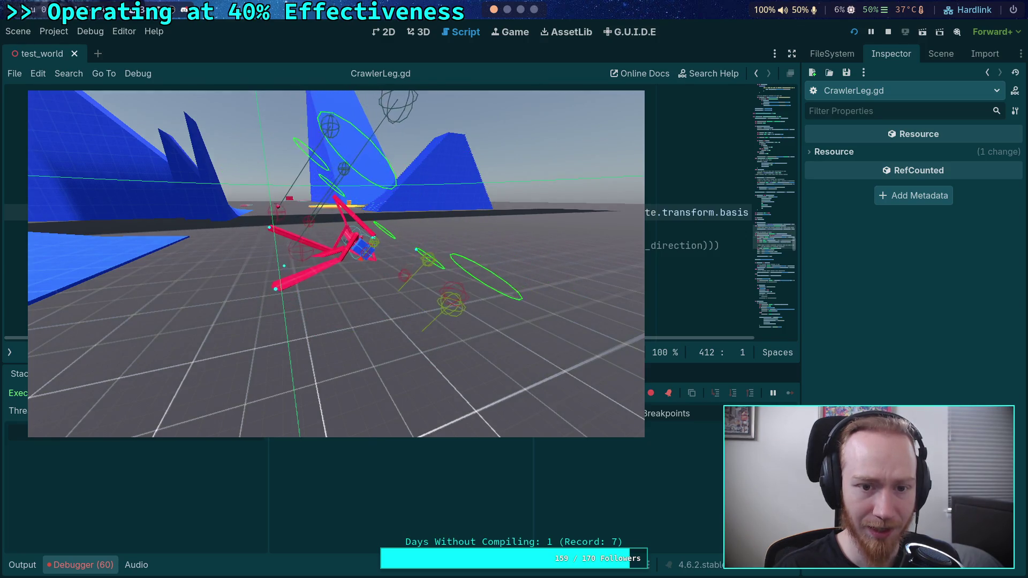
key(F8)
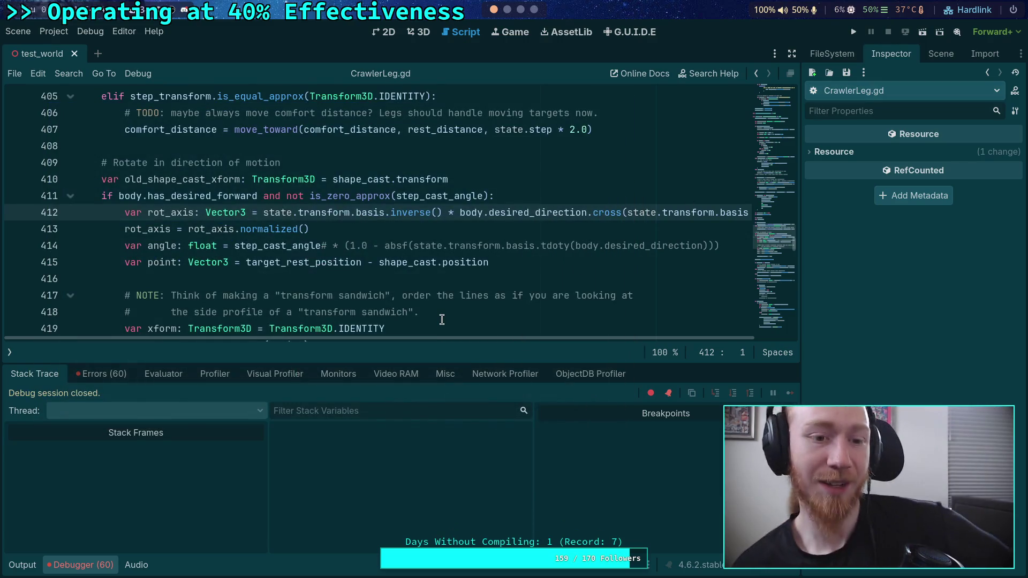
Step: Collapse the bottom output panel and review the shape-cast code around step_transform on line 405
click(23, 565)
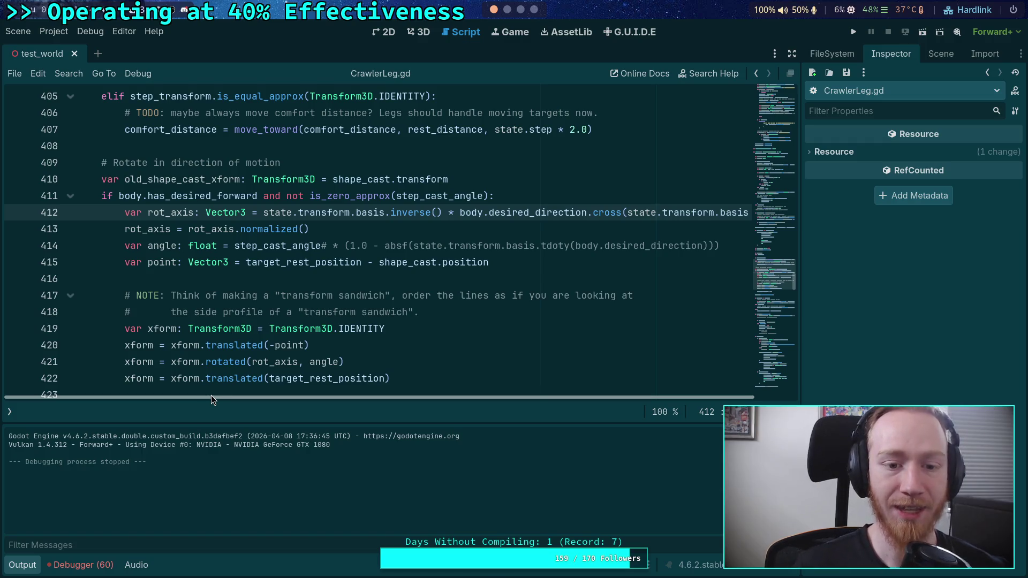
click(30, 572)
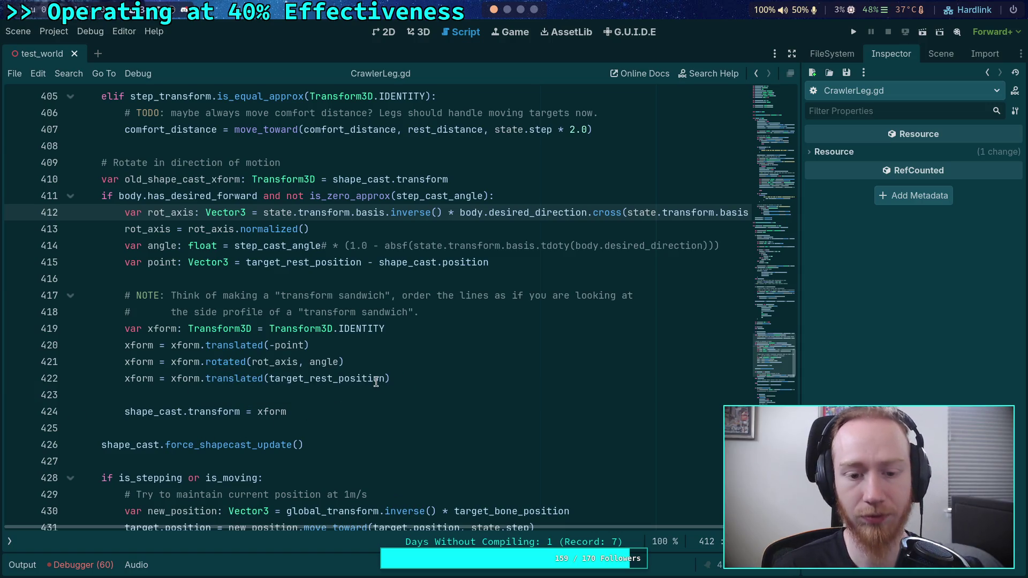
mouse_move(376, 381)
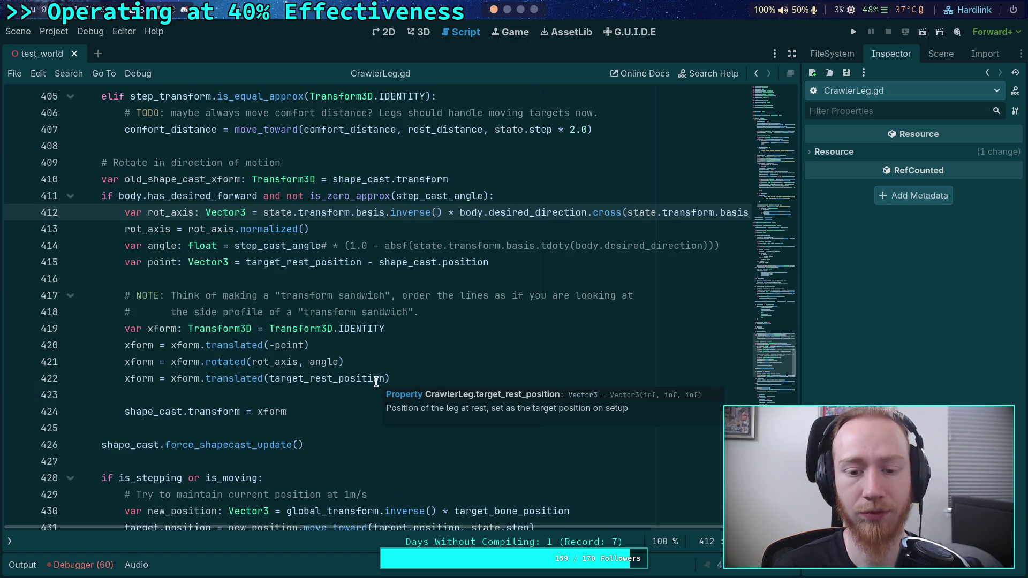
click(419, 375)
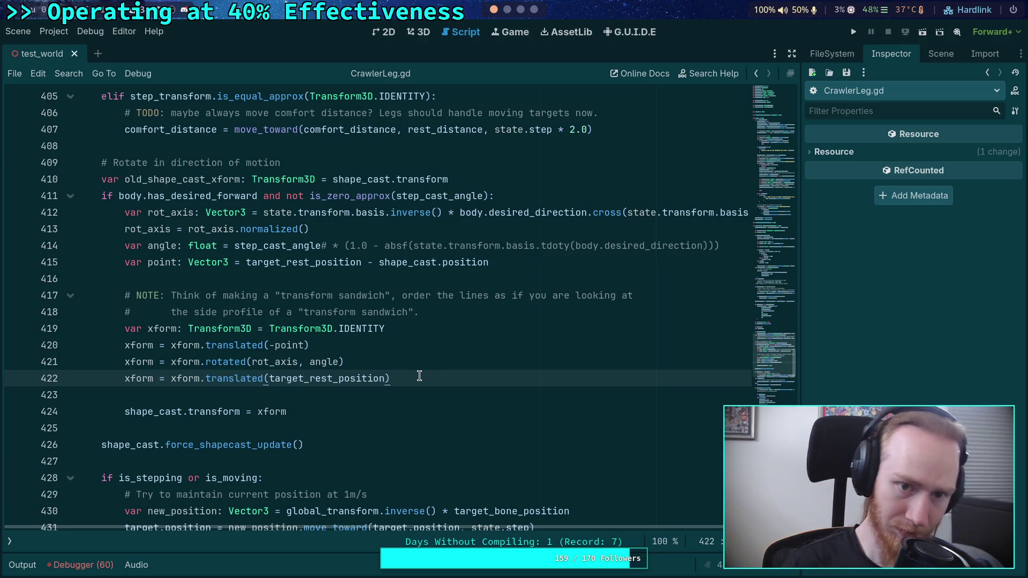
scroll(419, 376, up, 4)
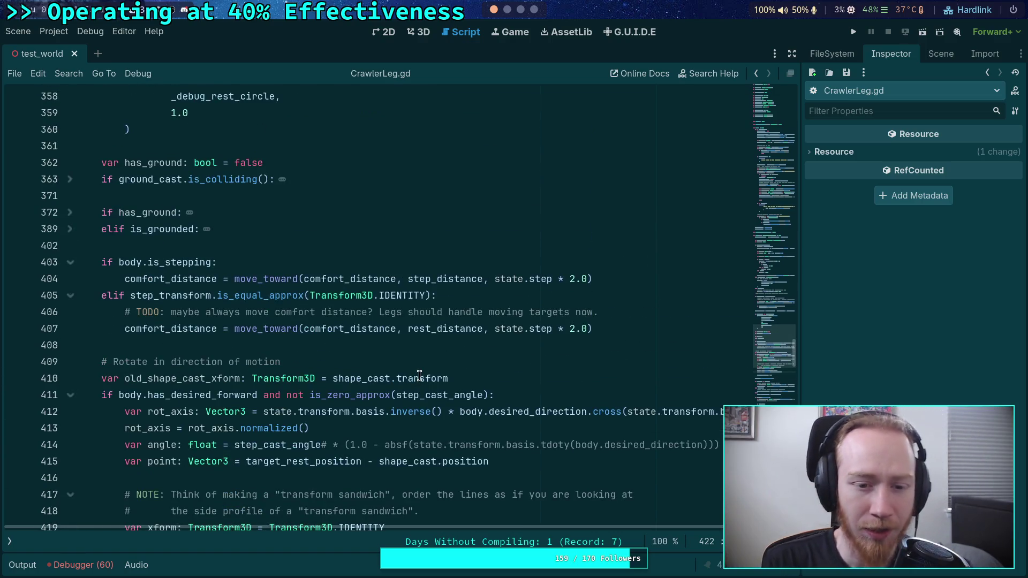
double_click(167, 295)
scroll(461, 277, down, 5)
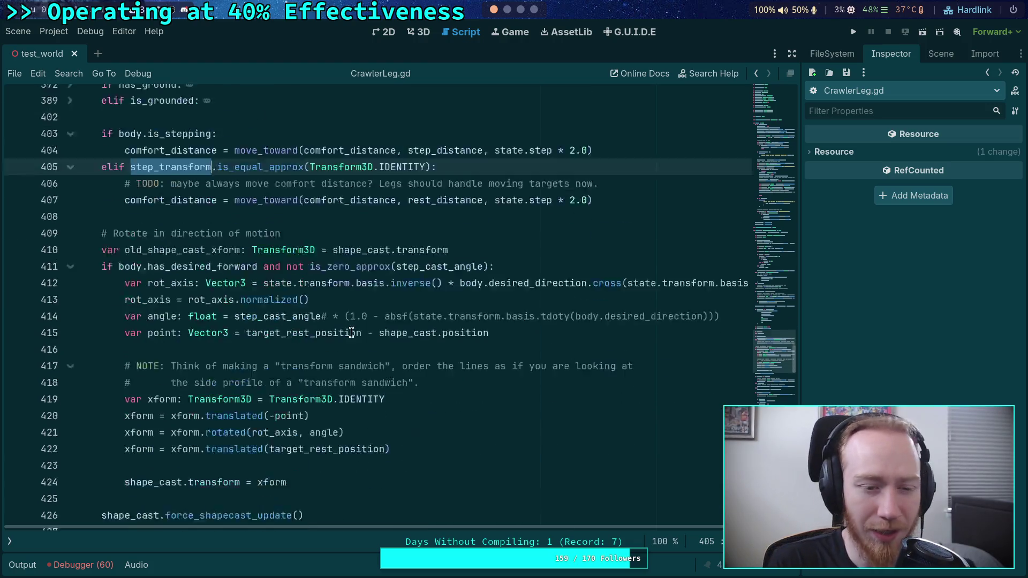
click(521, 10)
Step: On GitHub, open planet-game/godot-game/character/crawler_bot/CrawlerLeg.gd
click(534, 10)
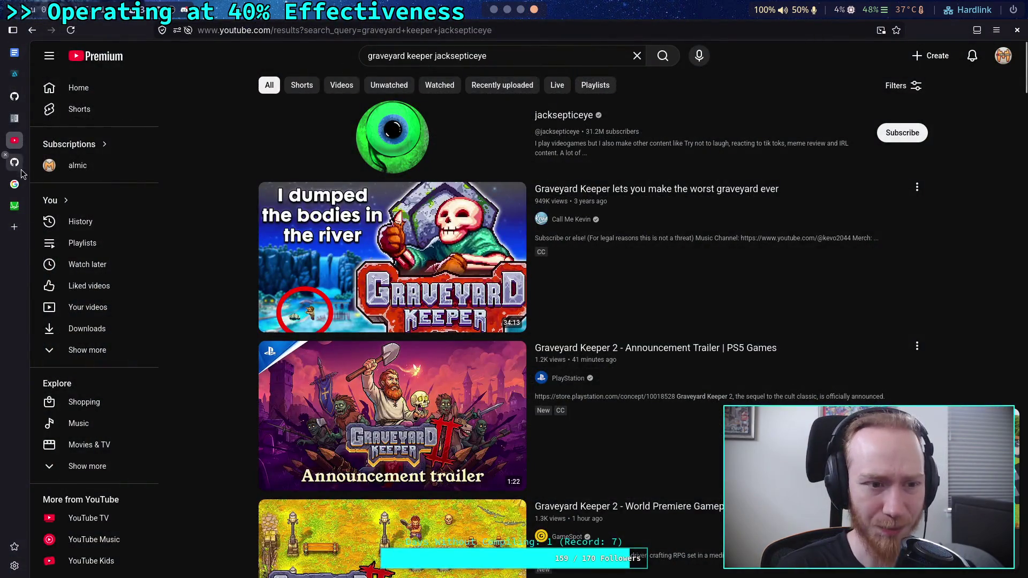
click(15, 97)
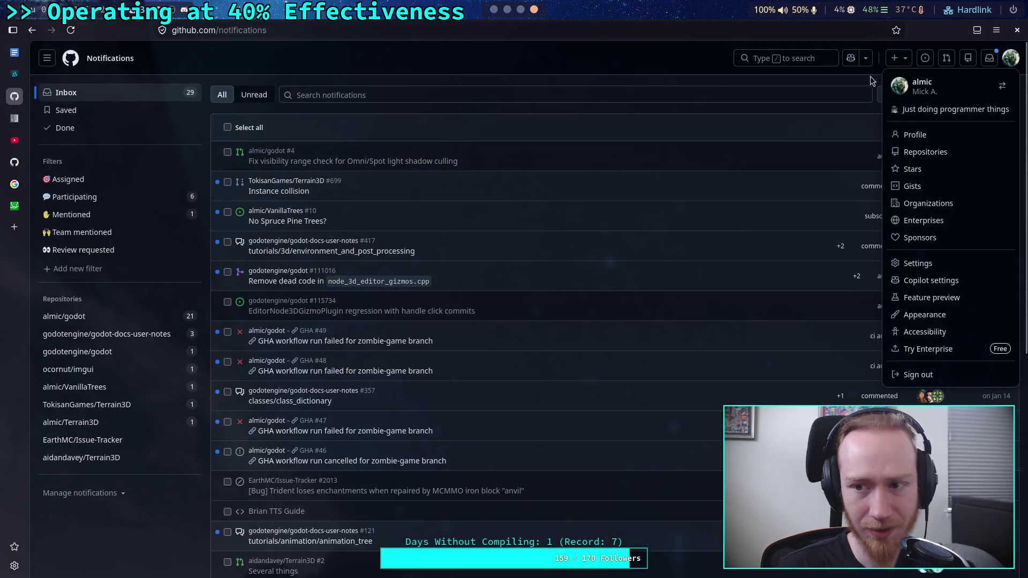
click(402, 313)
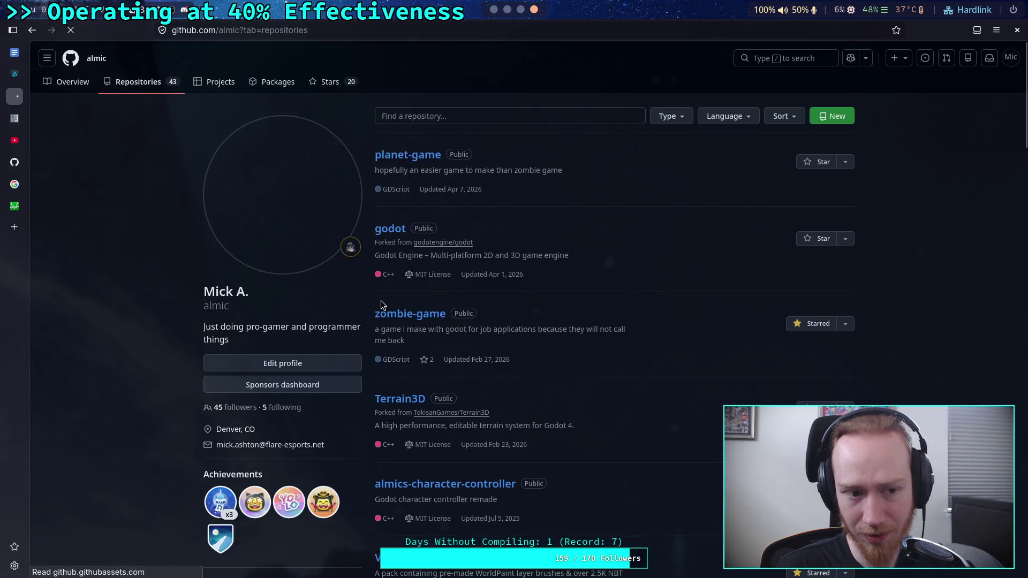
click(403, 157)
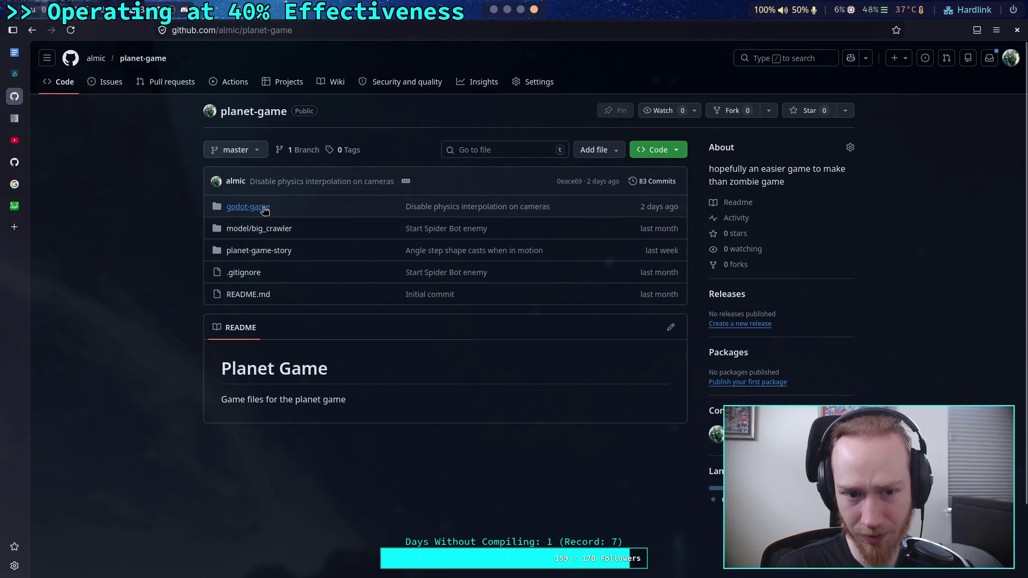
click(257, 208)
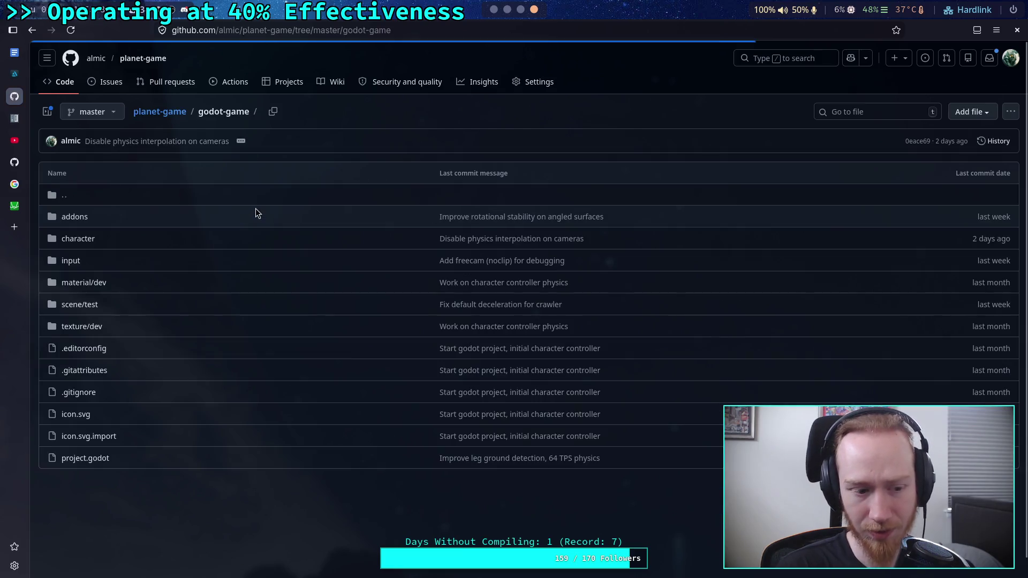
click(73, 238)
click(74, 238)
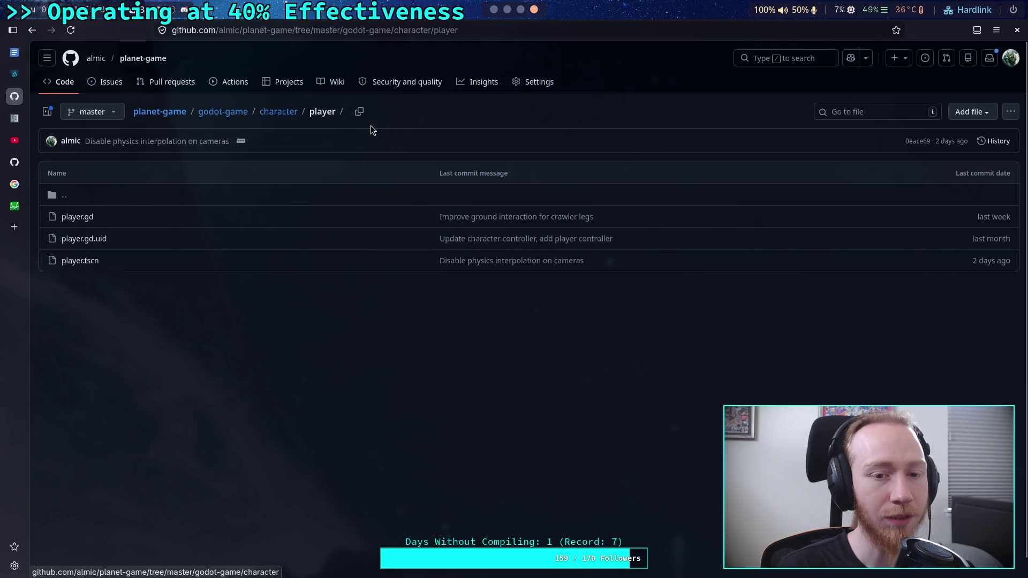
click(278, 111)
click(80, 217)
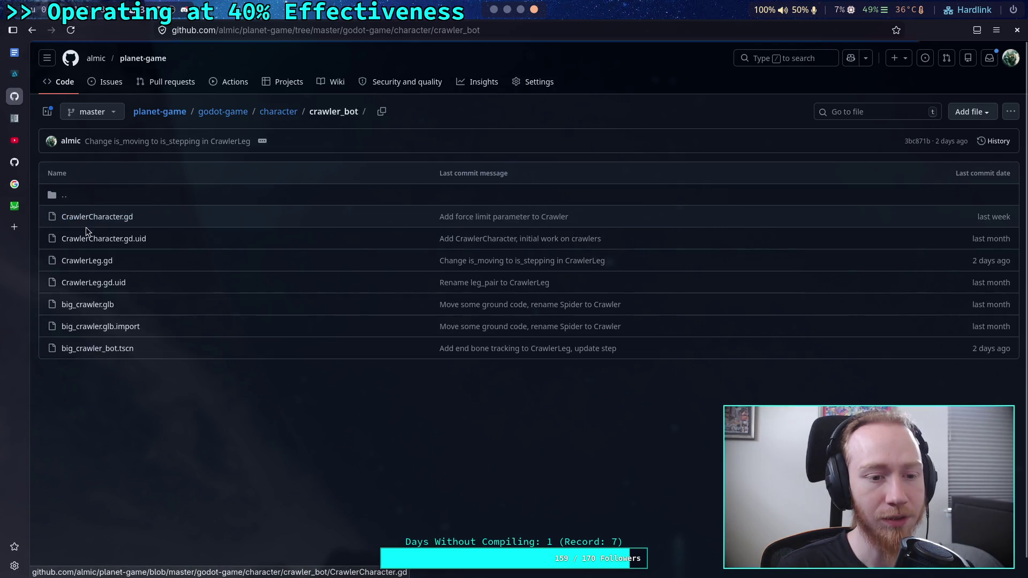
click(98, 267)
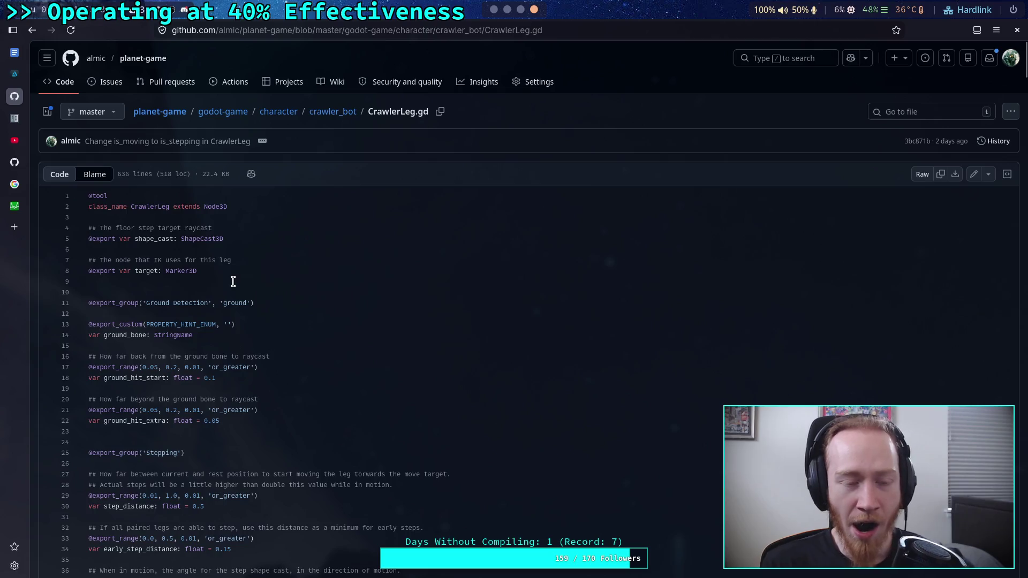
Step: Scroll the committed file to the shape-cast rotation code near line 413, then return to the local script
scroll(401, 350, down, 20)
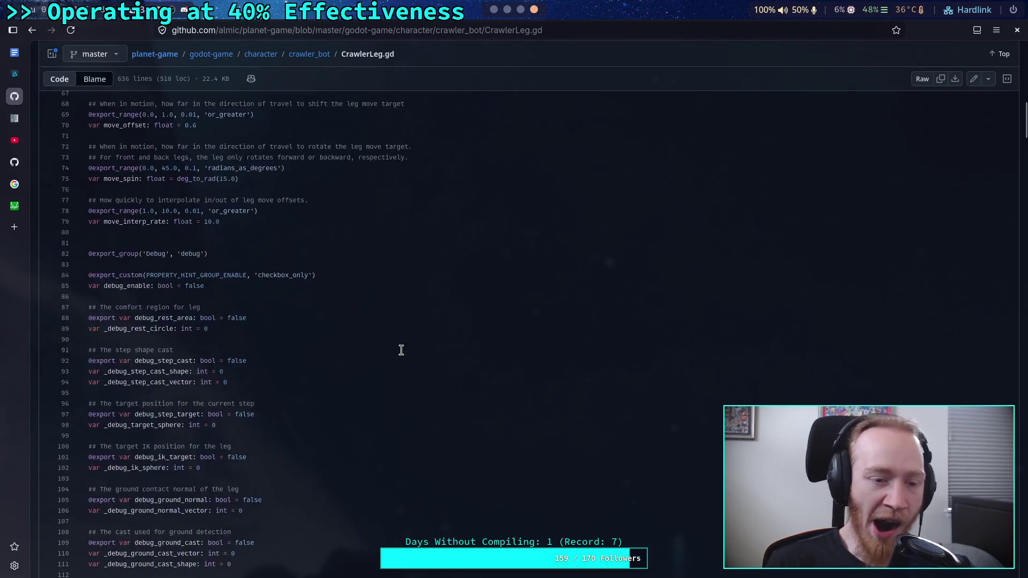
scroll(400, 350, down, 10)
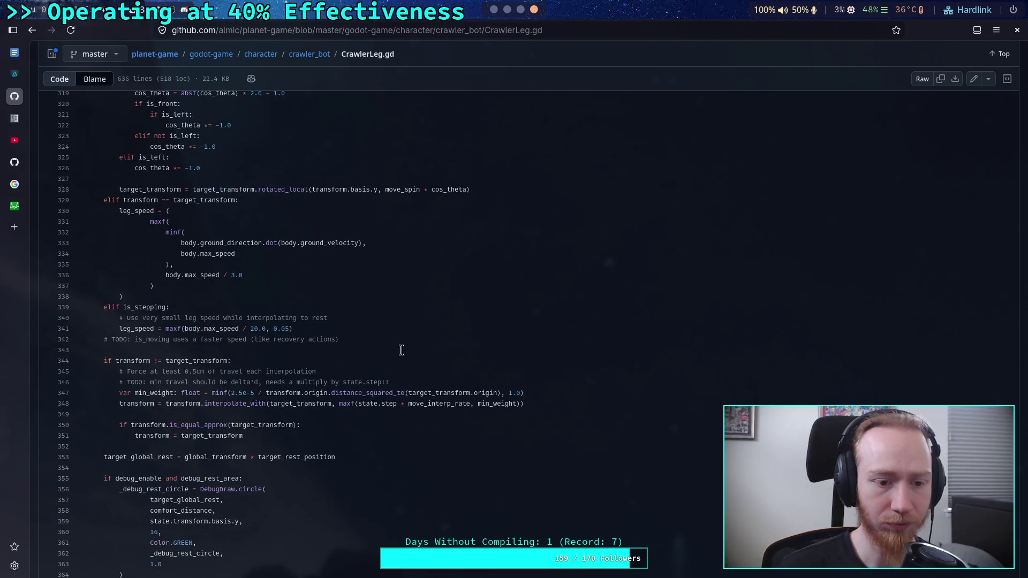
scroll(401, 350, down, 3)
scroll(221, 335, down, 3)
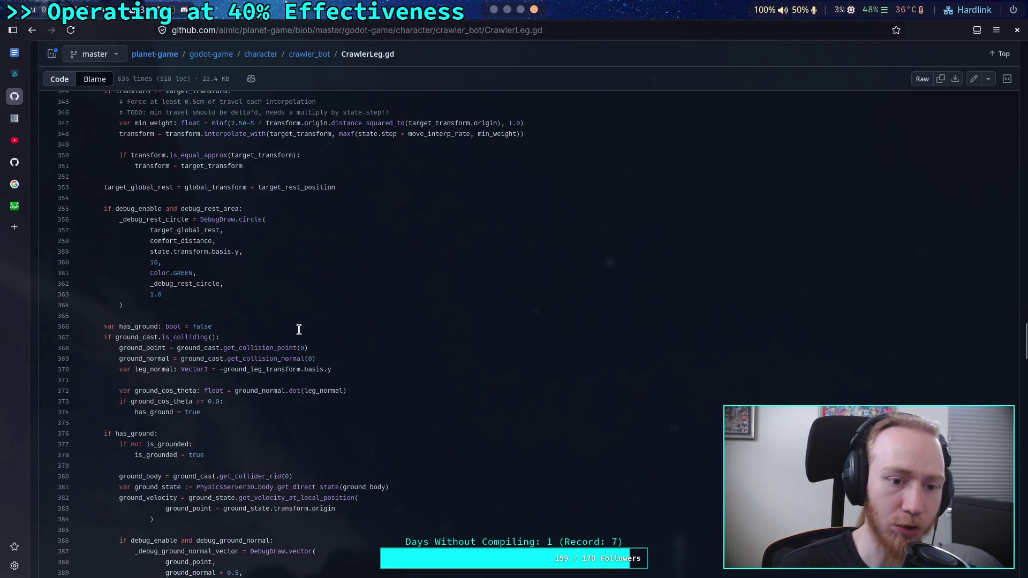
scroll(299, 329, down, 2)
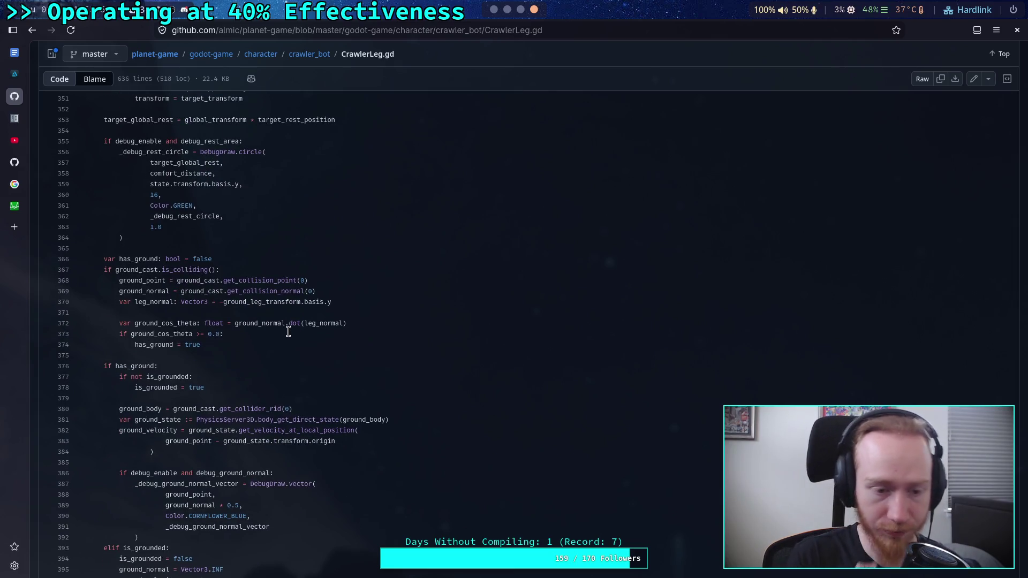
scroll(288, 332, down, 13)
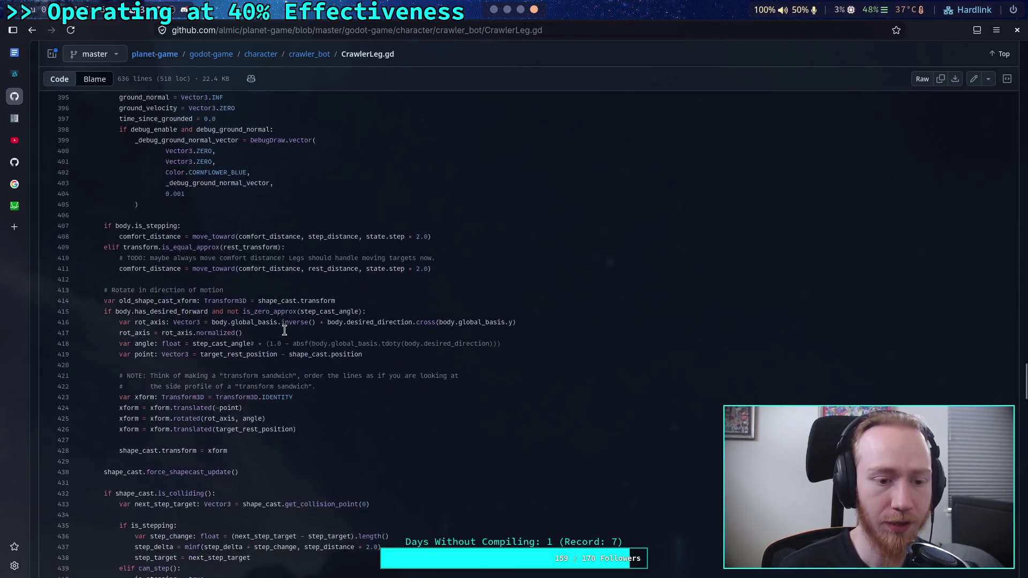
scroll(284, 330, down, 6)
scroll(285, 330, up, 5)
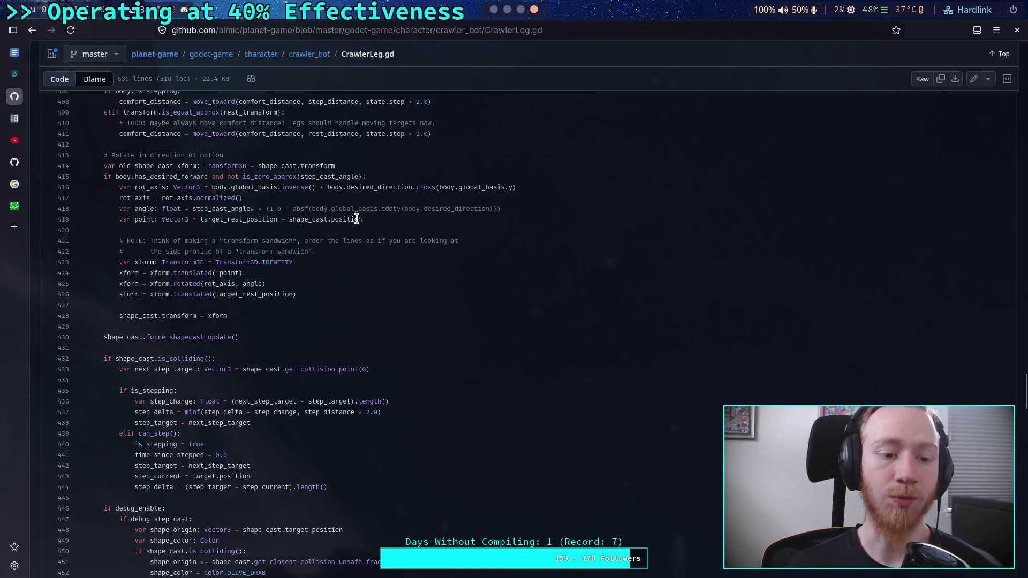
click(493, 9)
click(259, 363)
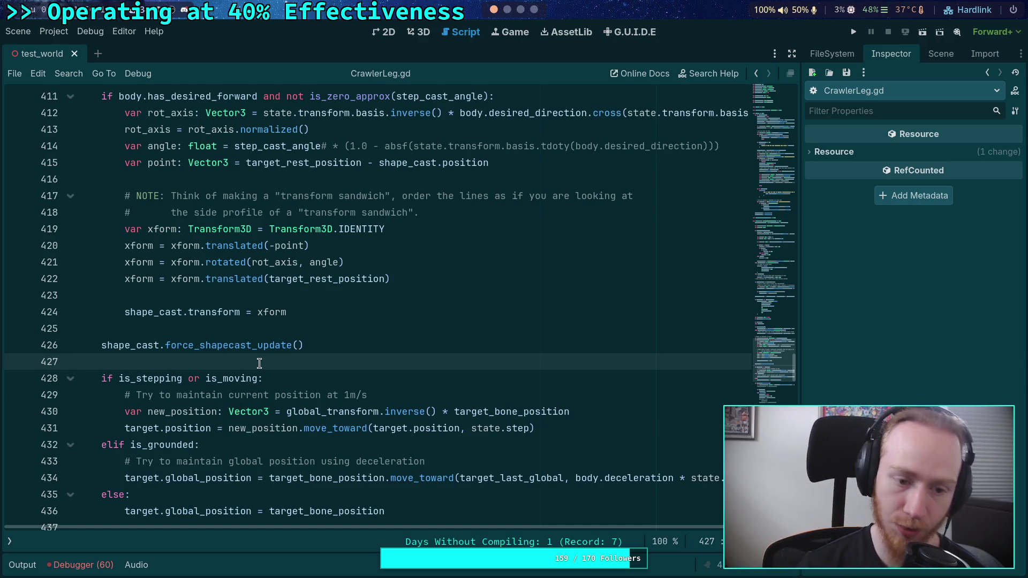
Step: Go to the empty line 425 below the shape_cast transform assignment
scroll(259, 364, up, 8)
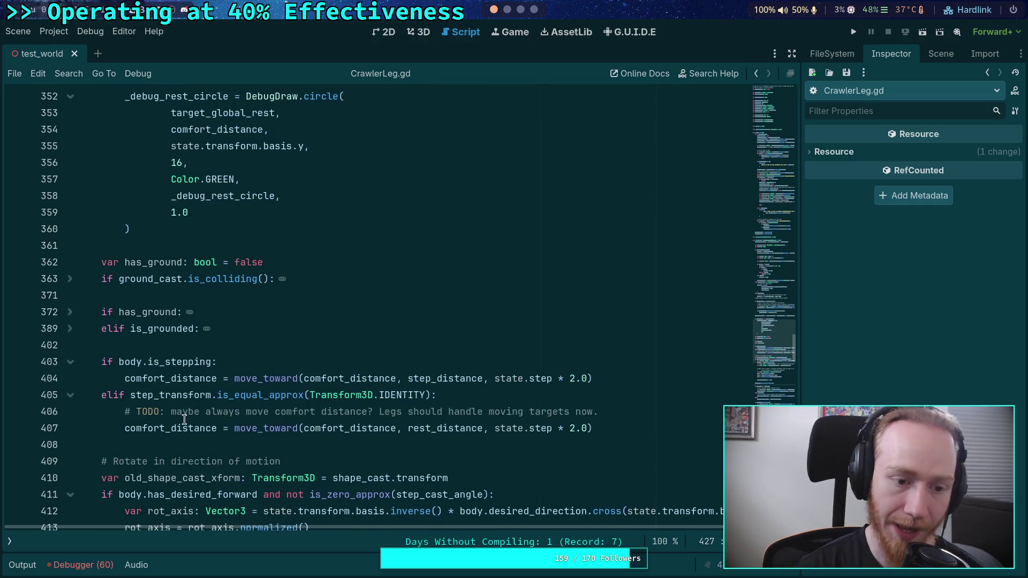
scroll(184, 419, up, 2)
scroll(263, 367, down, 10)
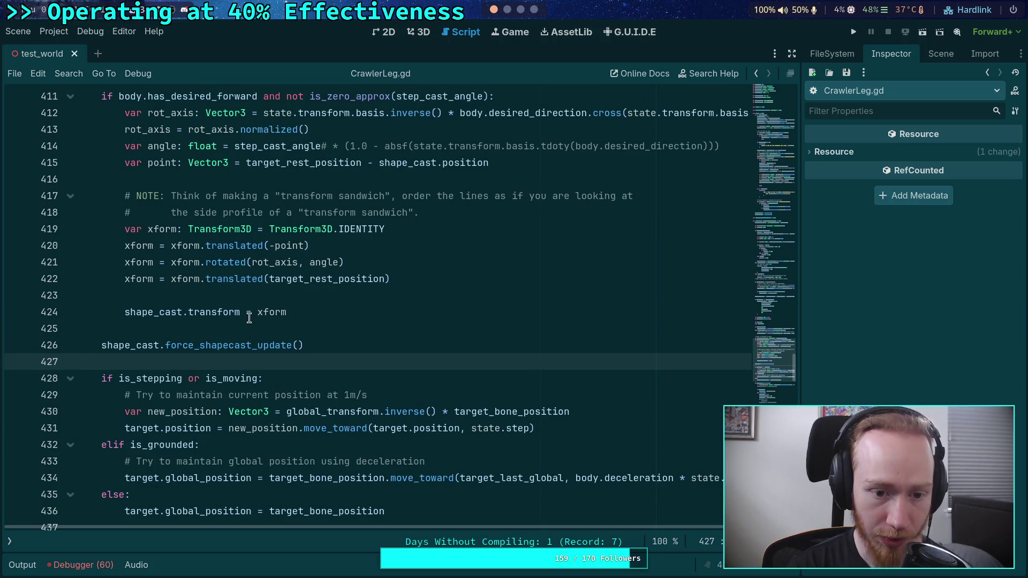
click(249, 316)
scroll(375, 364, up, 1)
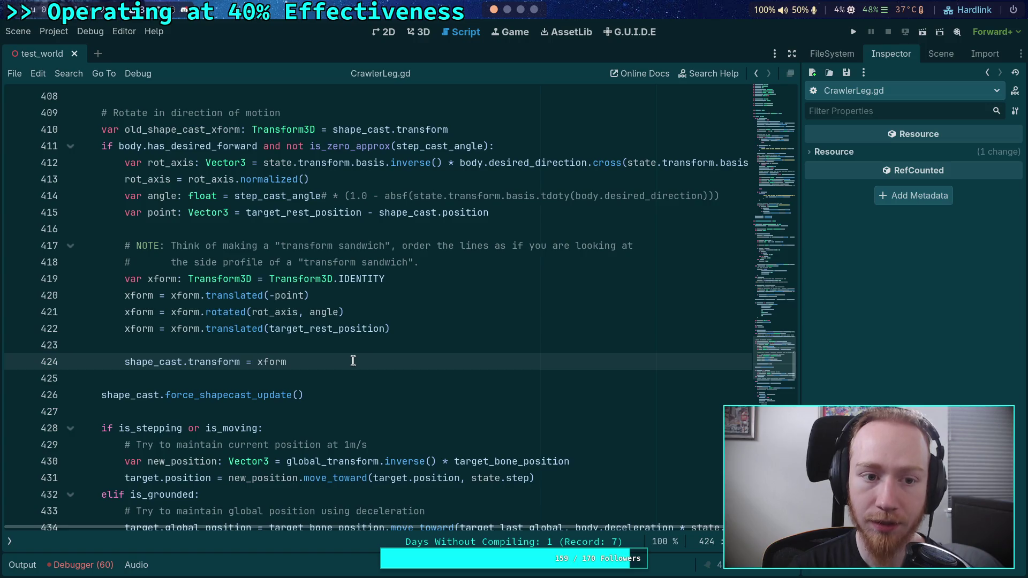
click(338, 372)
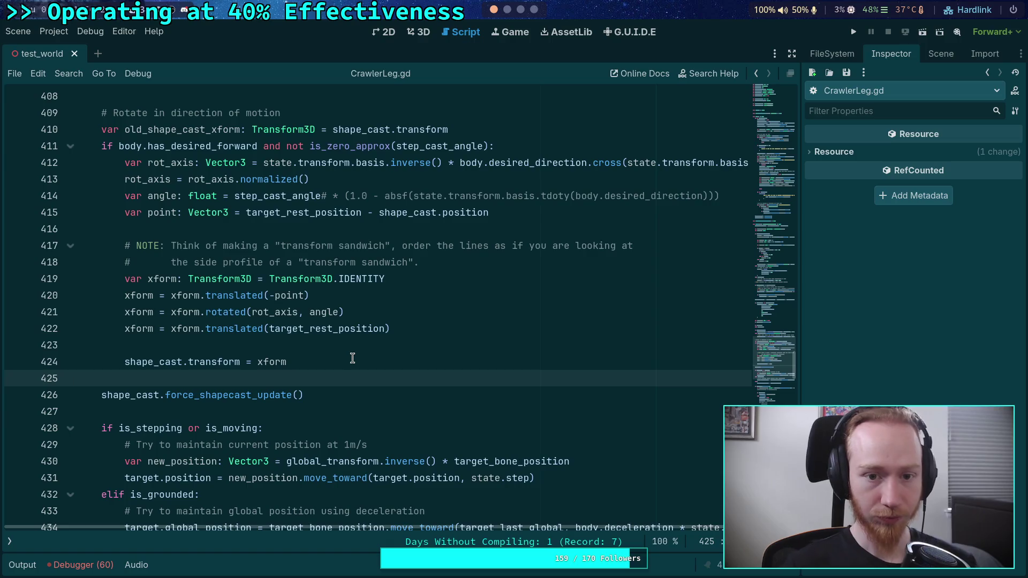
key(Down)
key(Up)
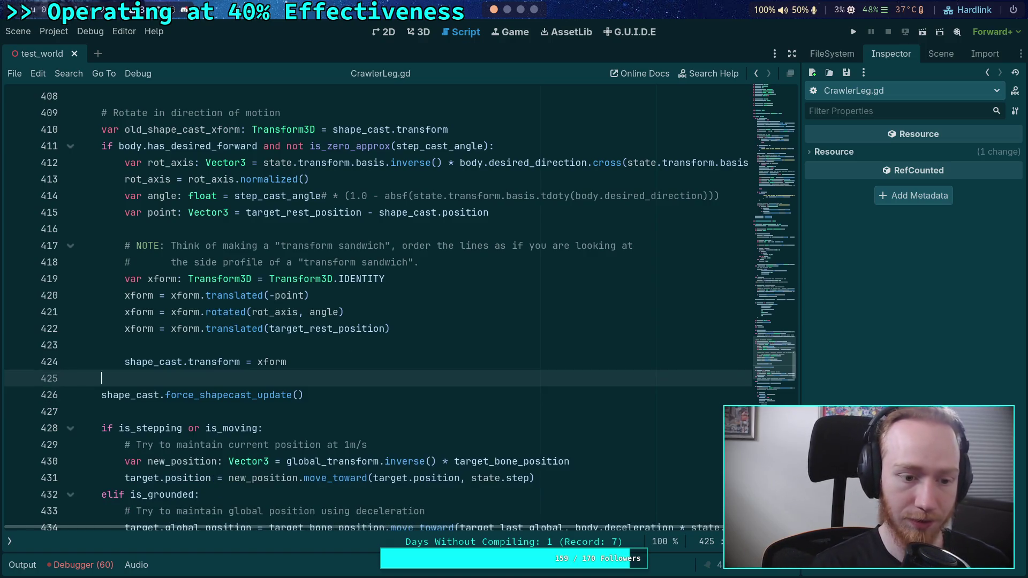
Step: Write 'shape_cast.transform = step_transform * shape_cast.transform' on line 425 using autocomplete
text(shape)
key(Return)
text(.tra)
key(Return)
text(= )
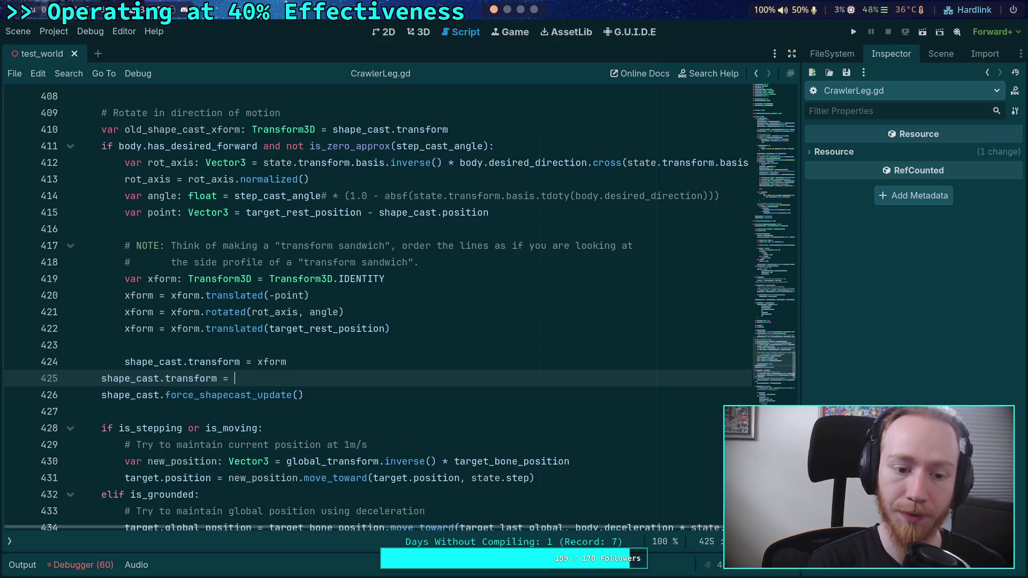
text(step)
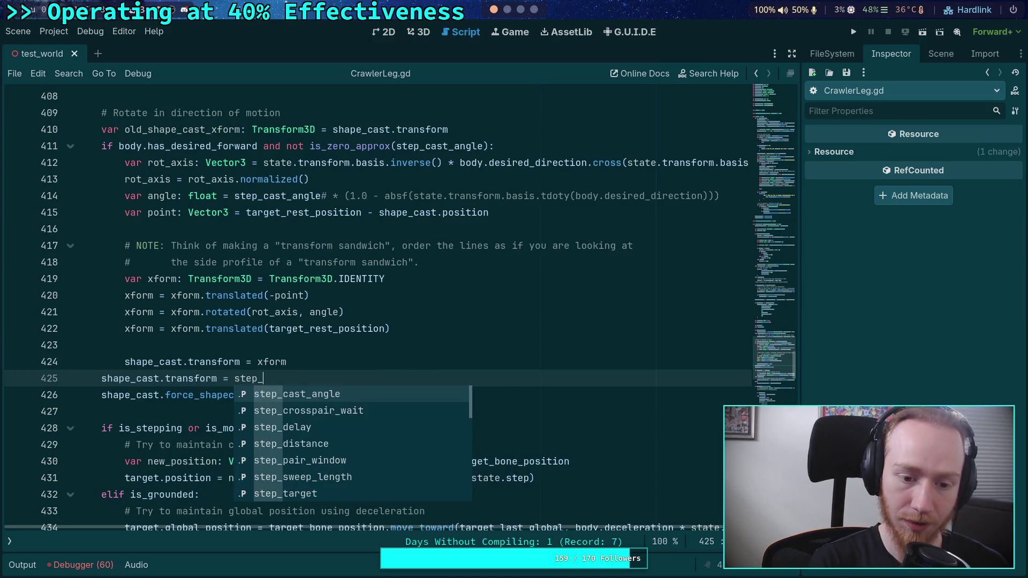
text(_transform * )
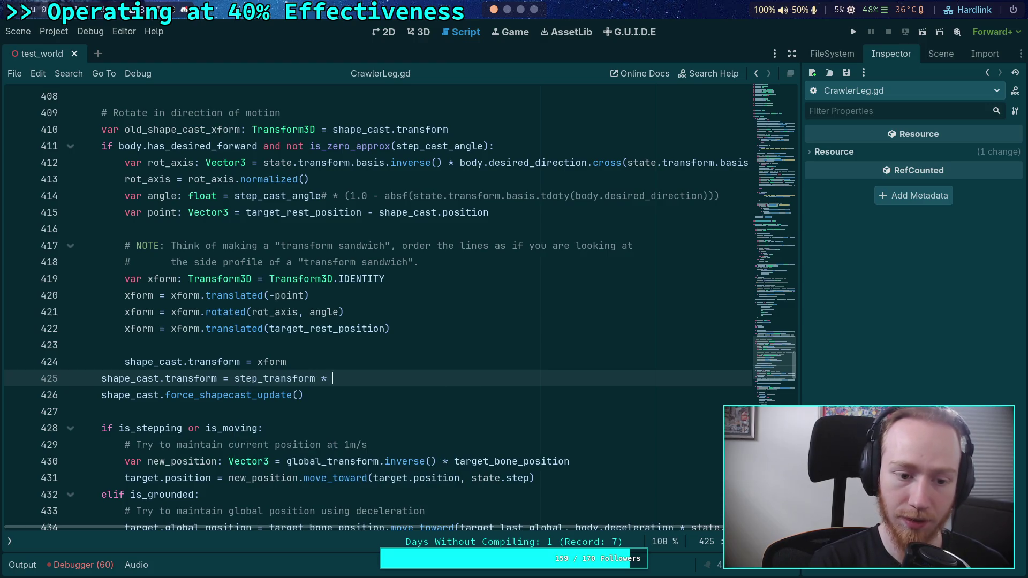
text(s)
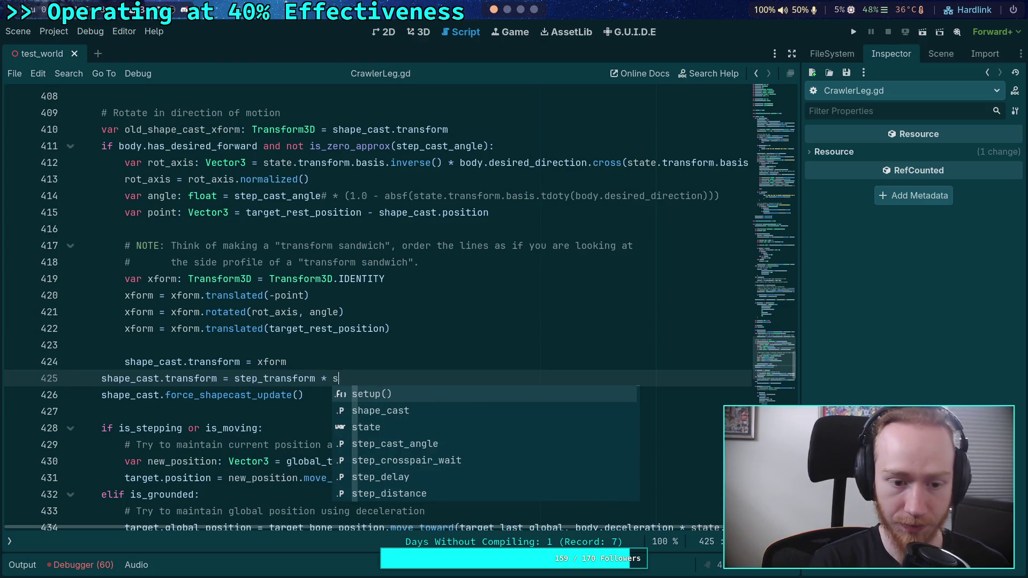
text(hap)
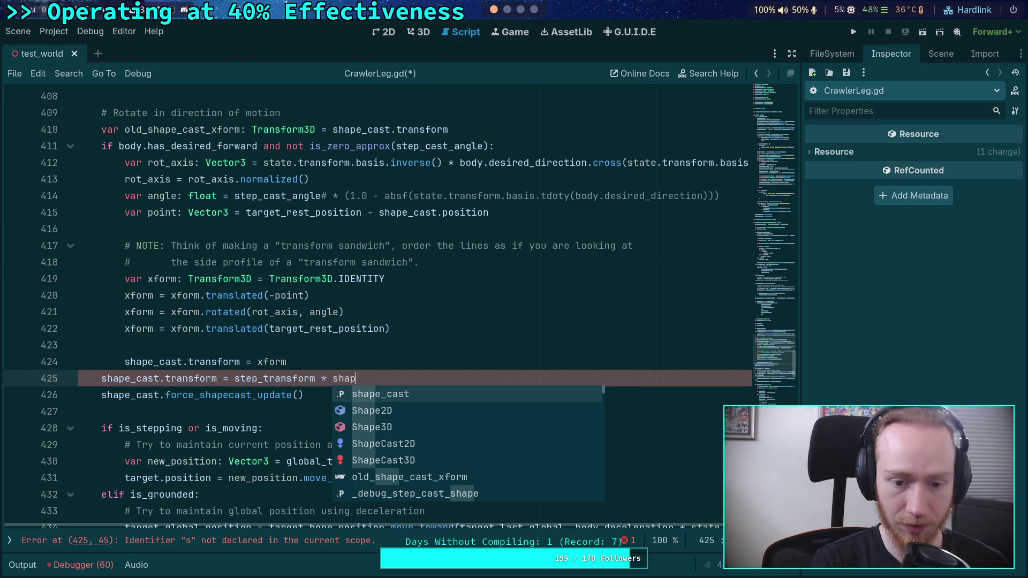
key(Return)
text(.t)
key(Return)
Step: Save the script, run the project to test the change, then stop the game
key(ctrl+s)
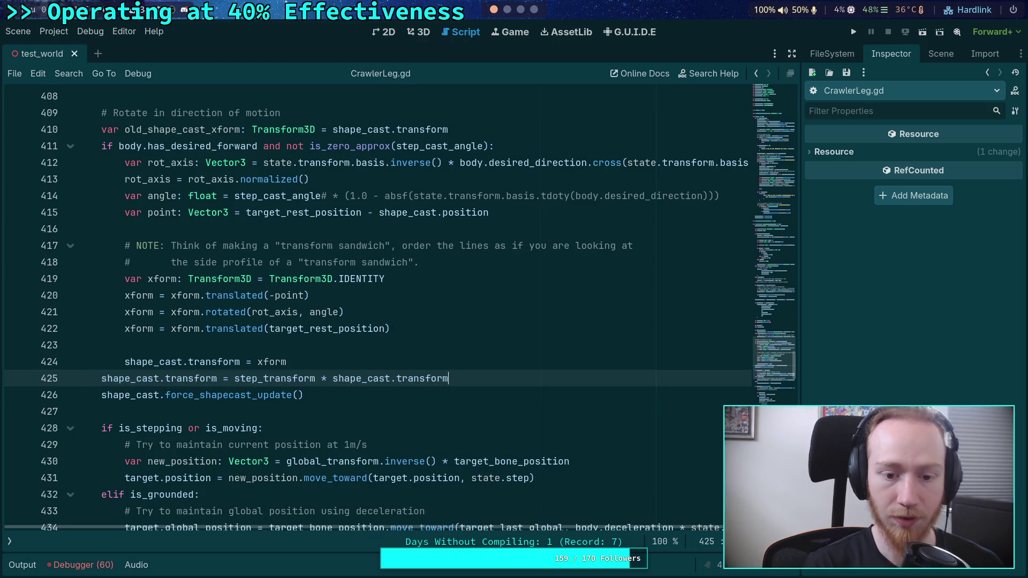
click(347, 409)
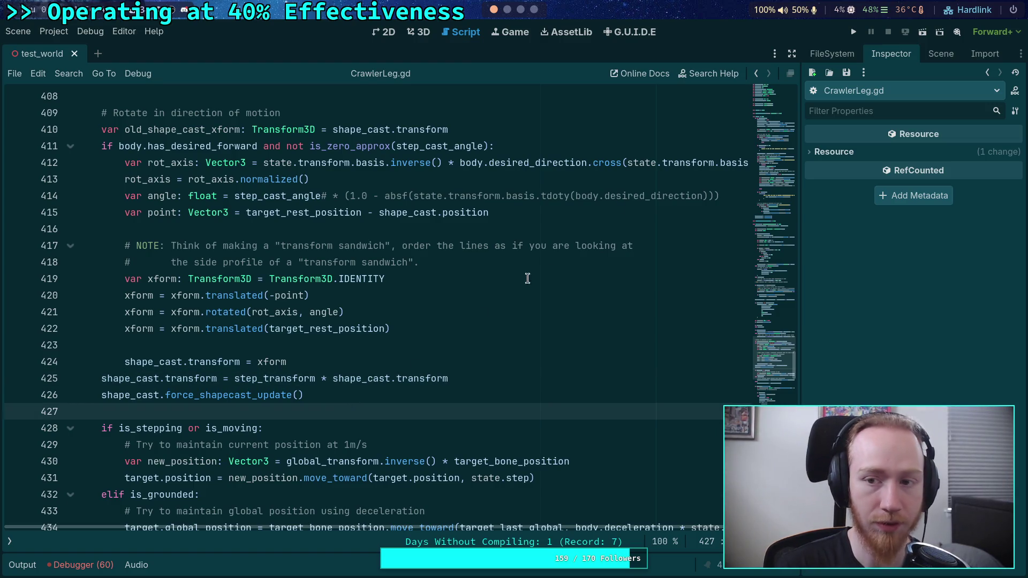
click(853, 33)
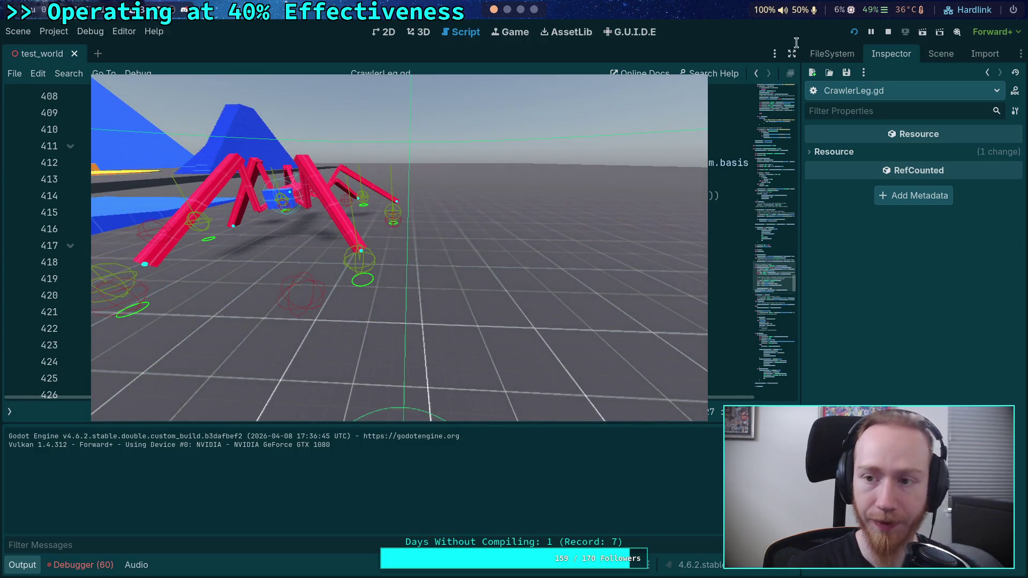
key(F8)
Step: Collapse the Output panel and move to the step-target code around line 437
click(22, 565)
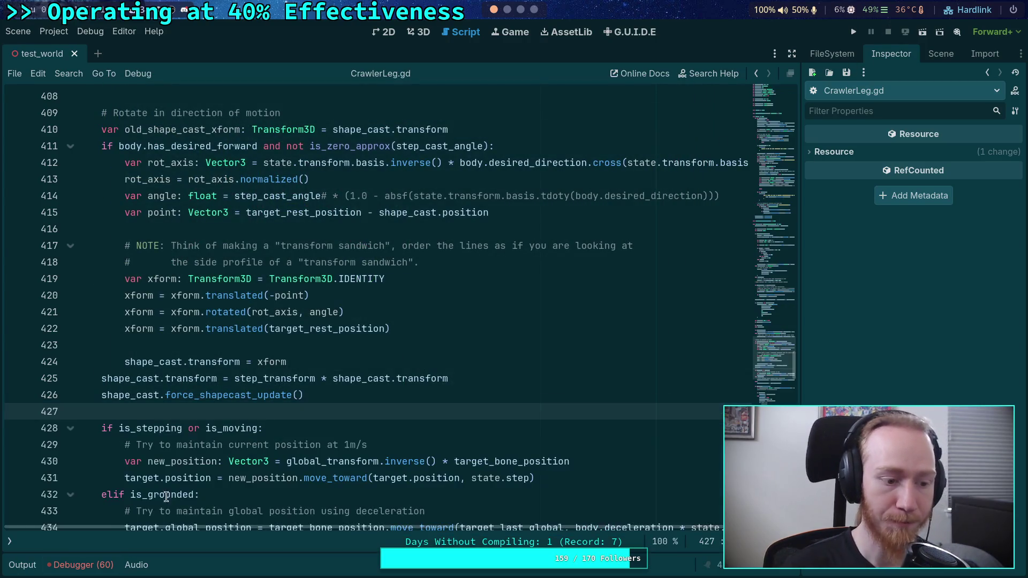
mouse_move(173, 494)
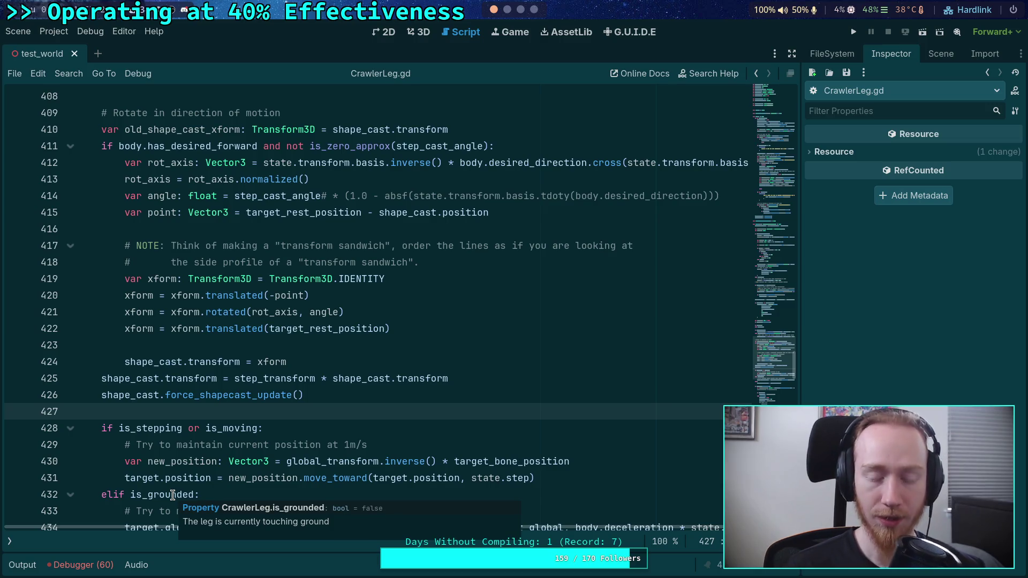
scroll(377, 331, down, 6)
click(307, 279)
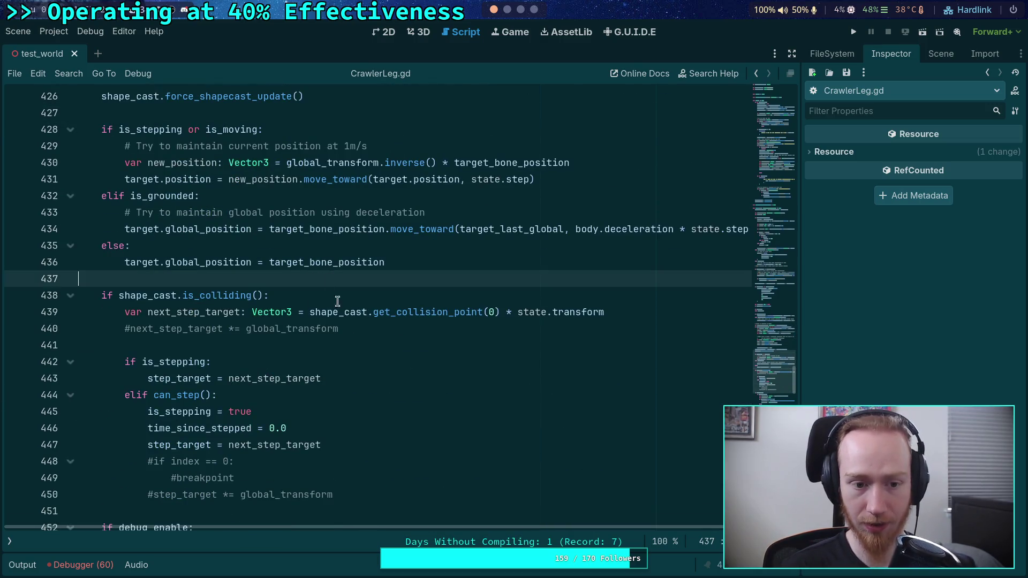
scroll(342, 316, down, 5)
scroll(379, 332, up, 3)
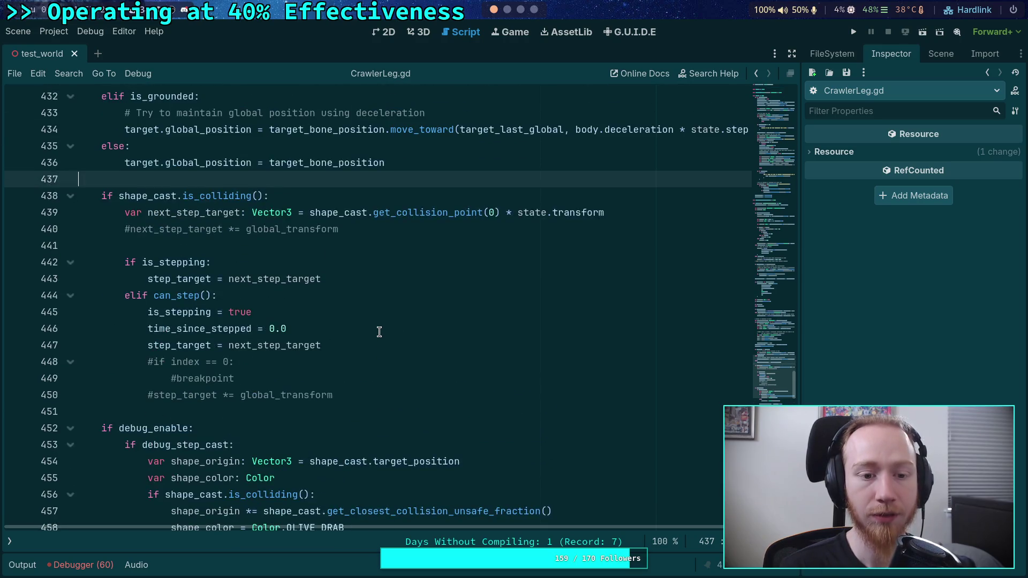
Step: Delete the commented-out lines 448–450 and line 440
drag(369, 393, 380, 345)
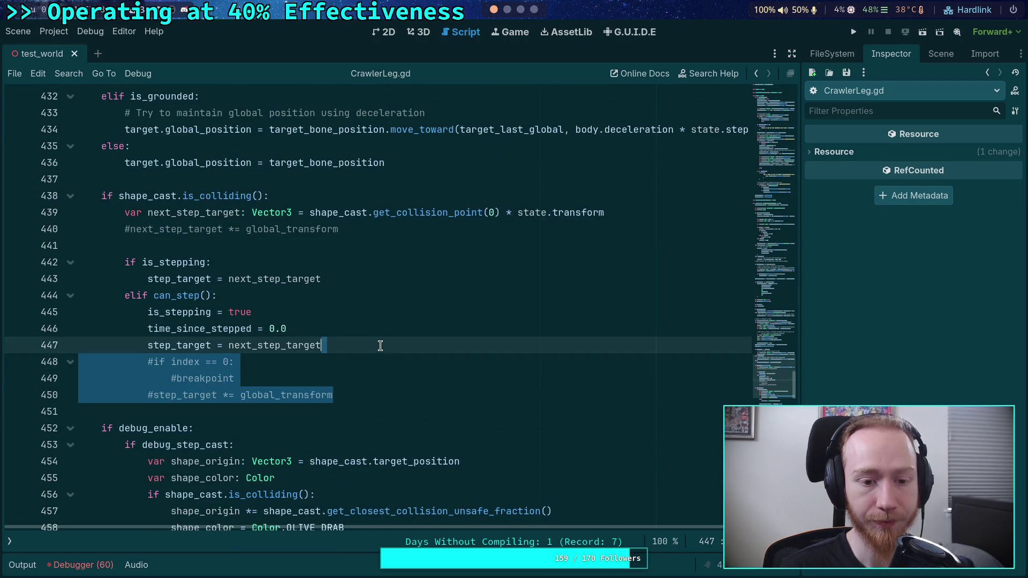
key(BackSpace)
mouse_move(671, 229)
mouse_down()
mouse_move(638, 225)
mouse_move(642, 217)
mouse_up()
key(BackSpace)
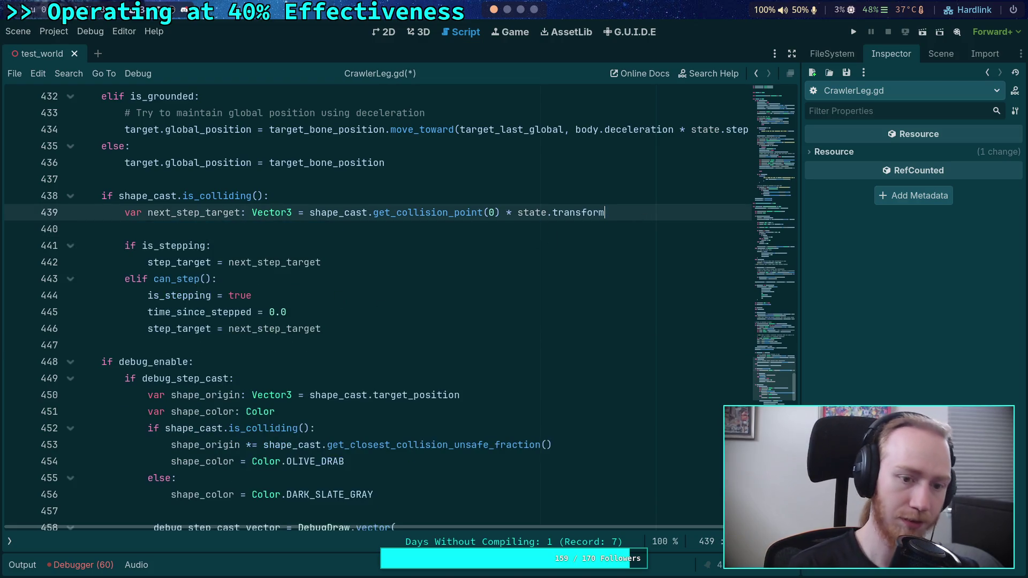
scroll(344, 369, up, 8)
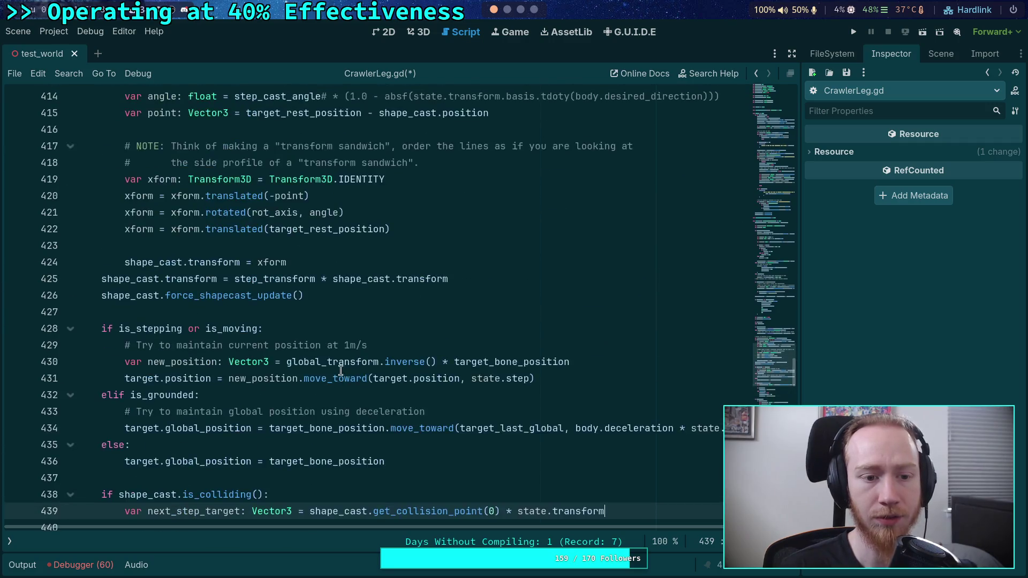
scroll(336, 365, down, 15)
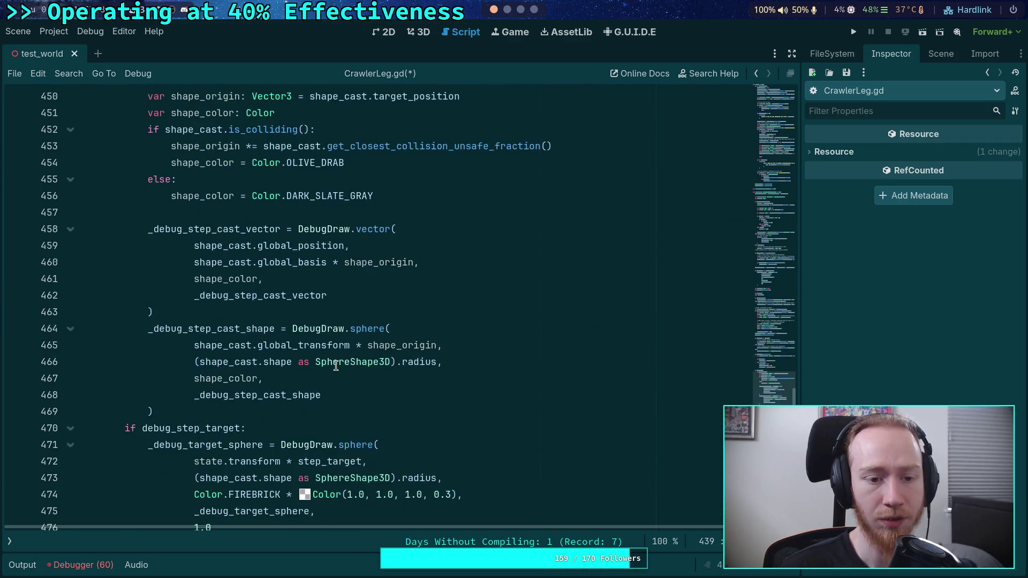
scroll(335, 365, up, 15)
scroll(335, 365, up, 20)
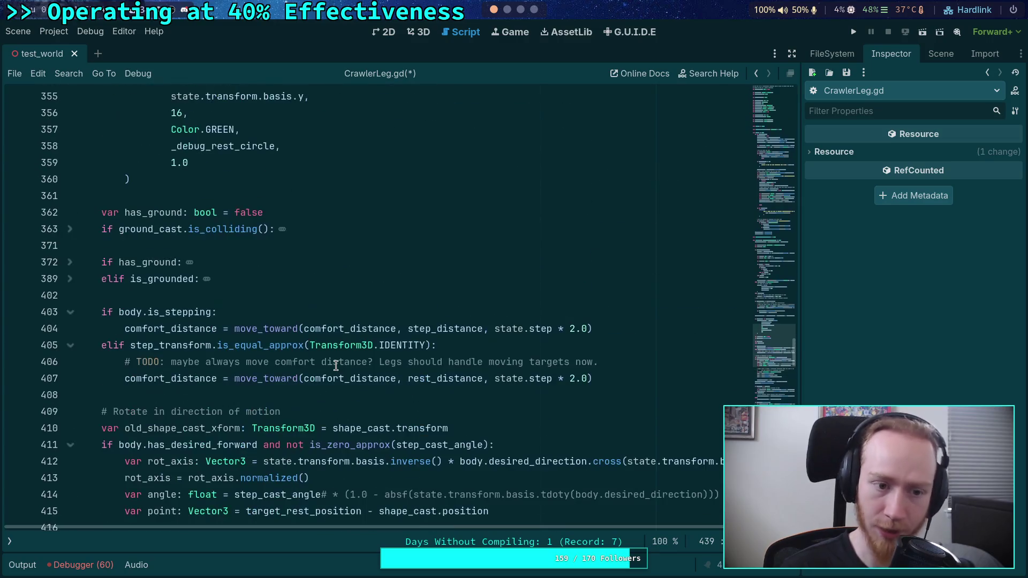
scroll(333, 365, down, 20)
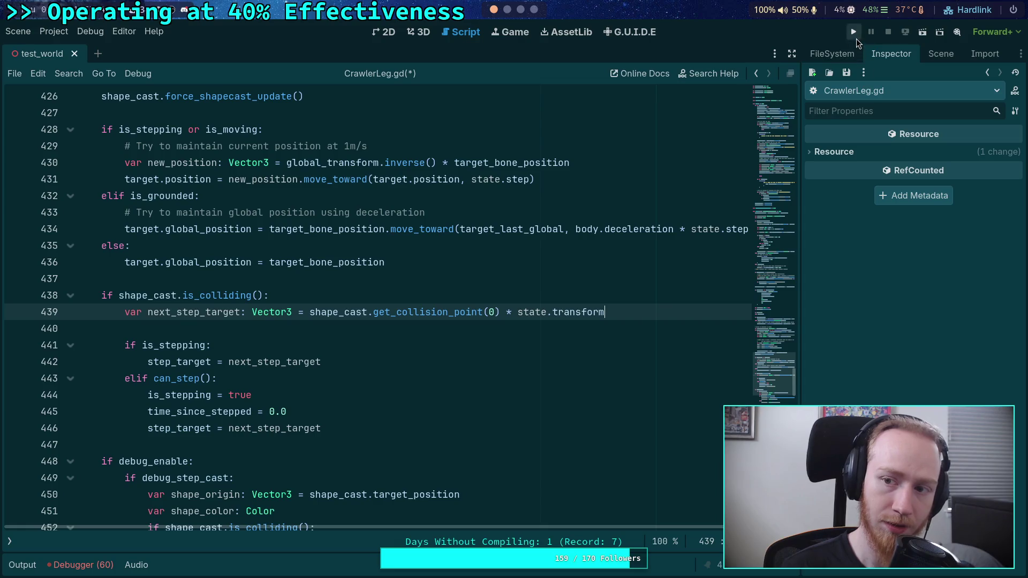
Step: Save CrawlerLeg.gd and test-run the crawler, then stop the game with F8
click(854, 33)
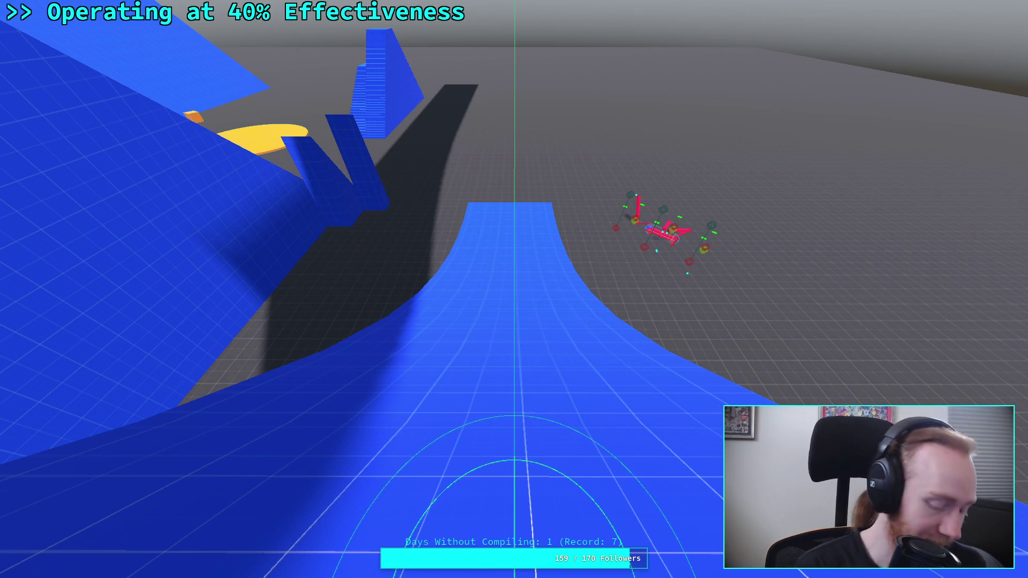
key(F8)
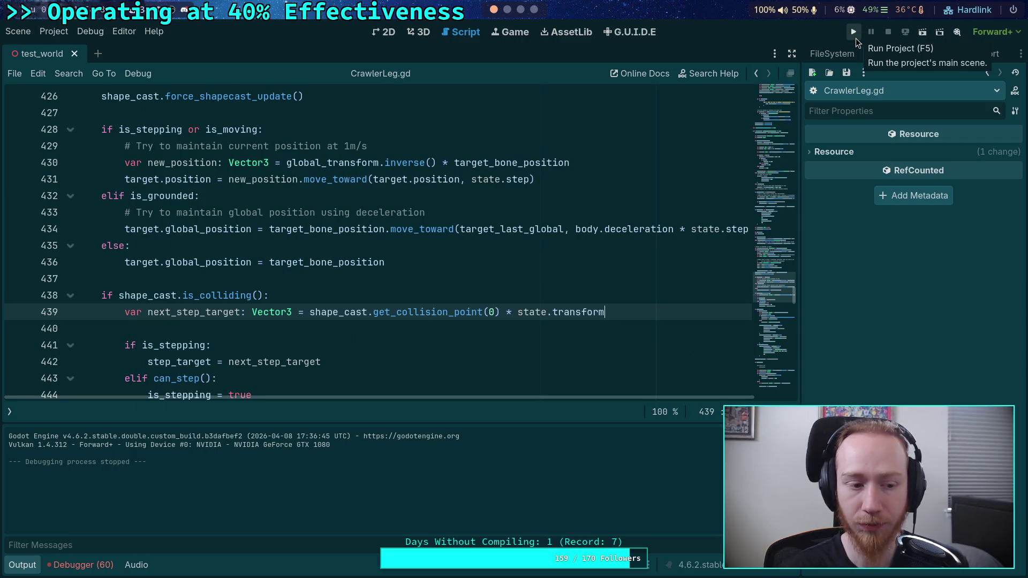
Step: Relaunch the game with the input debugger hidden and leg gizmos shown, stepping a few ticks
click(854, 35)
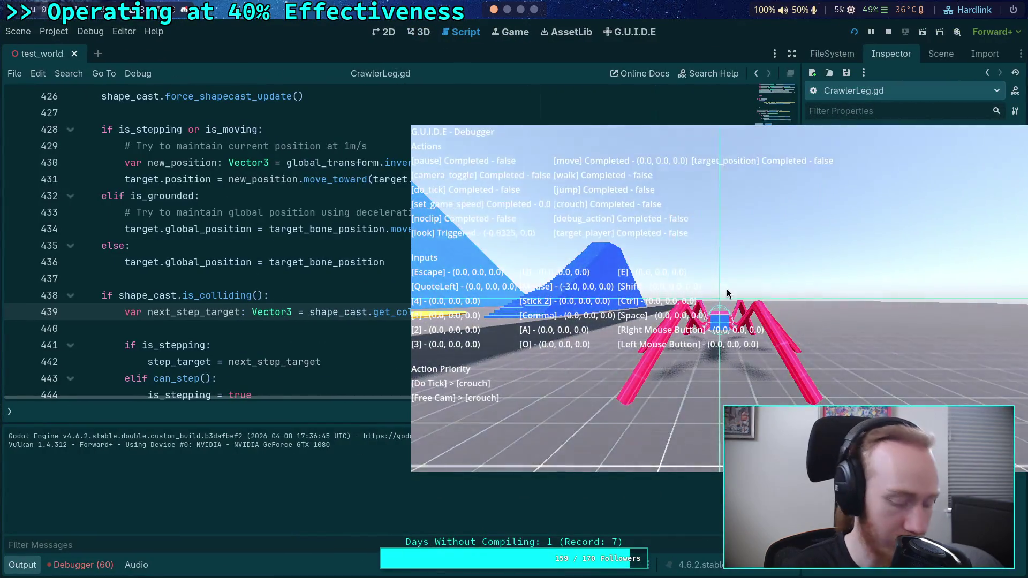
key(grave)
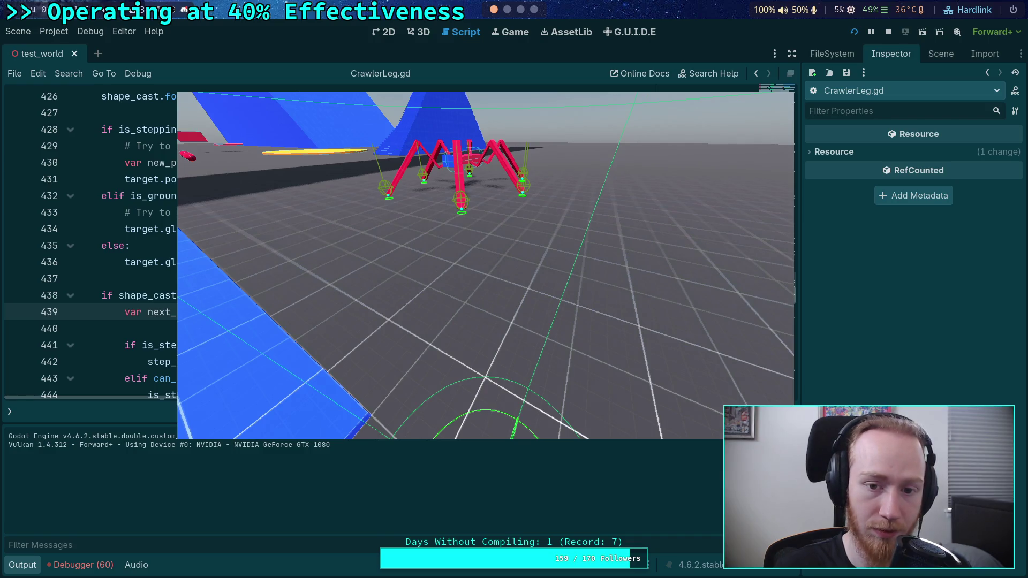
key(period)
key(period)
key(period)
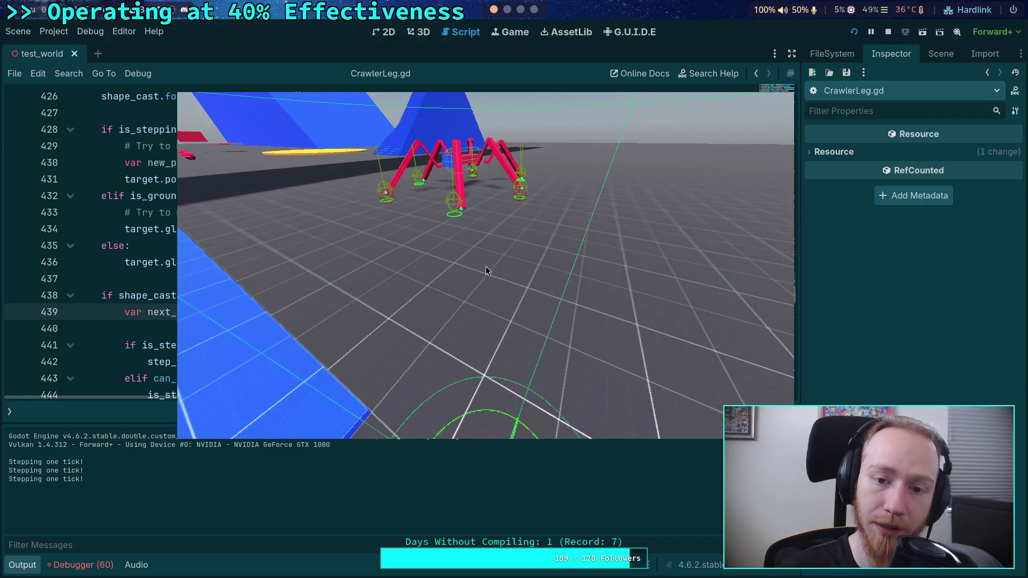
key(period)
key(period)
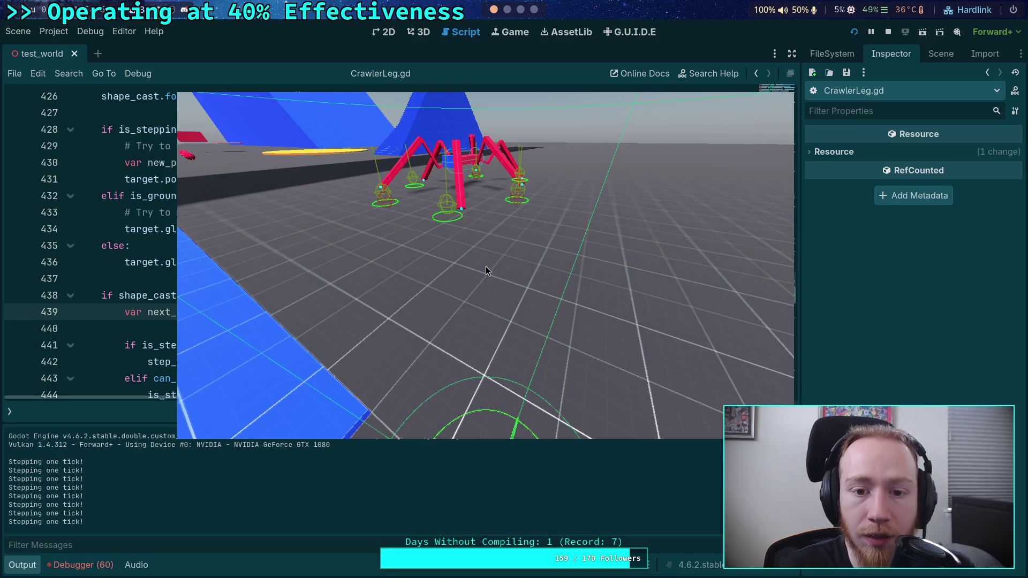
key(period)
key(period)
key(period)
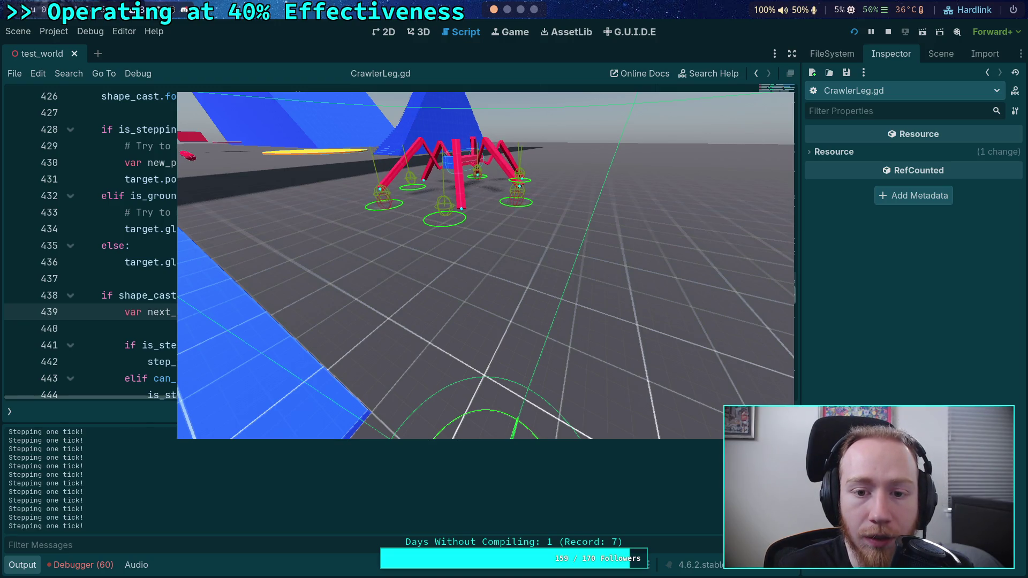
key(period)
key(period)
key(period)
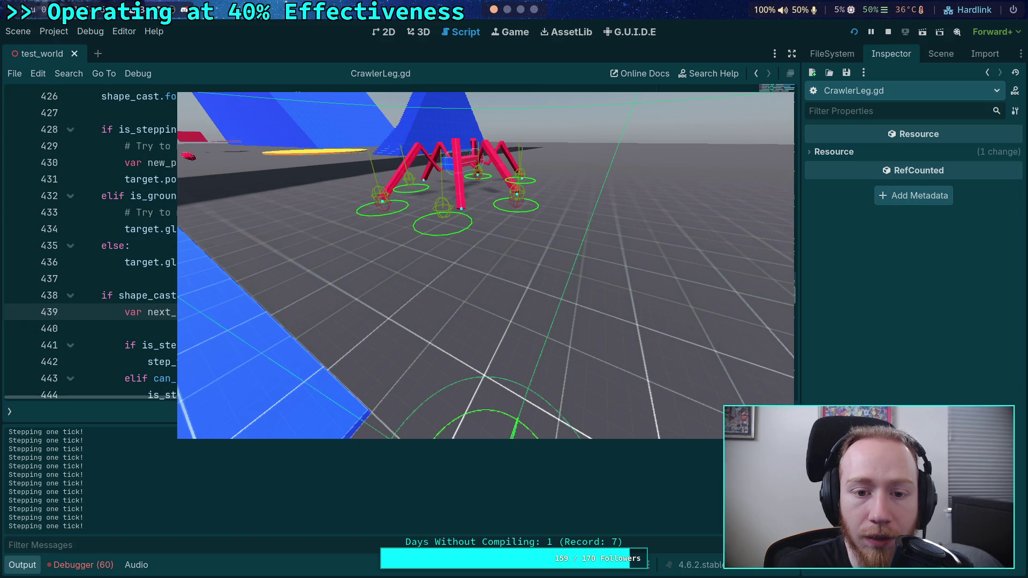
Step: Keep stepping the paused crawler tick by tick, then stop the game and collapse Output
key(period)
key(period)
key(period)
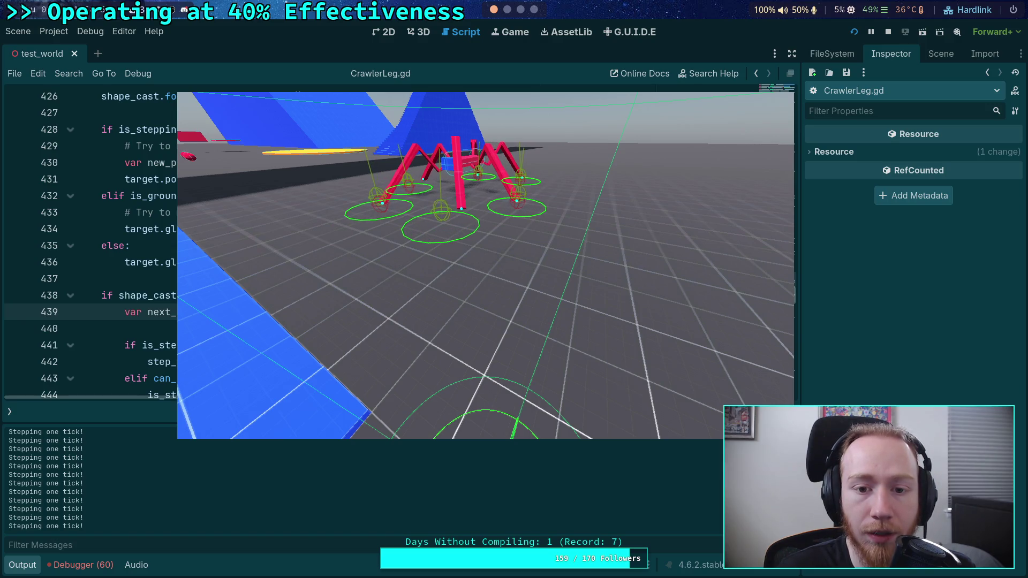
key(period)
key(period)
key(period)
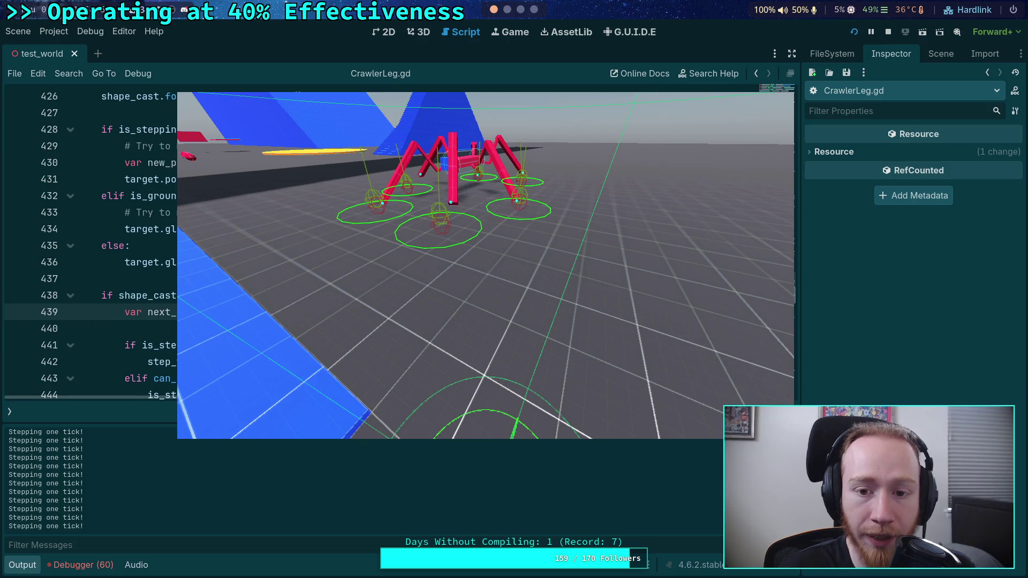
key(period)
key(period)
key(period)
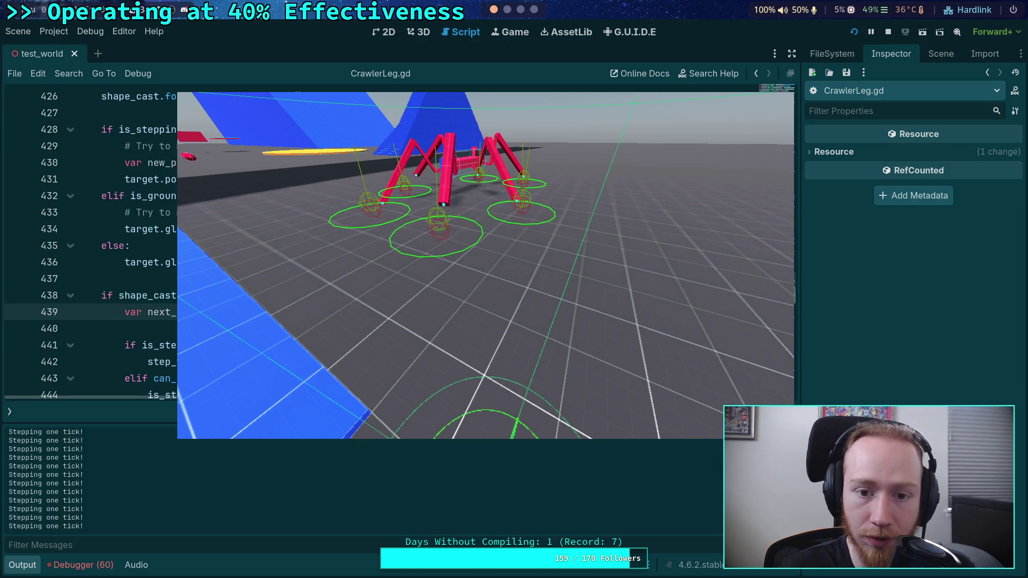
key(period)
key(period)
key(period)
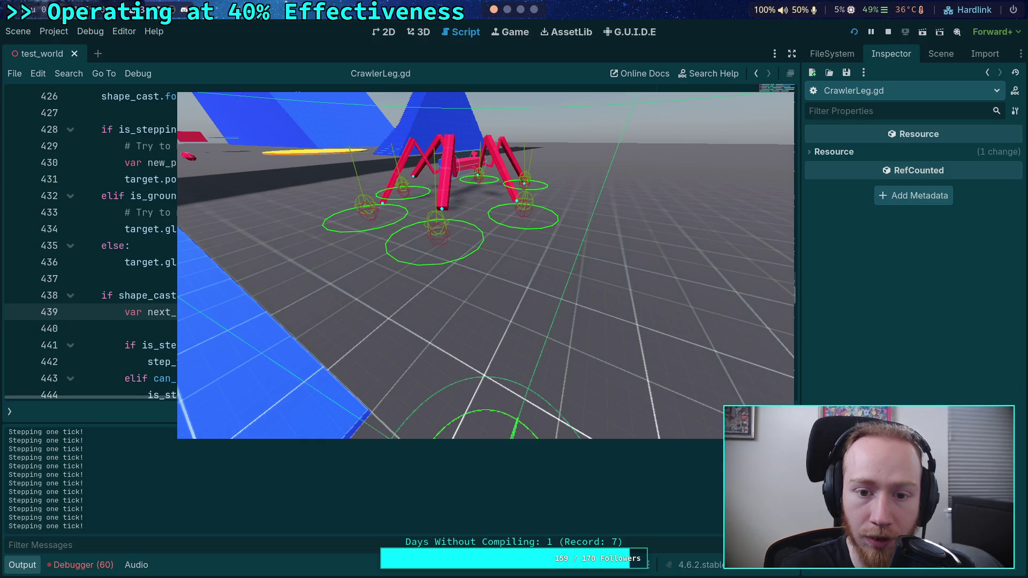
key(period)
key(period)
key(period)
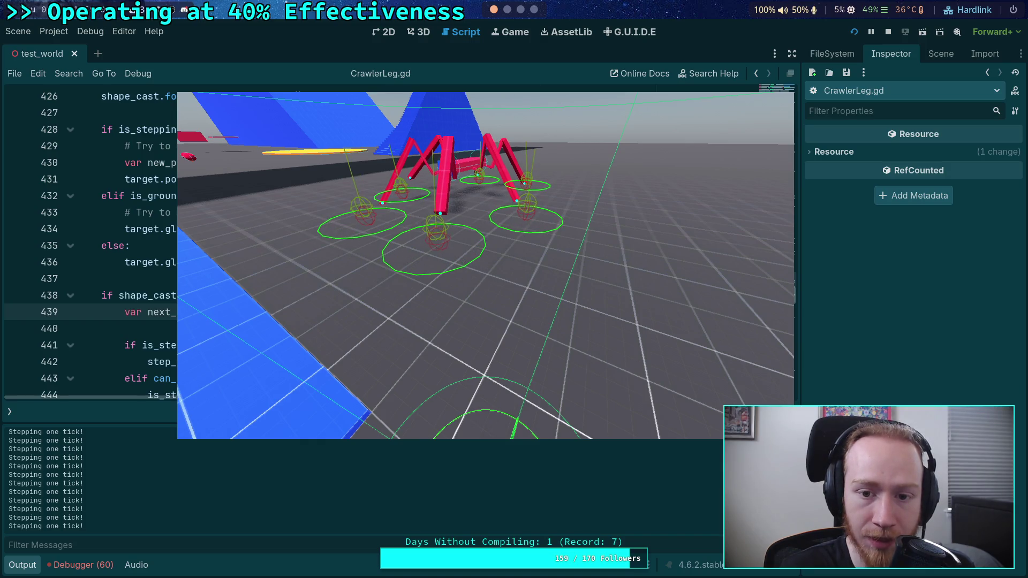
key(period)
key(period)
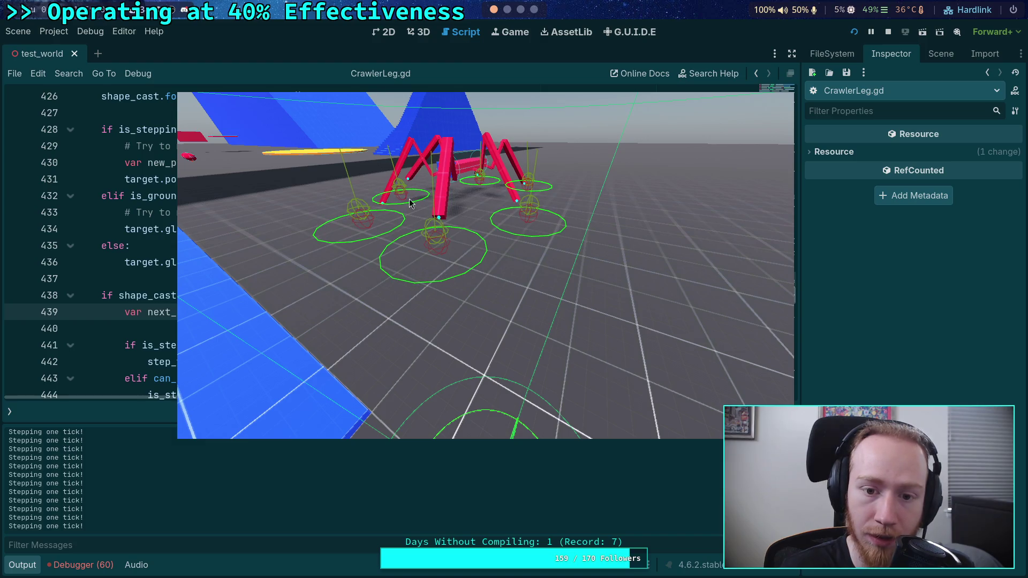
click(891, 32)
click(21, 566)
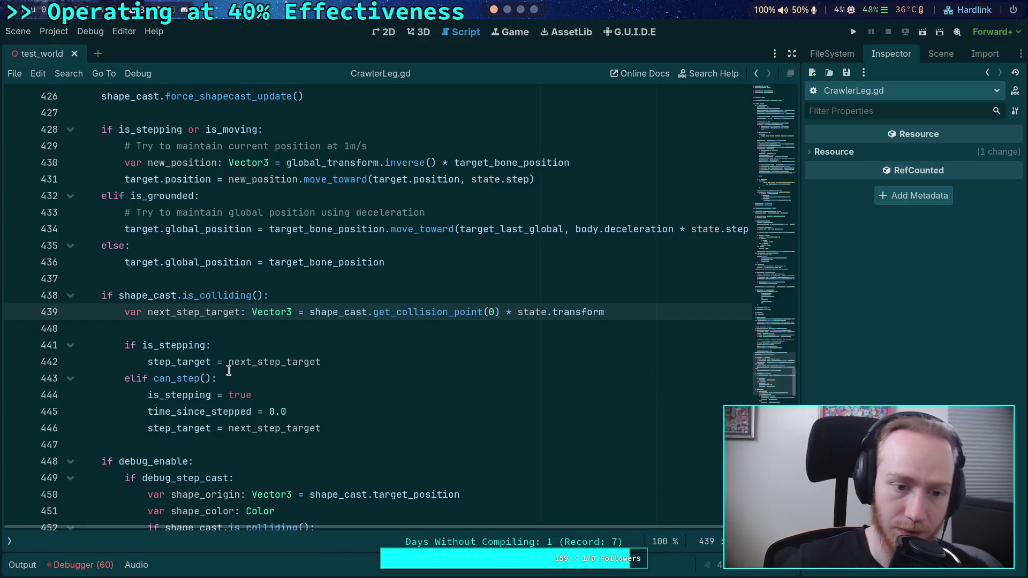
Step: Scroll through CrawlerLeg.gd's is_stepping code
scroll(228, 369, down, 15)
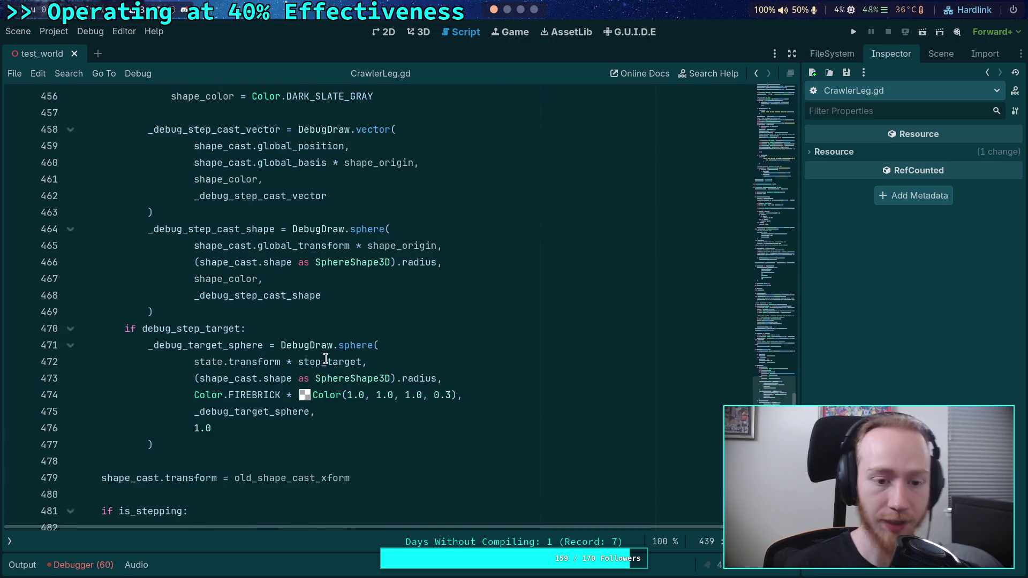
scroll(411, 367, down, 1)
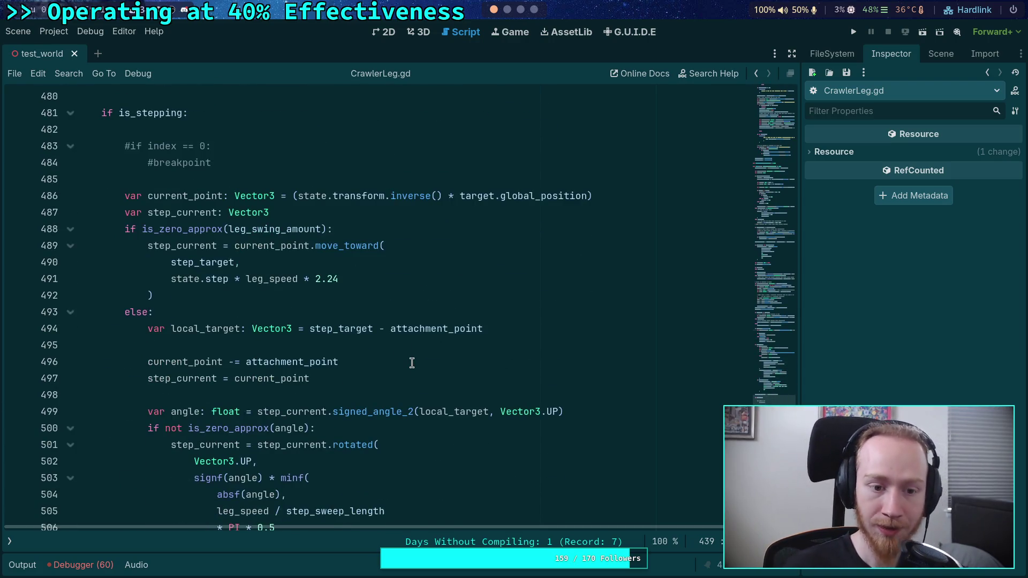
scroll(412, 363, down, 4)
scroll(377, 374, down, 11)
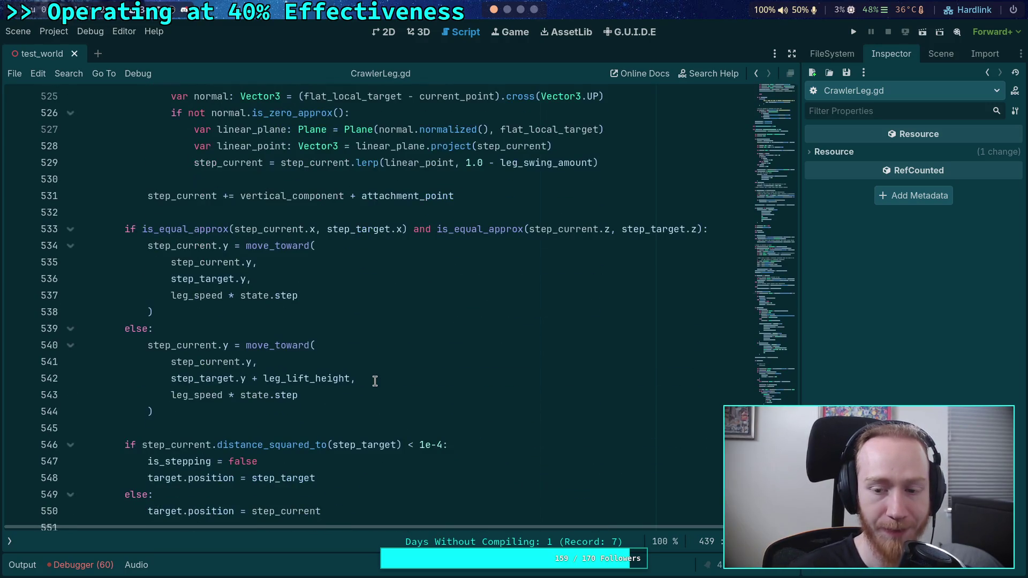
scroll(374, 380, down, 7)
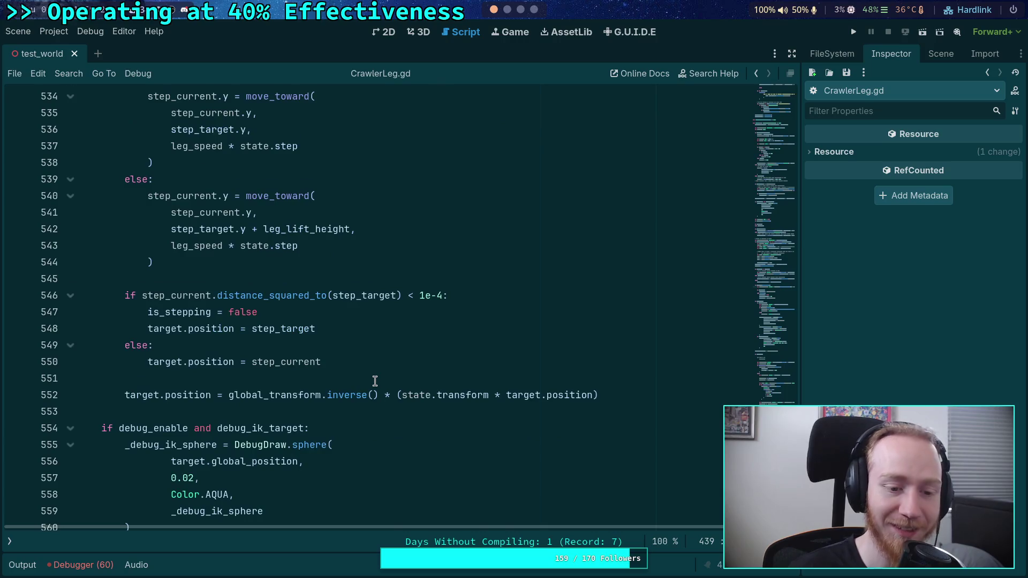
scroll(375, 380, up, 4)
scroll(374, 380, up, 5)
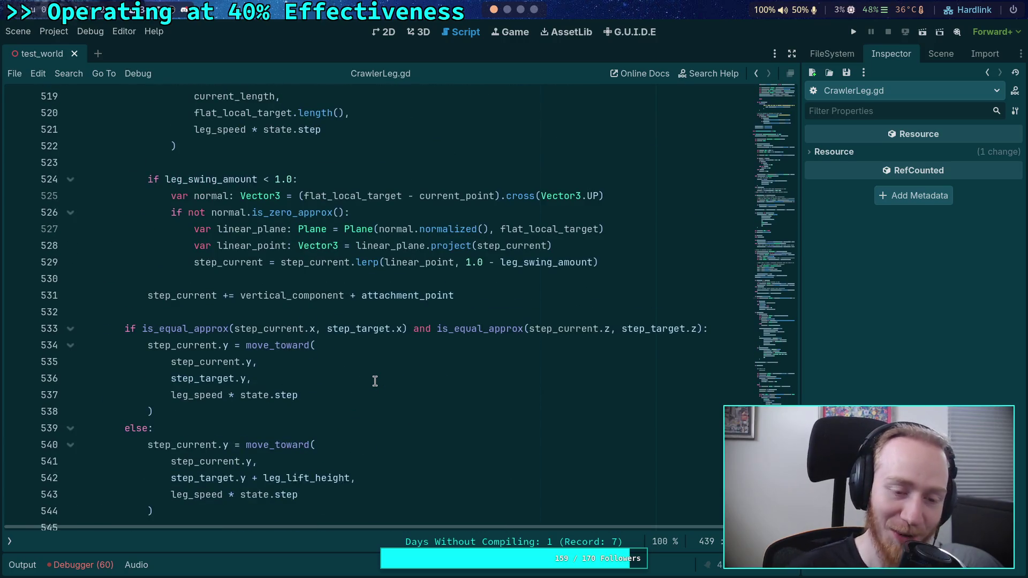
scroll(374, 381, up, 8)
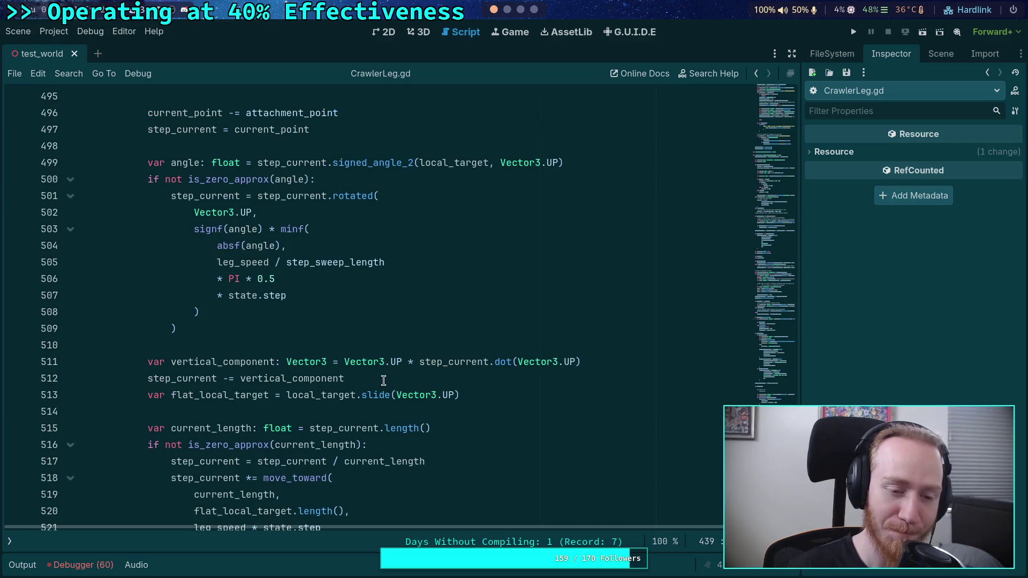
scroll(370, 372, up, 4)
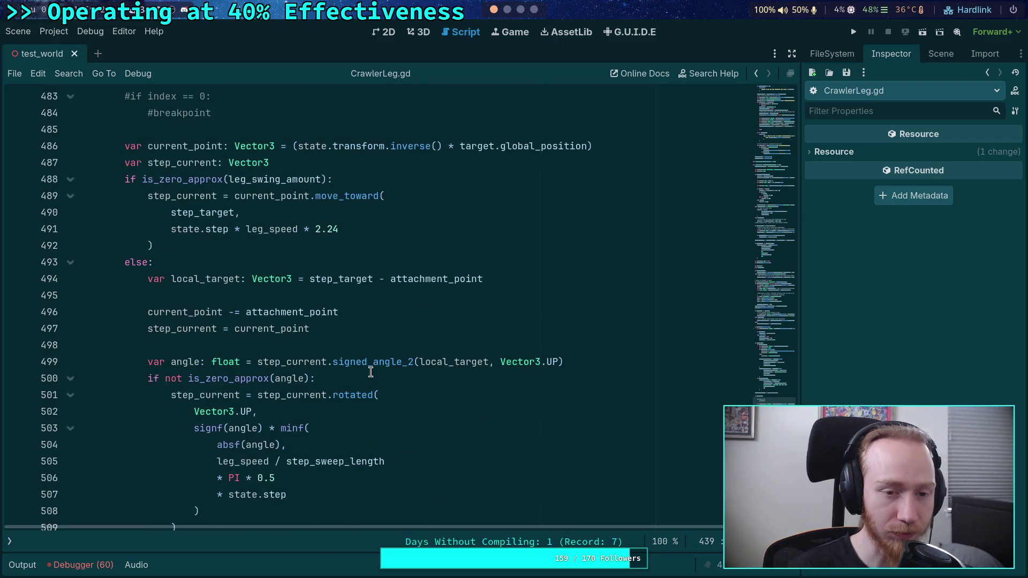
Step: Highlight the zero leg_swing_amount branch, then move up to the leg_swing_amount export
drag(124, 178, 269, 266)
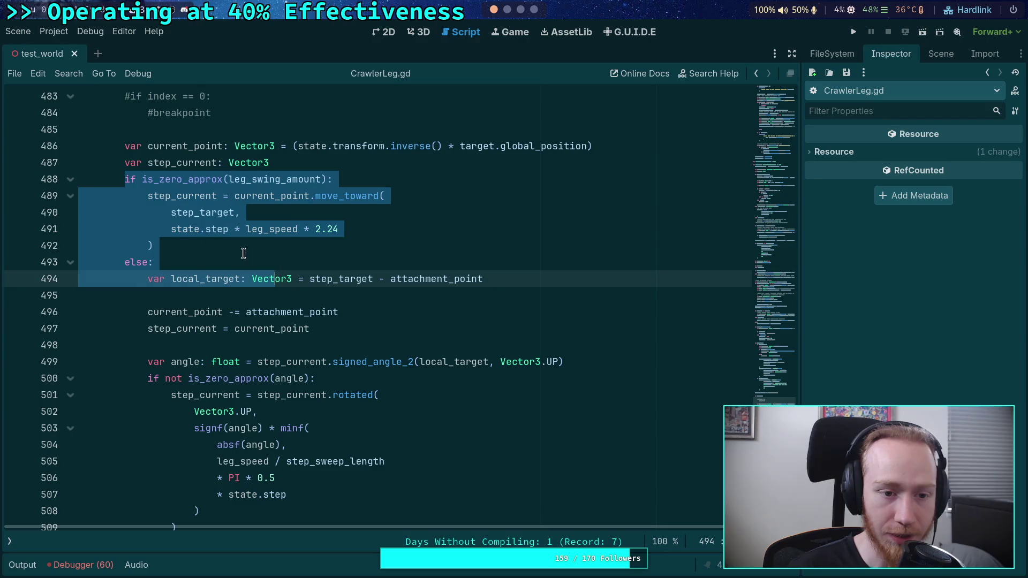
click(305, 262)
scroll(471, 250, up, 20)
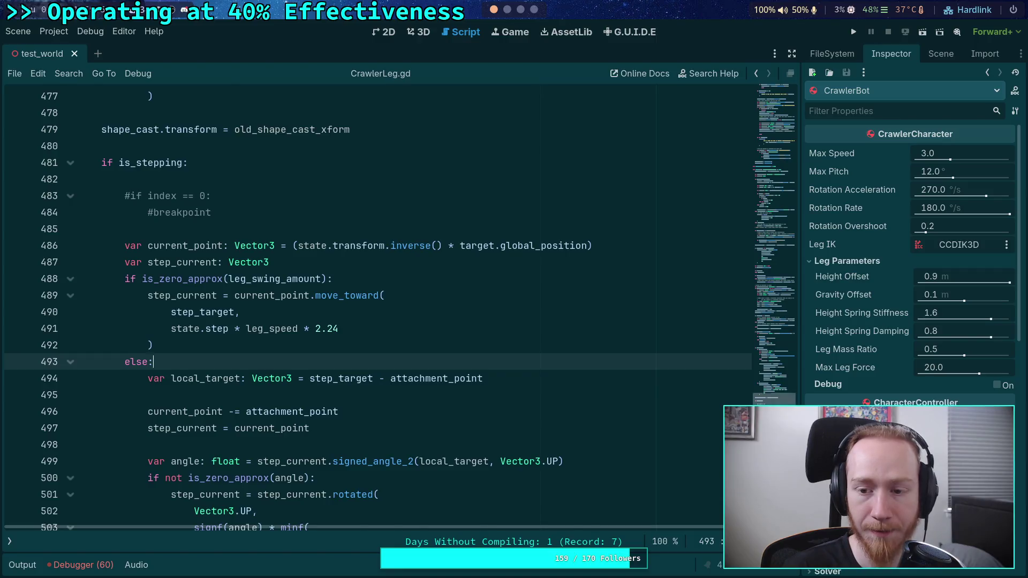
scroll(304, 302, down, 14)
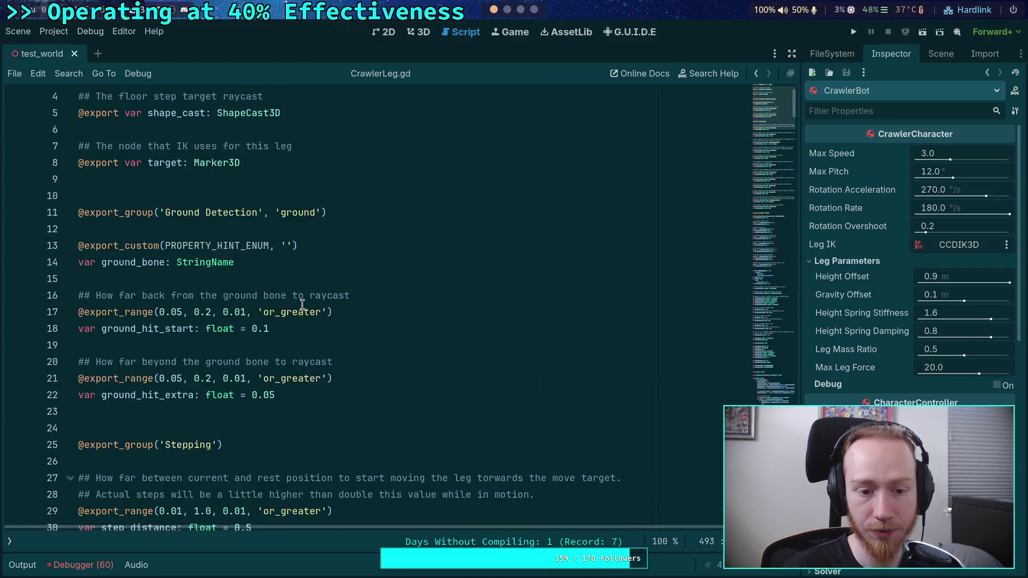
scroll(303, 304, down, 7)
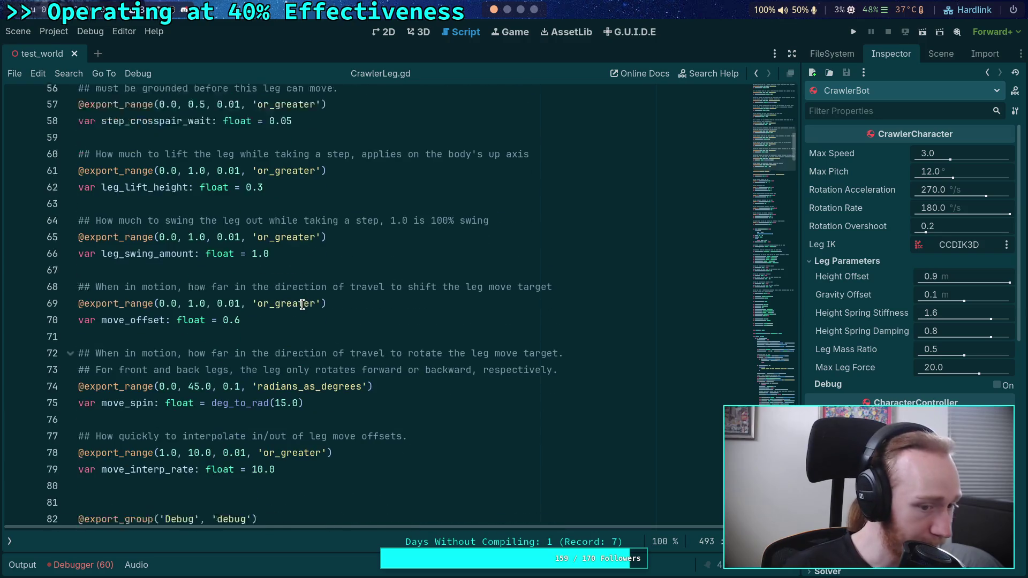
scroll(302, 304, up, 3)
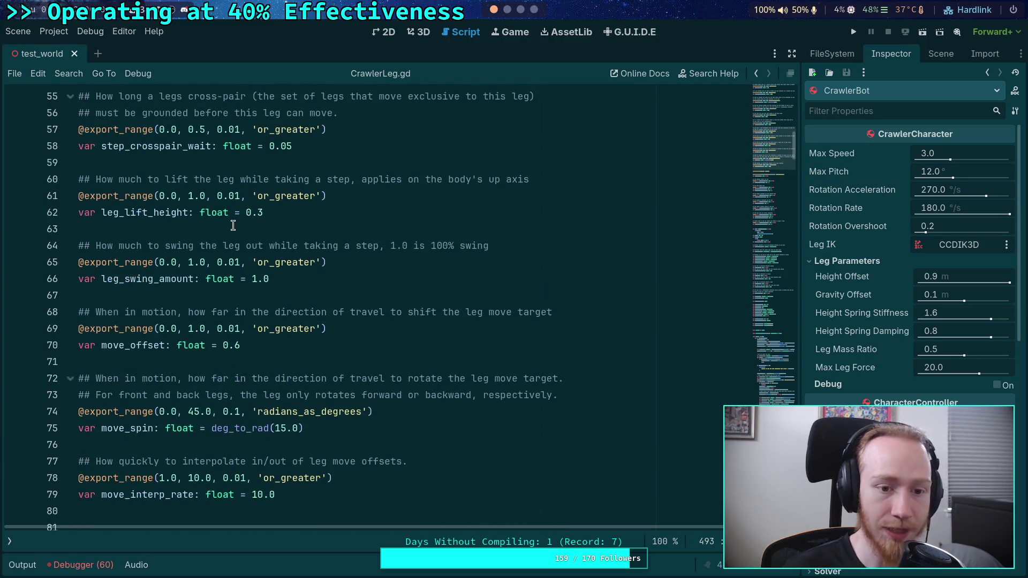
Step: Change leg_swing_amount's default from 1.0 to 0.0 and run the game to test it
double_click(287, 279)
text(0.0)
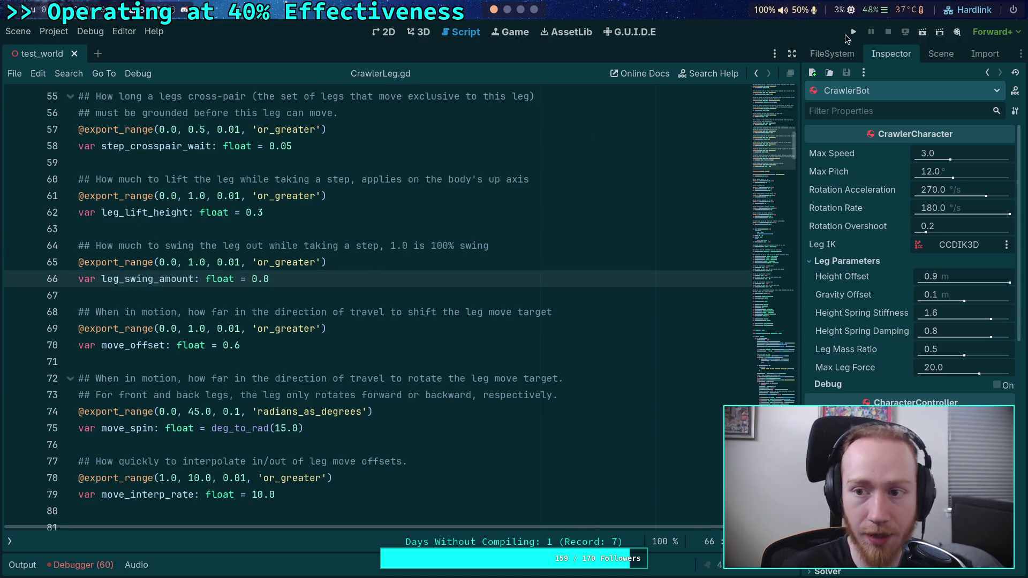
click(853, 33)
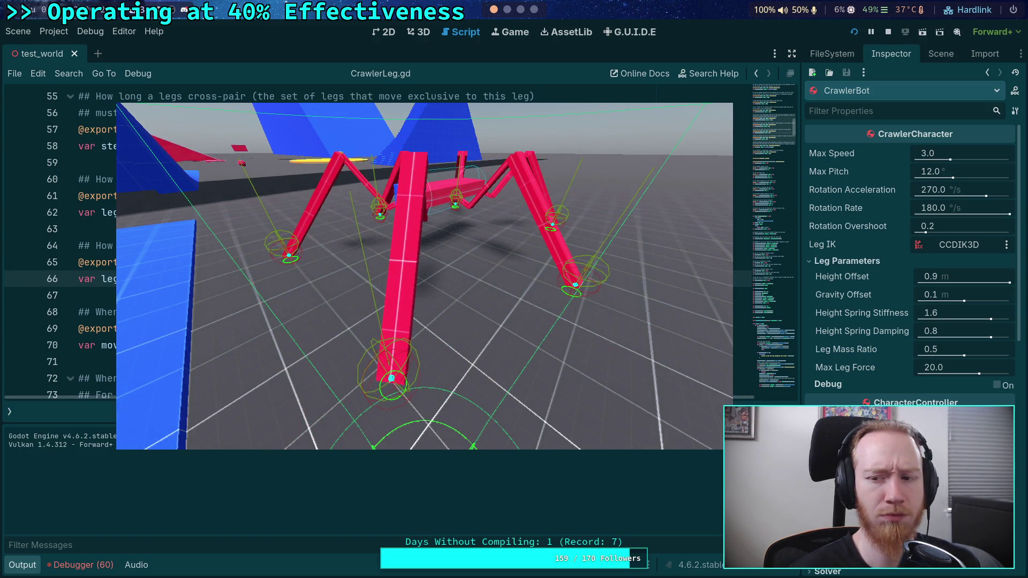
Step: Stop the test run, save the script with Ctrl+S, and launch a new run
click(889, 35)
key(ctrl+s)
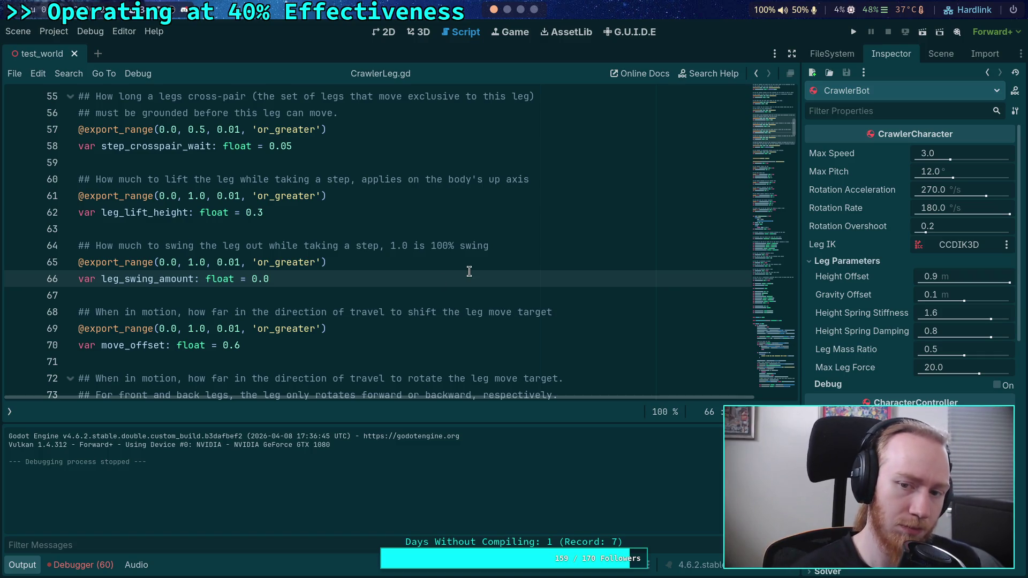
click(853, 38)
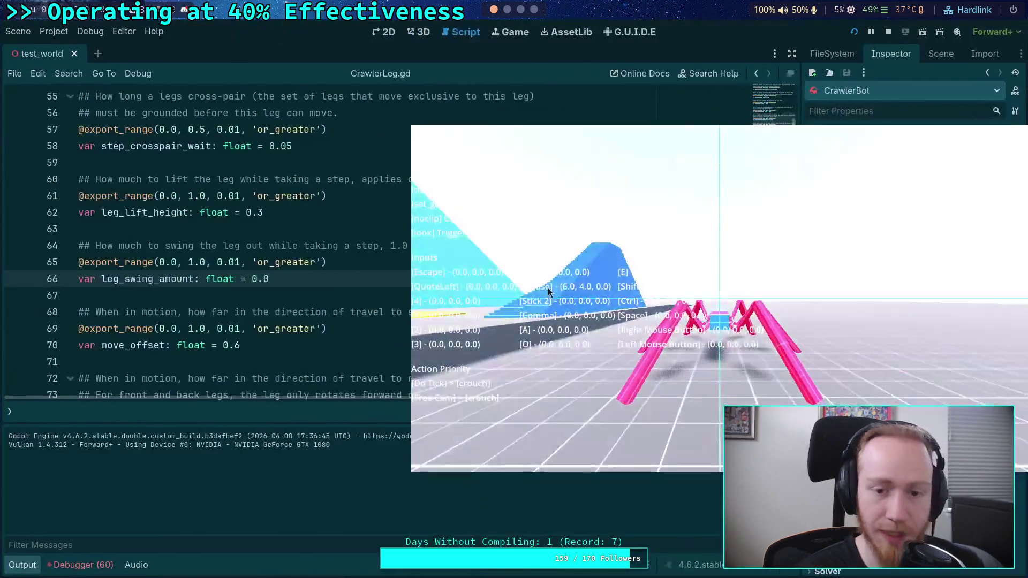
Step: Hide the G.U.I.D.E input debugger and make the game fullscreen to watch the crawler walk
key(grave)
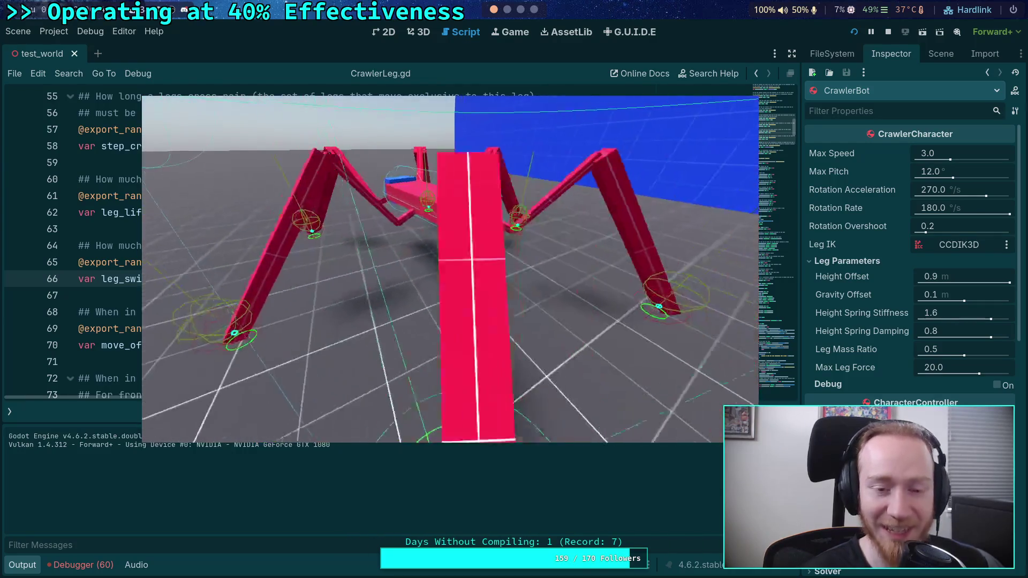
key(F11)
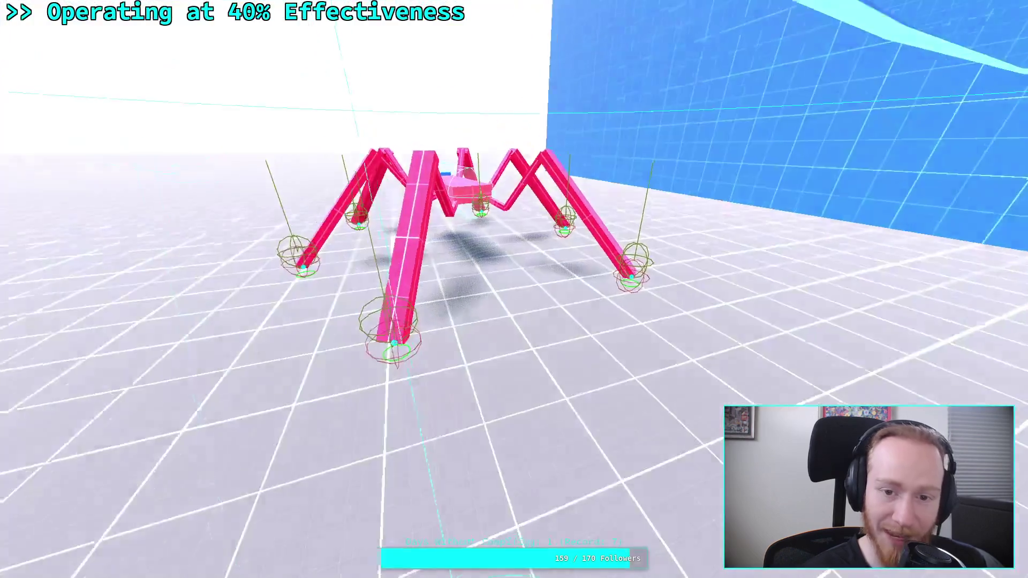
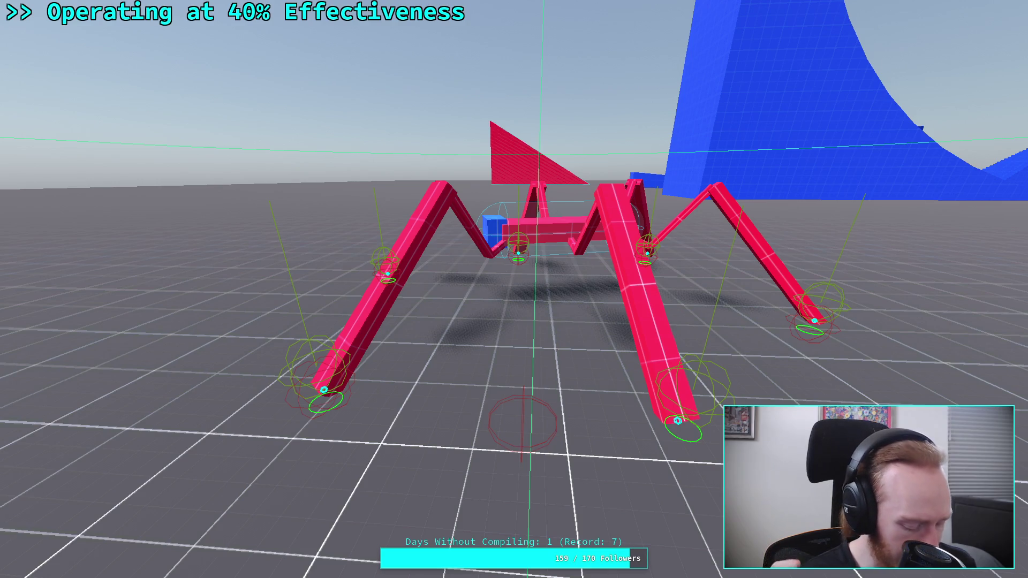
Step: Stop the crawler test and hide the Output panel to enlarge the script
key(Escape)
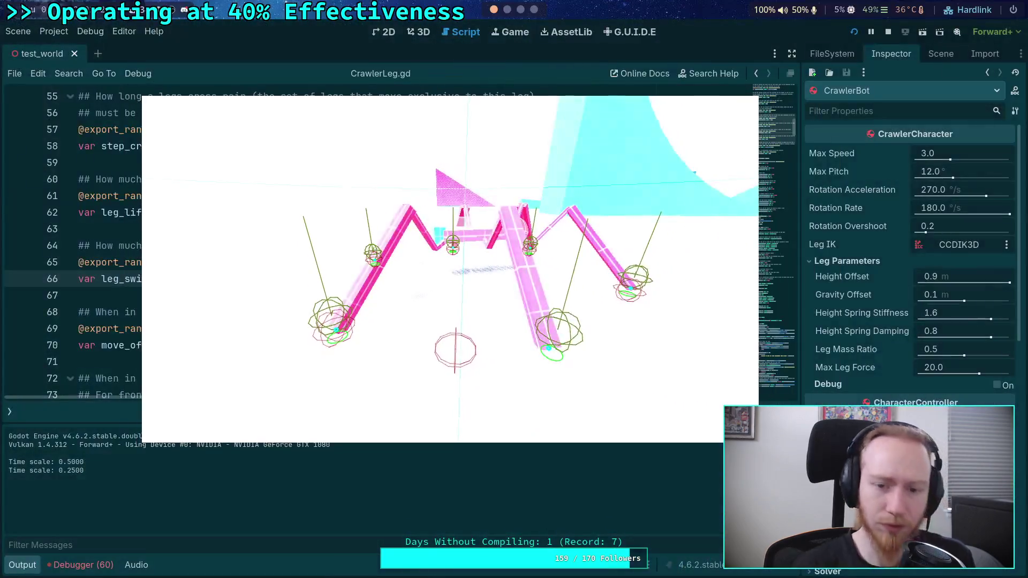
scroll(440, 282, down, 20)
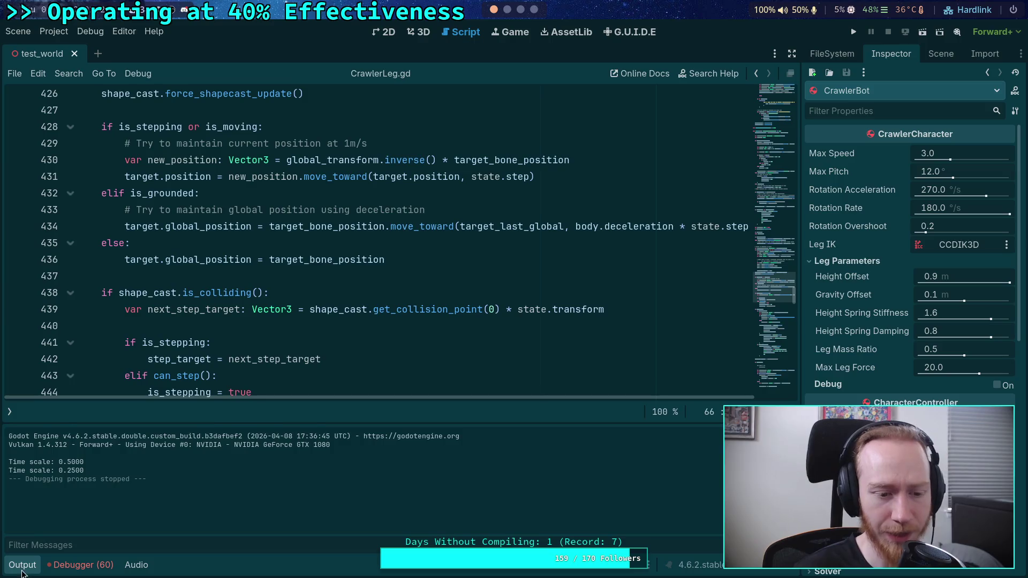
click(22, 565)
scroll(290, 362, down, 18)
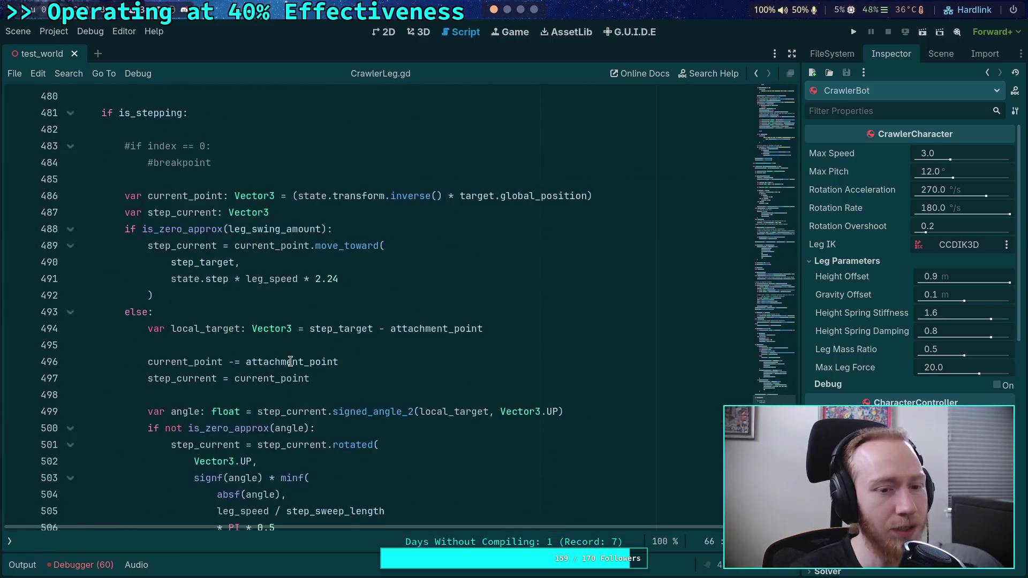
scroll(243, 344, down, 2)
scroll(257, 328, up, 1)
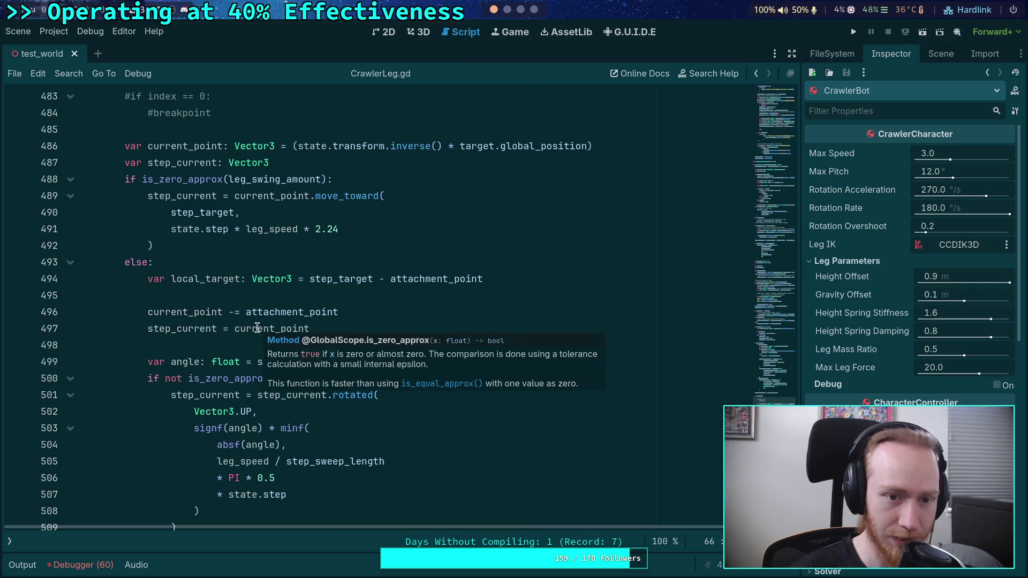
Step: Fold the is_zero_approx leg-swing branch at line 488 and its else block
mouse_move(151, 193)
mouse_down()
mouse_move(152, 213)
mouse_move(195, 248)
mouse_up()
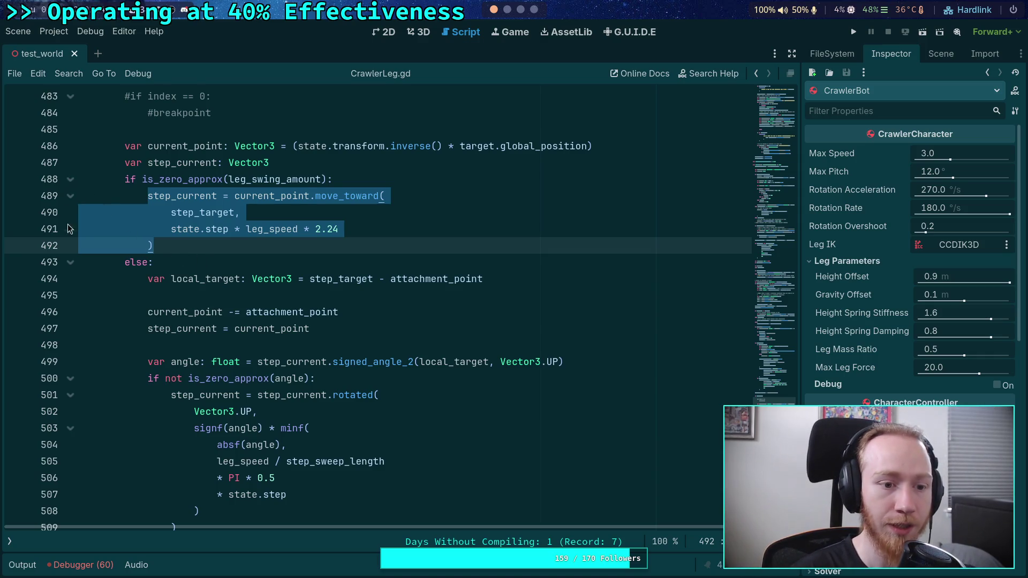
click(70, 262)
click(70, 180)
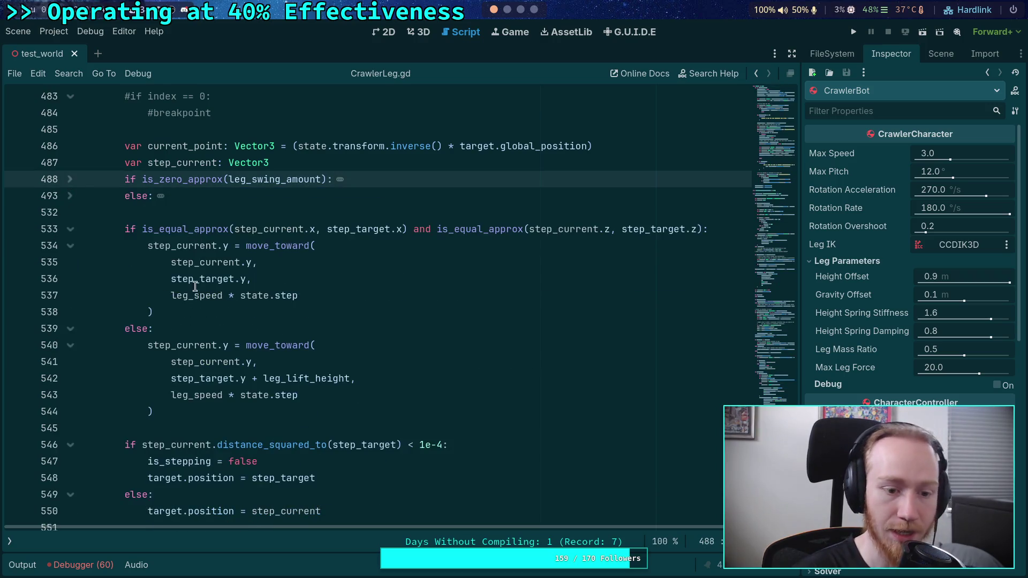
Step: Highlight every use of step_current from its condition on line 533
scroll(225, 344, down, 1)
click(216, 178)
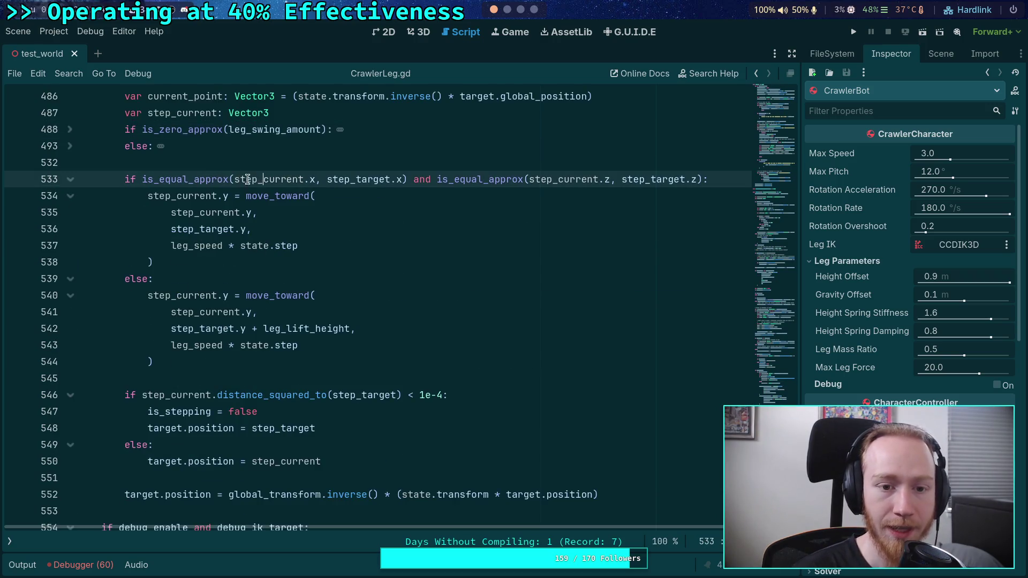
double_click(246, 180)
scroll(395, 378, up, 2)
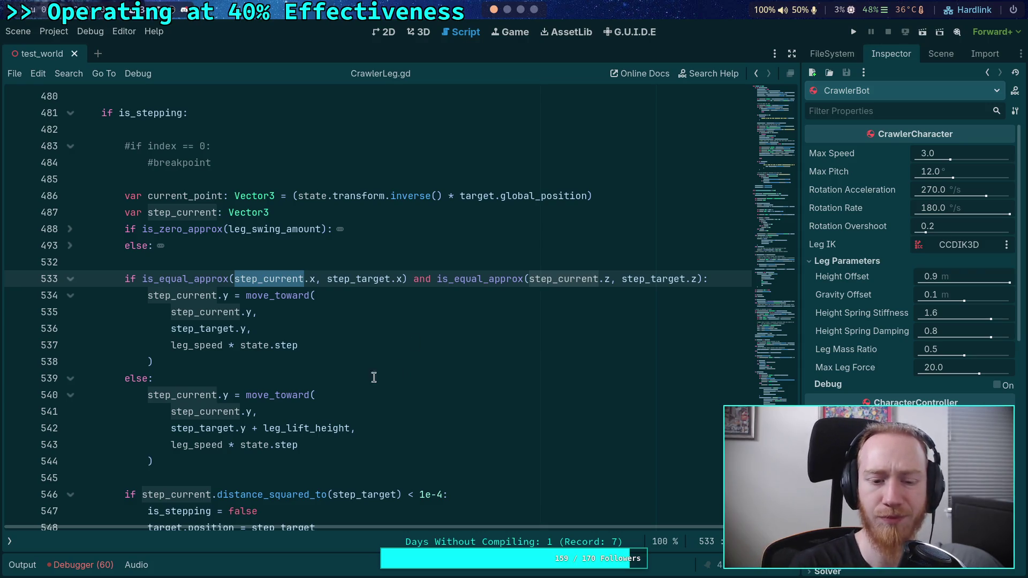
Step: Review the stepping code and highlight every use of step_target
scroll(347, 380, down, 2)
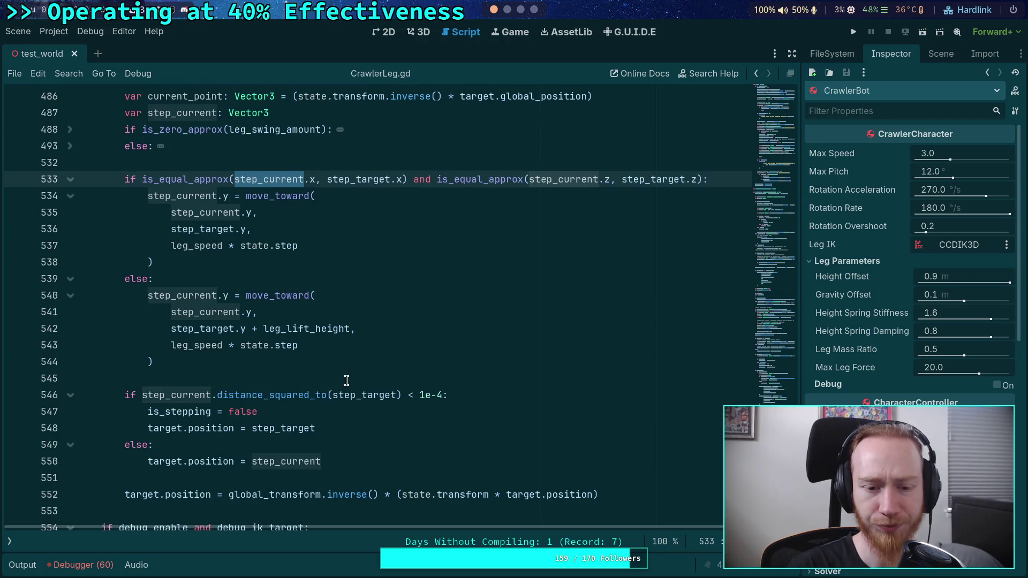
scroll(346, 380, down, 1)
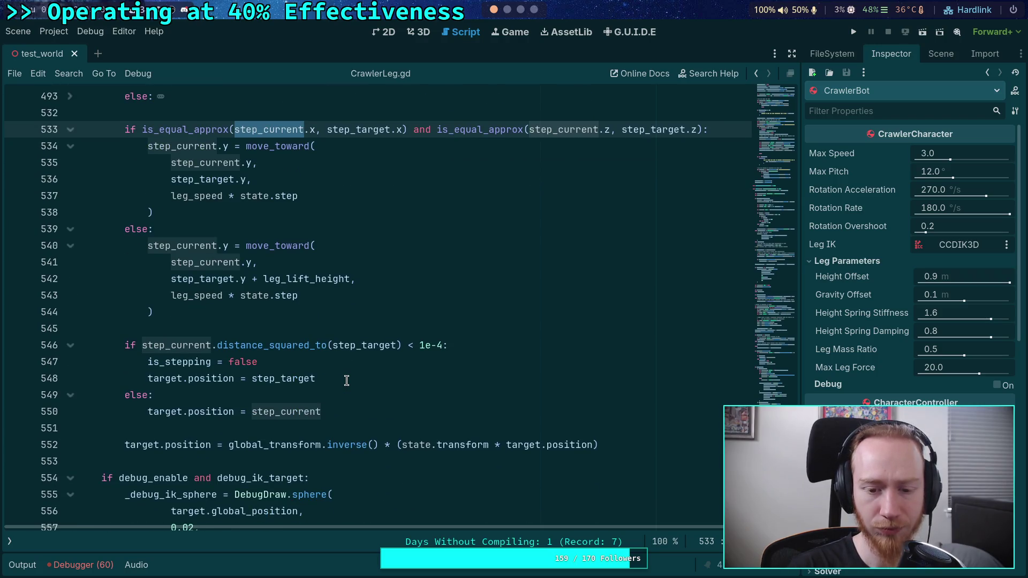
scroll(346, 380, down, 3)
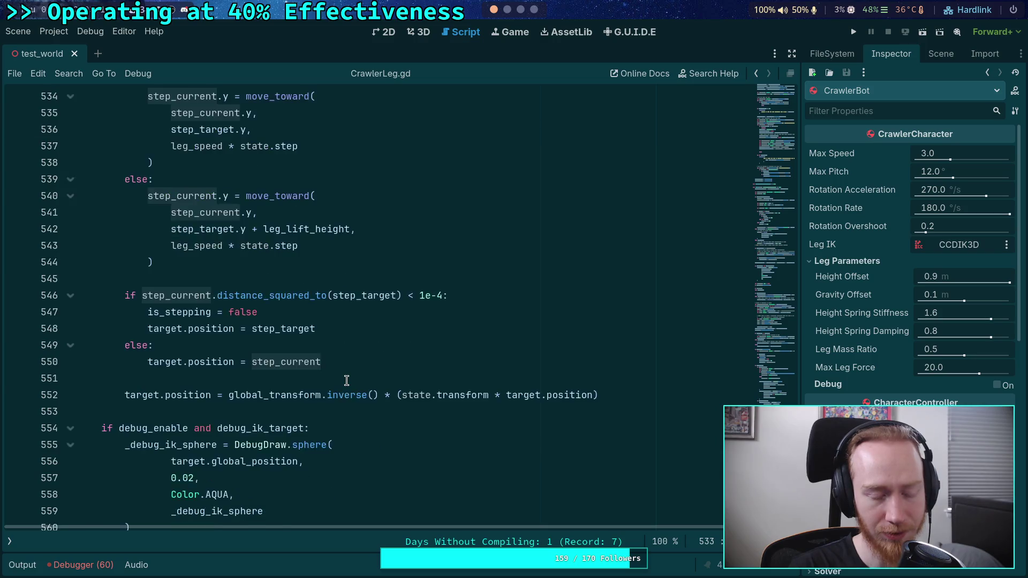
scroll(343, 377, up, 3)
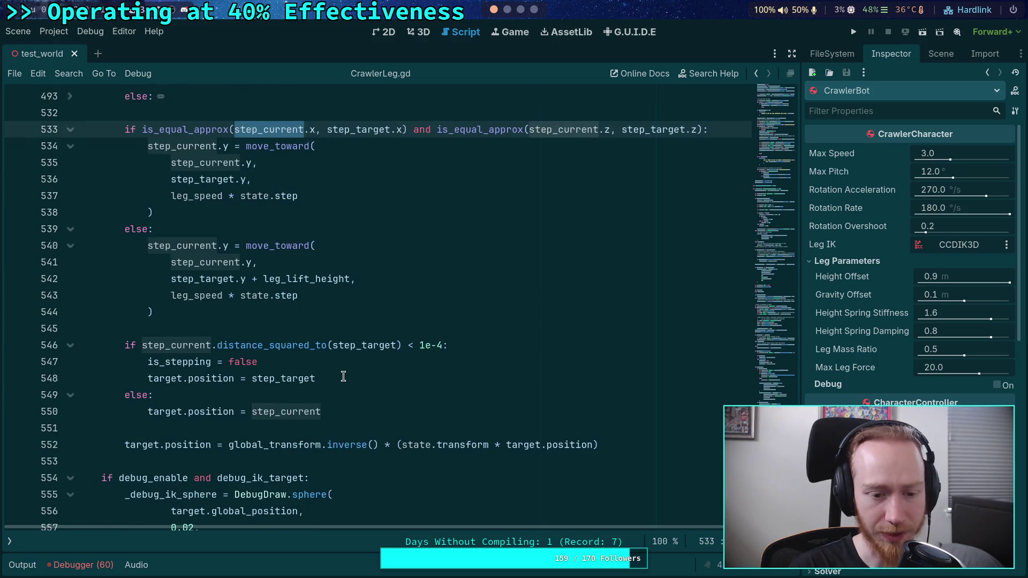
scroll(344, 376, down, 3)
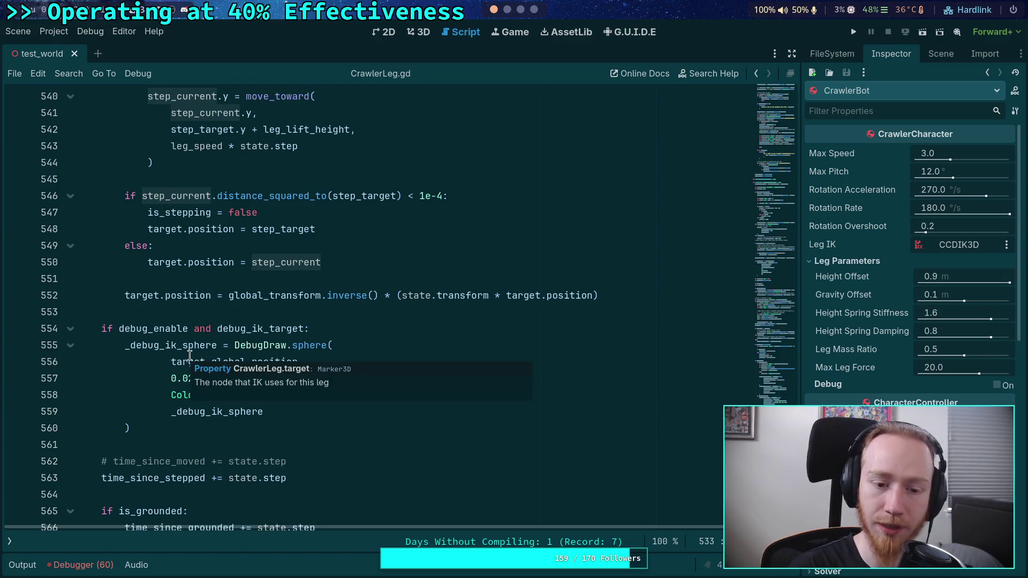
scroll(143, 387, down, 2)
scroll(143, 386, up, 4)
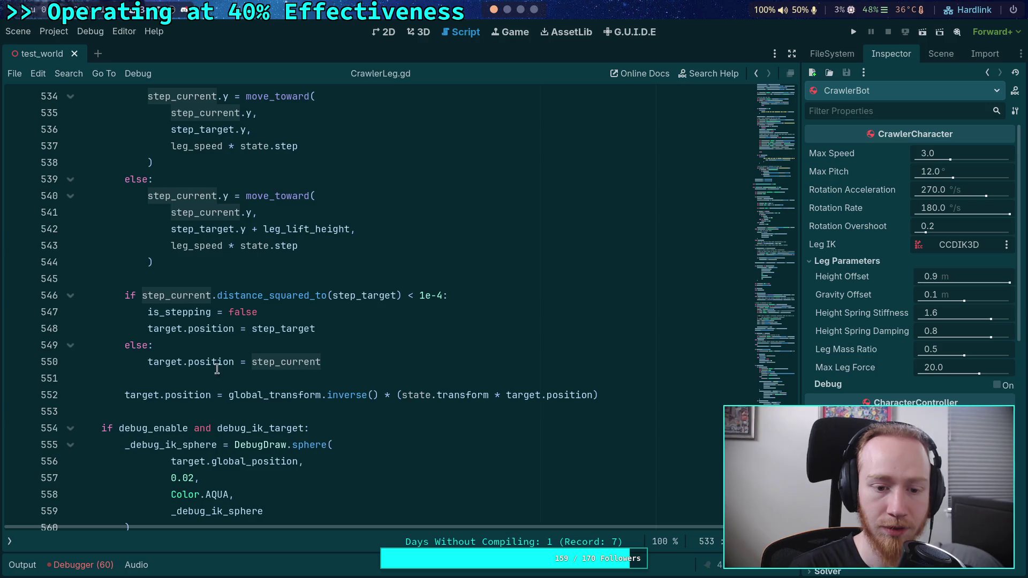
double_click(271, 329)
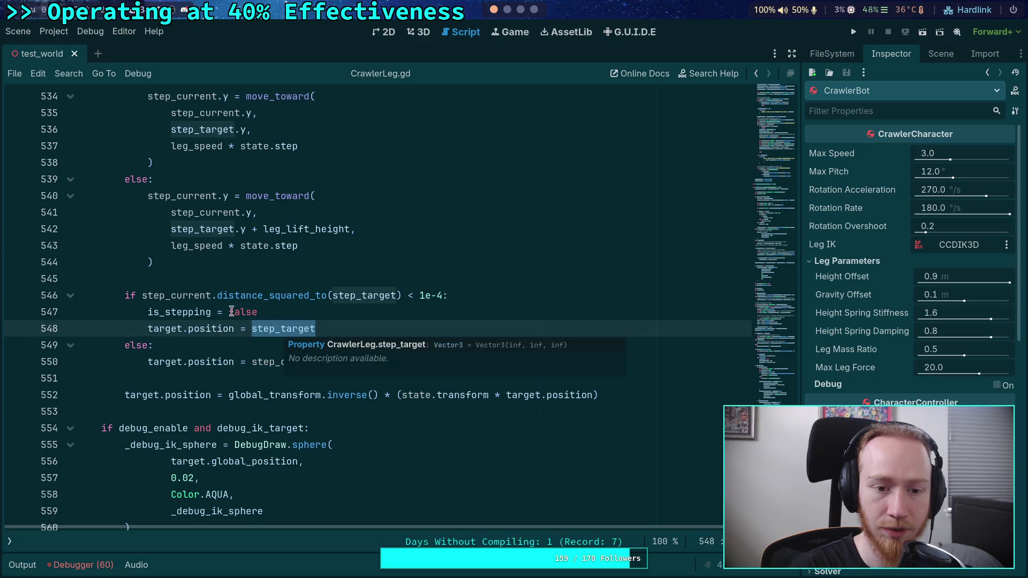
Step: Run the project to launch the crawler test scene
scroll(241, 305, up, 8)
scroll(298, 283, down, 2)
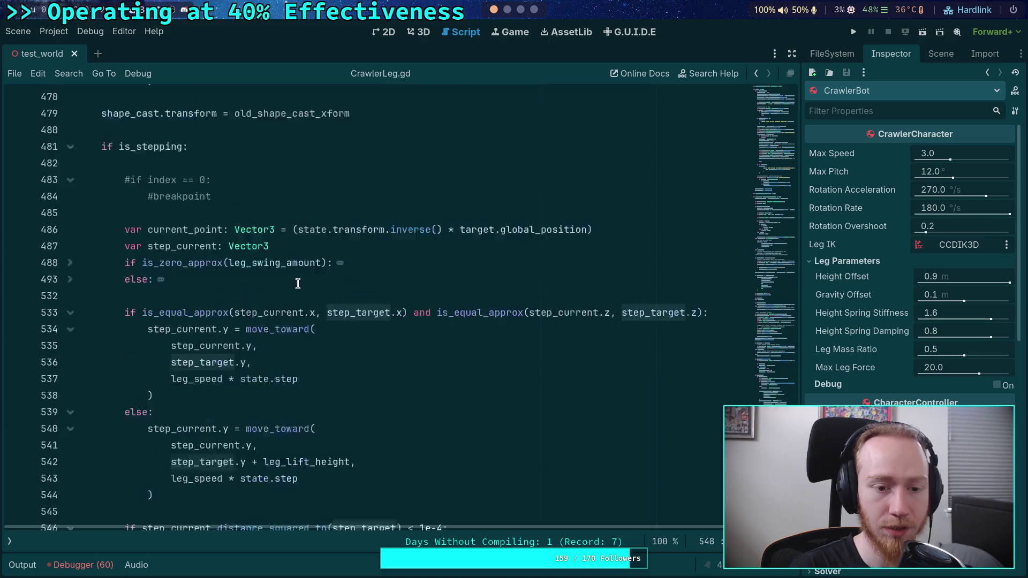
scroll(298, 283, down, 4)
click(852, 33)
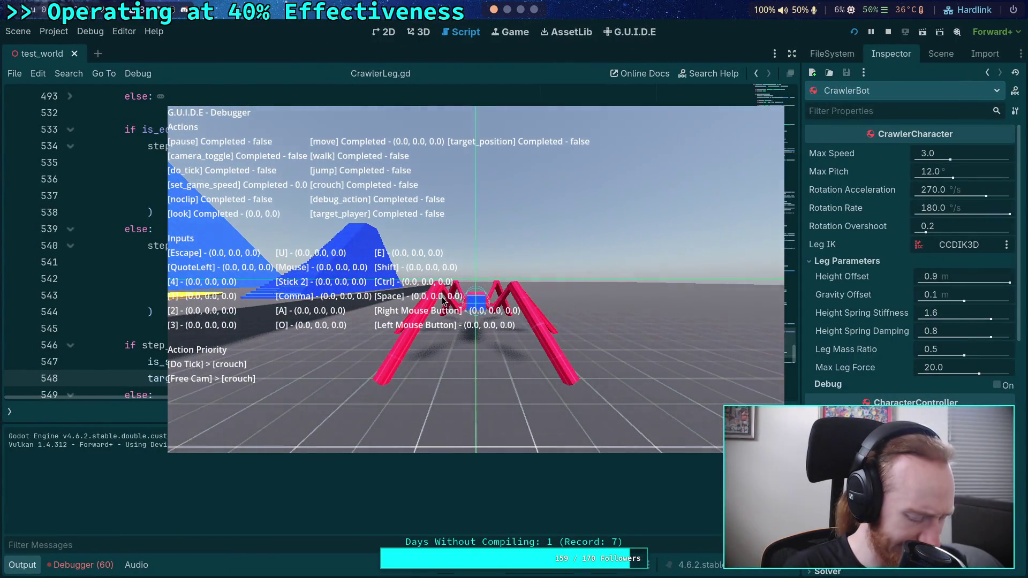
Step: Switch the running crawler game to full screen without the G.U.I.D.E debugger overlay
key(grave)
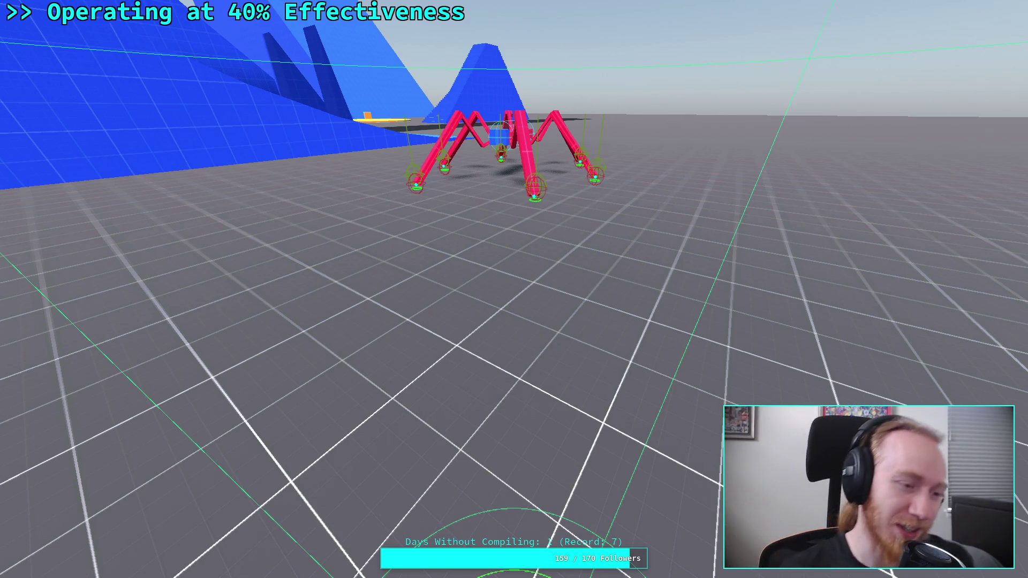
Step: Pull the camera back and orbit around the walking rig, then leave fullscreen
key(s)
key(a)
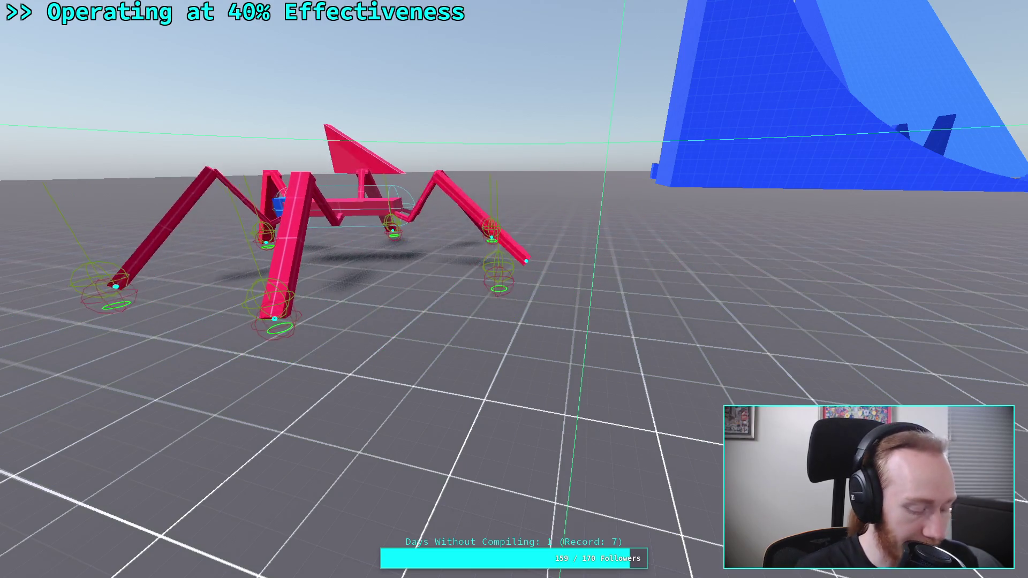
key(F11)
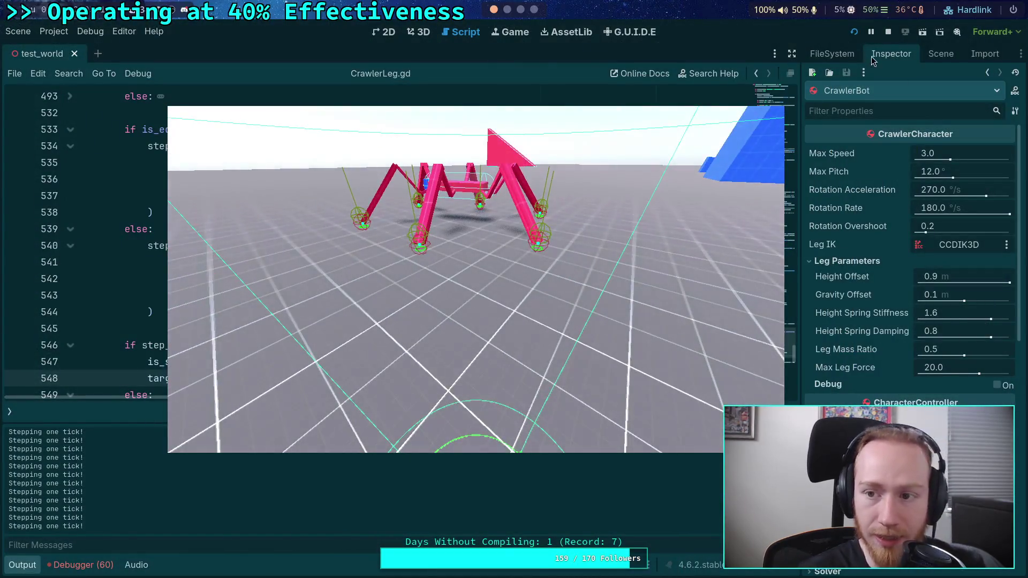
Step: Stop the game and unfold the is_zero_approx branch at line 488
click(888, 33)
scroll(298, 300, up, 3)
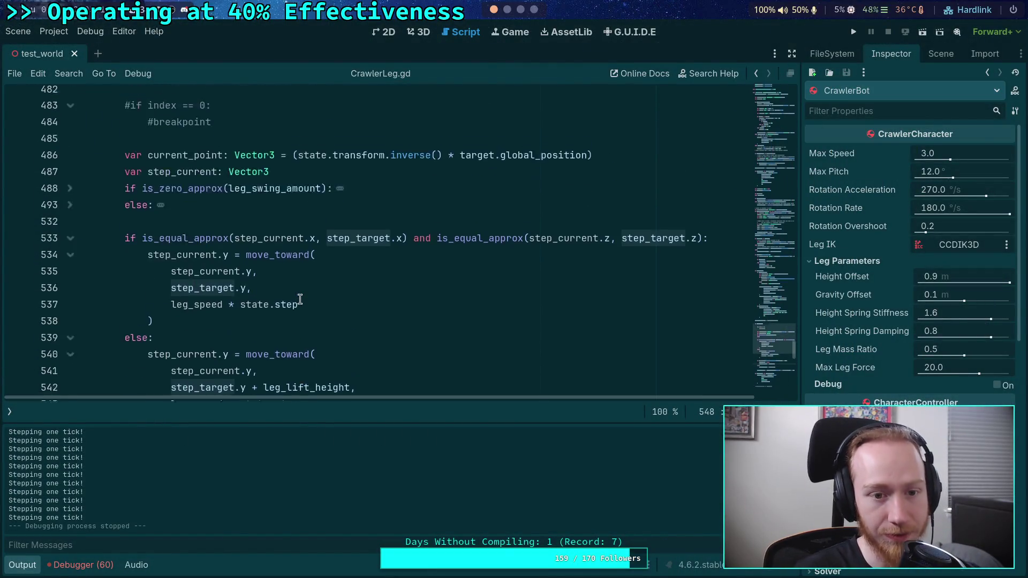
scroll(298, 301, down, 5)
scroll(260, 297, up, 2)
scroll(212, 275, down, 3)
scroll(169, 267, up, 5)
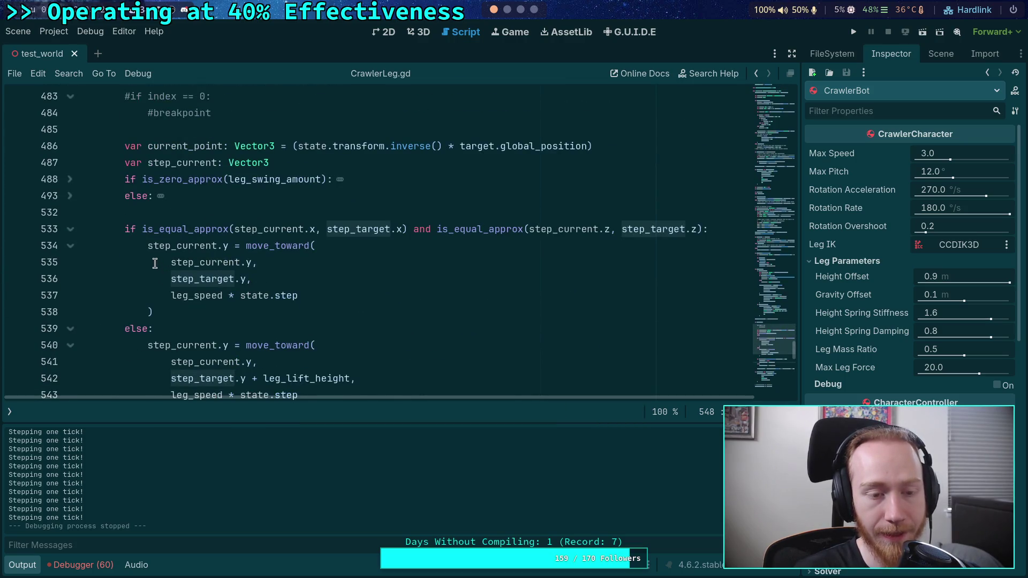
scroll(156, 264, up, 2)
click(70, 282)
Step: Hide the Output panel with Ctrl+J and select is_equal_approx on line 533
scroll(72, 285, down, 2)
click(345, 233)
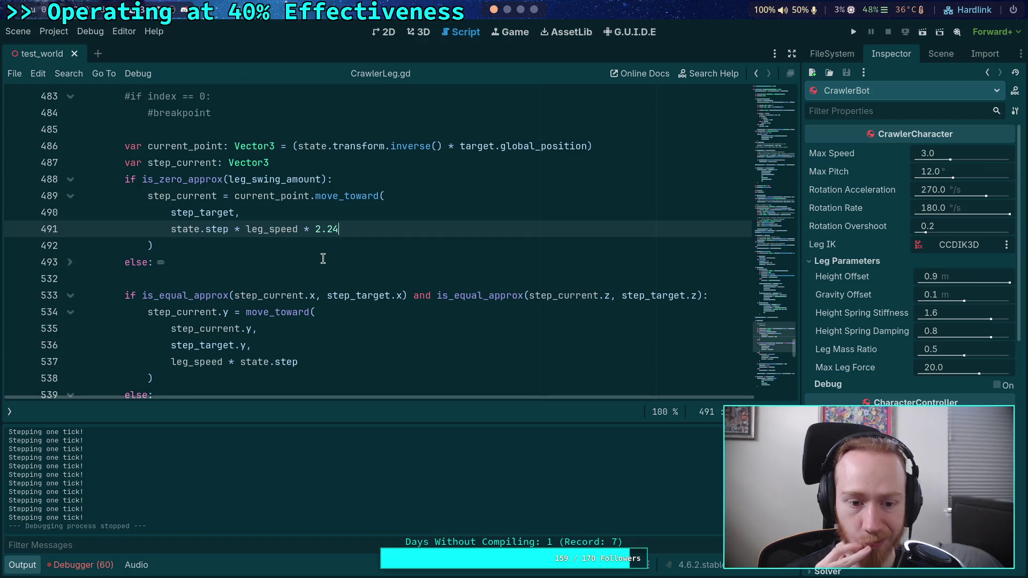
scroll(323, 259, down, 2)
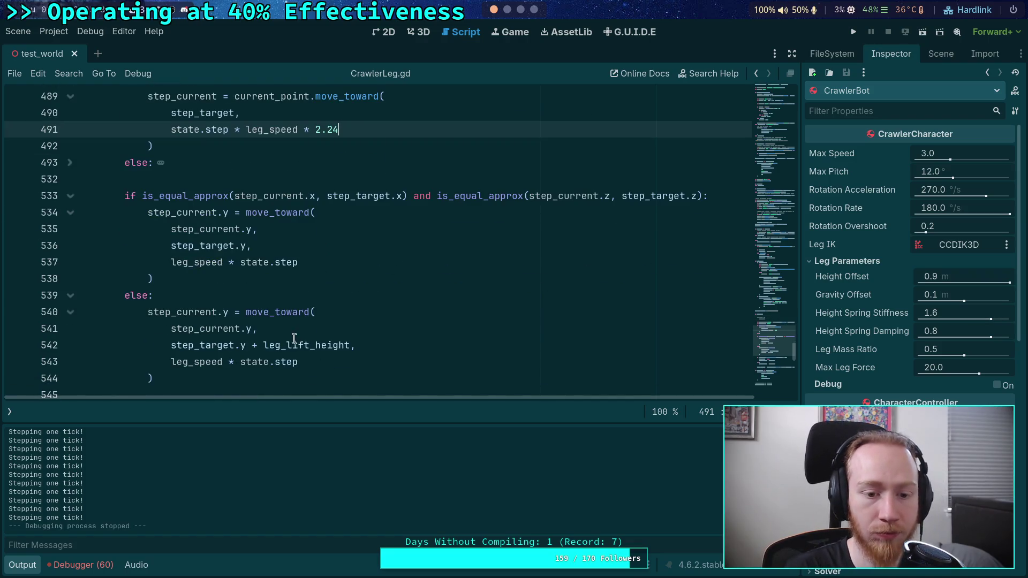
key(ctrl+j)
scroll(253, 420, up, 2)
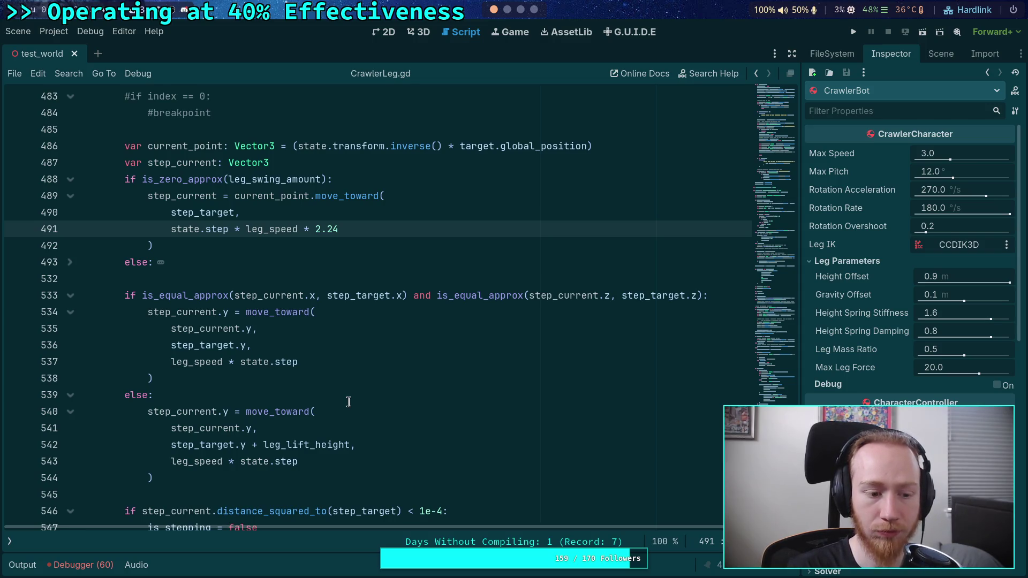
drag(142, 296, 234, 294)
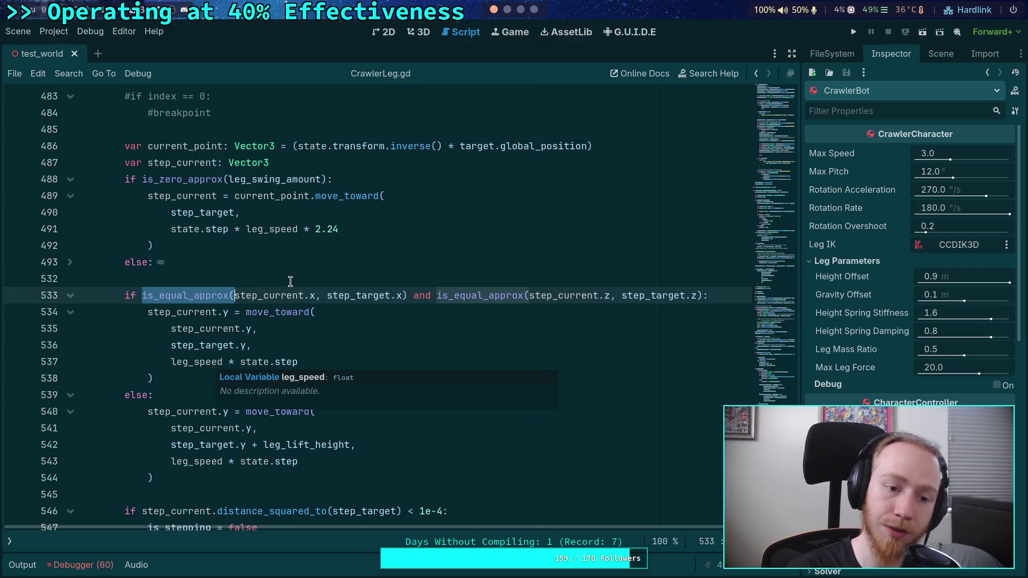
Step: Put the caret on empty line 532 and run the crawler scene
click(299, 278)
click(853, 32)
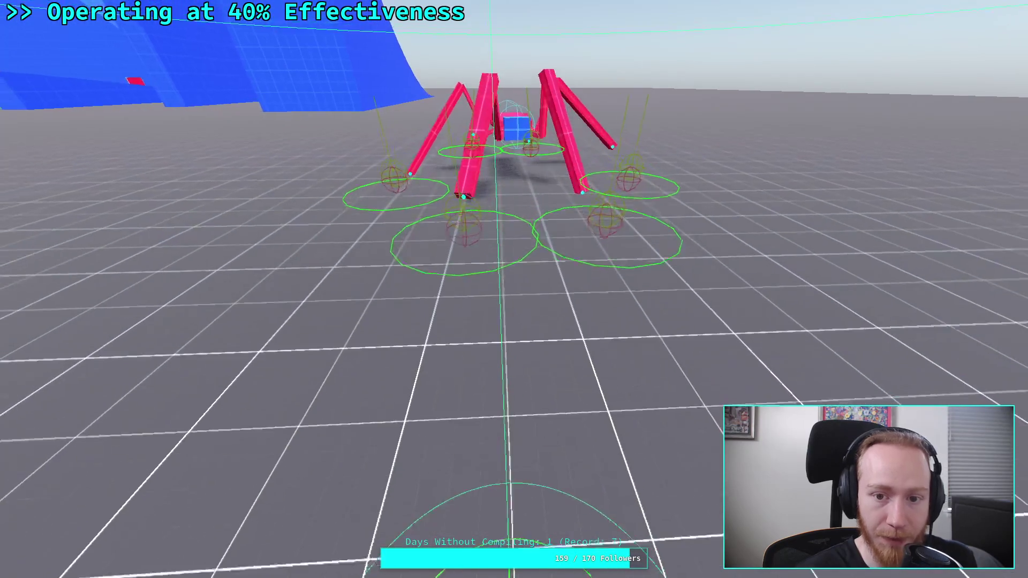
Step: Stop the game, hide the output log, and place the caret in line 491's speed expression
key(super+f)
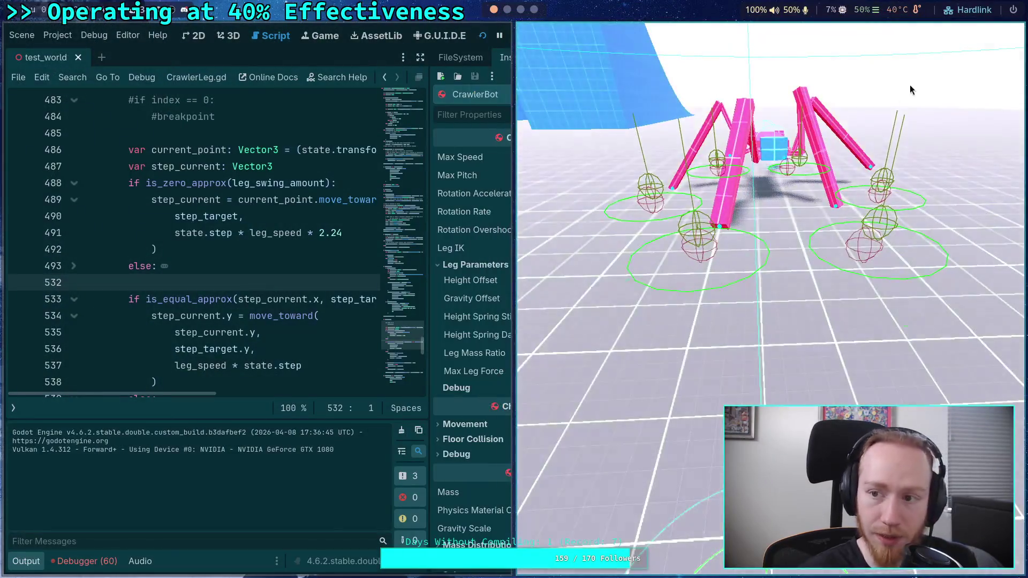
key(F8)
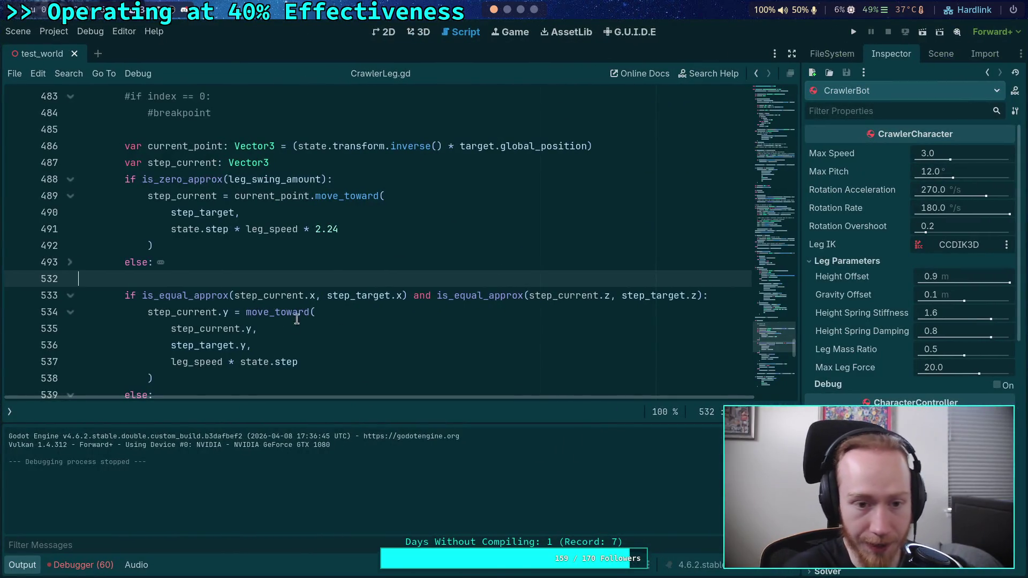
scroll(276, 300, up, 1)
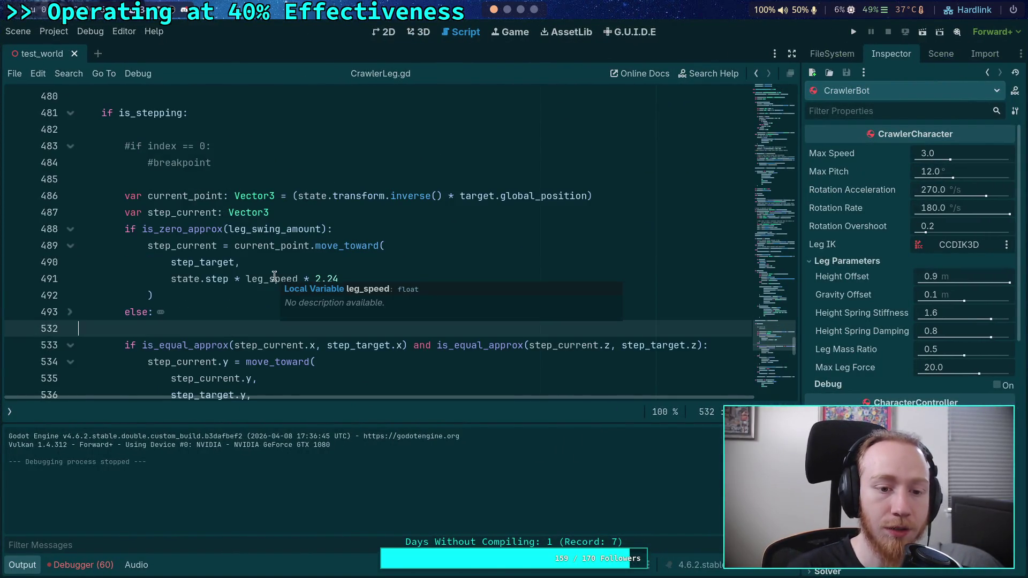
click(21, 566)
scroll(279, 396, up, 2)
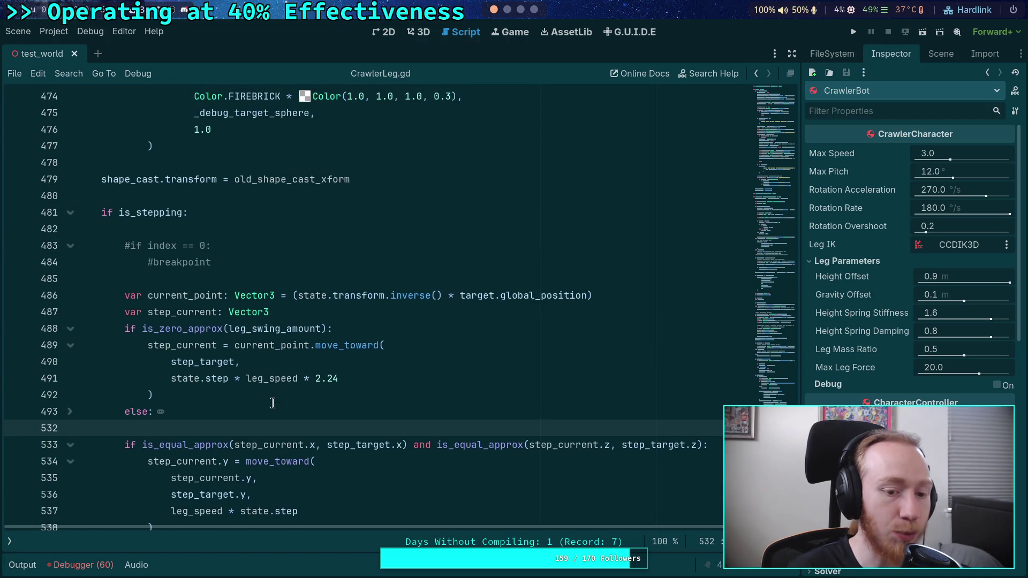
click(240, 379)
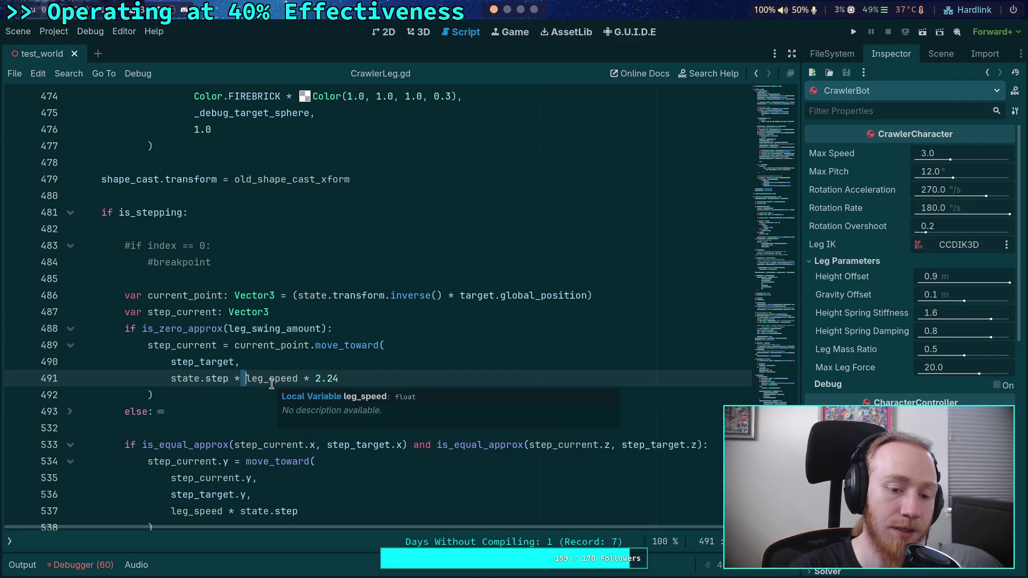
Step: Highlight every use of leg_speed around line 491
double_click(271, 384)
scroll(246, 346, up, 6)
scroll(246, 342, up, 17)
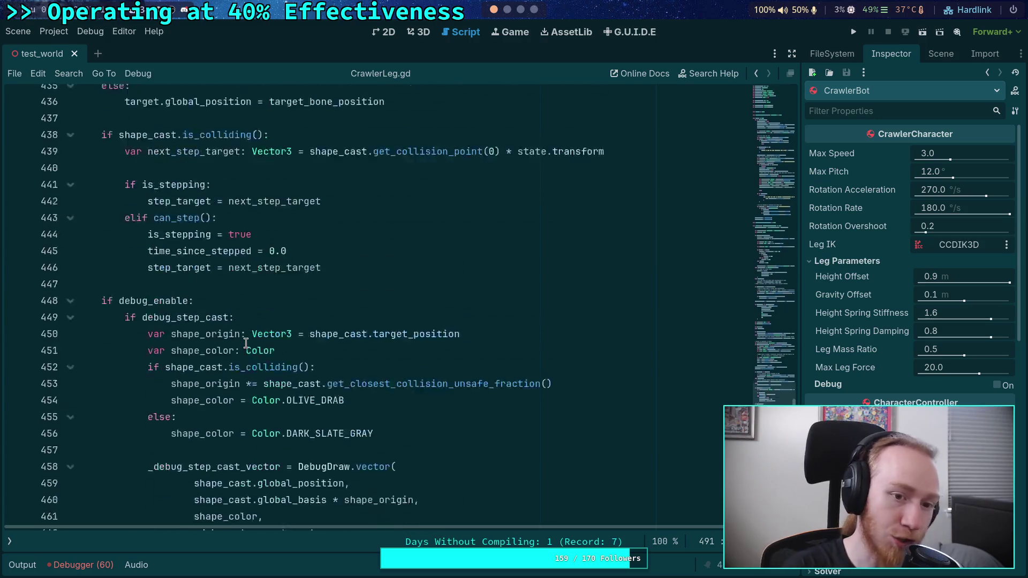
scroll(245, 343, down, 20)
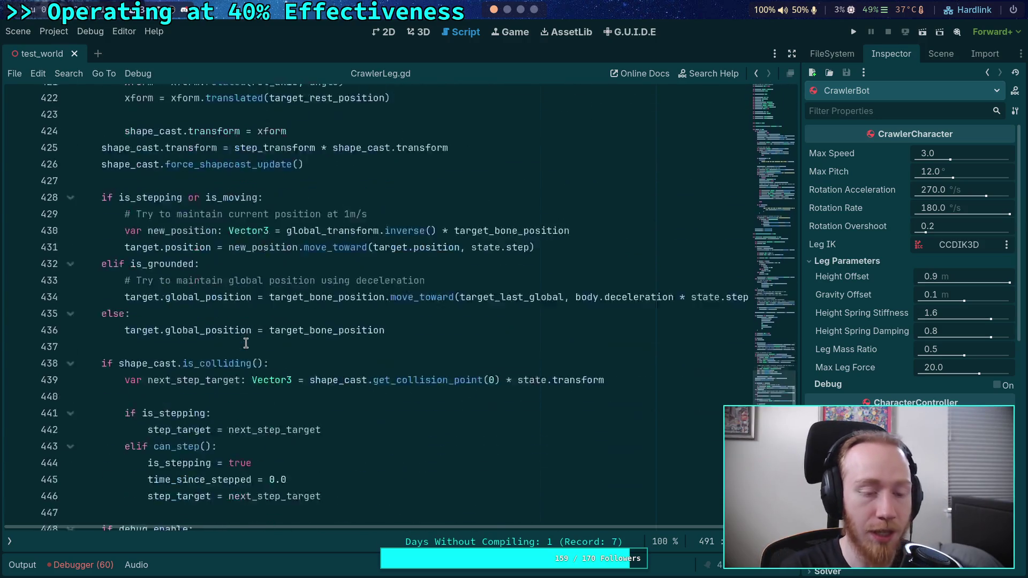
Step: Insert 'step_distance *' before the 2.24 factor on line 491
drag(321, 428, 365, 440)
click(309, 430)
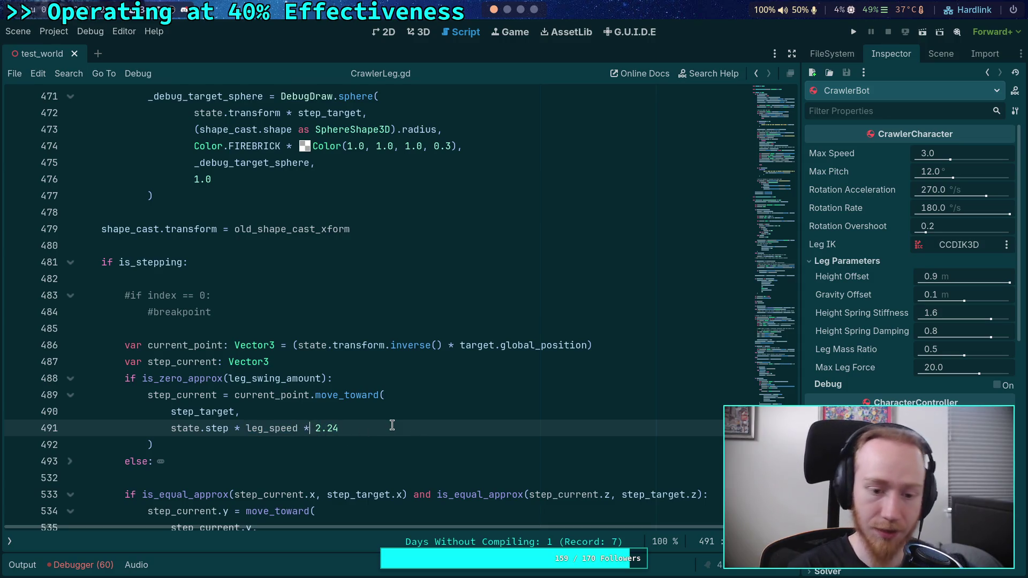
text(step_d)
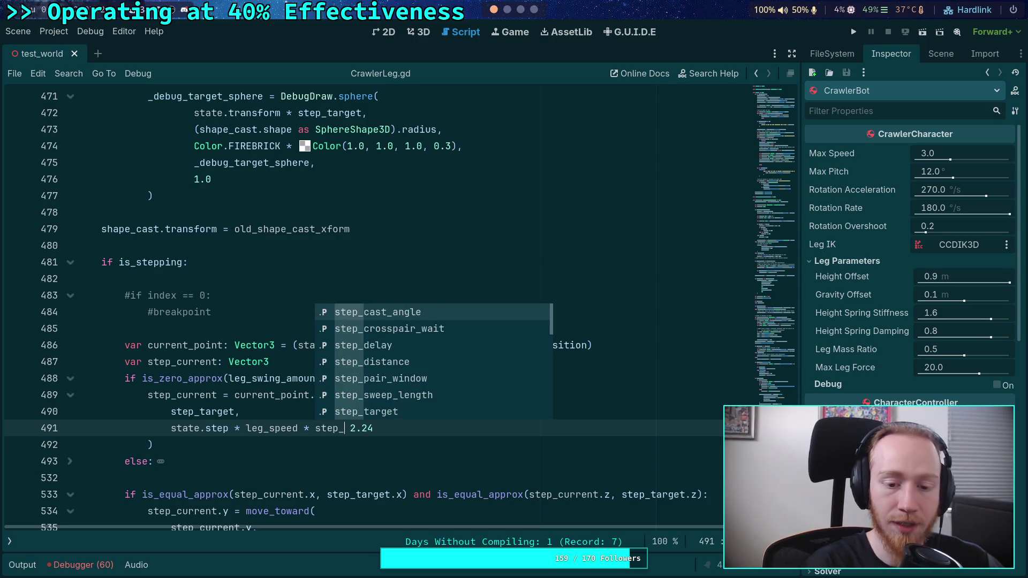
key(Down)
key(Return)
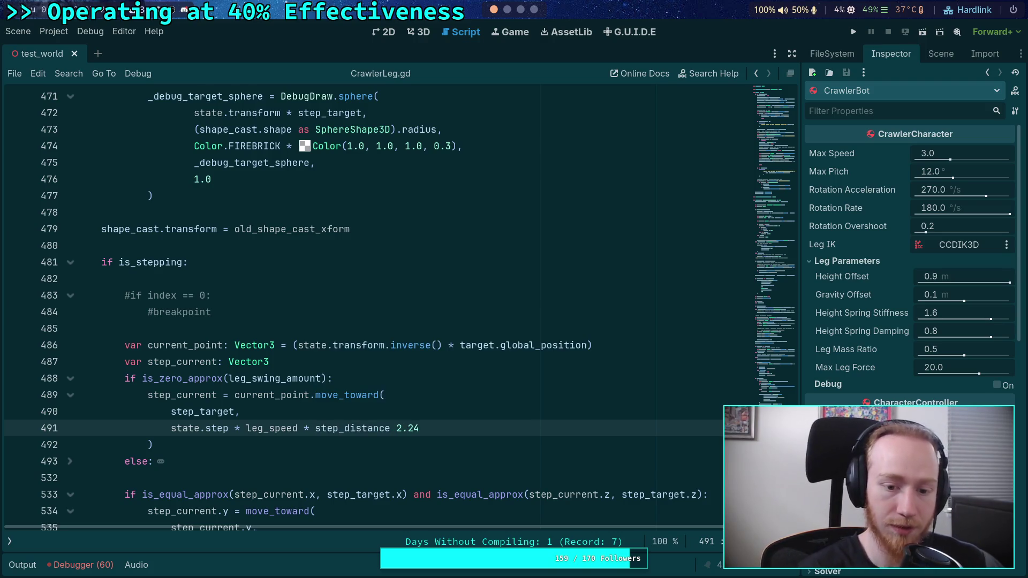
text(*)
Step: Save CrawlerLeg.gd and run the game to watch the legs step
scroll(396, 406, down, 3)
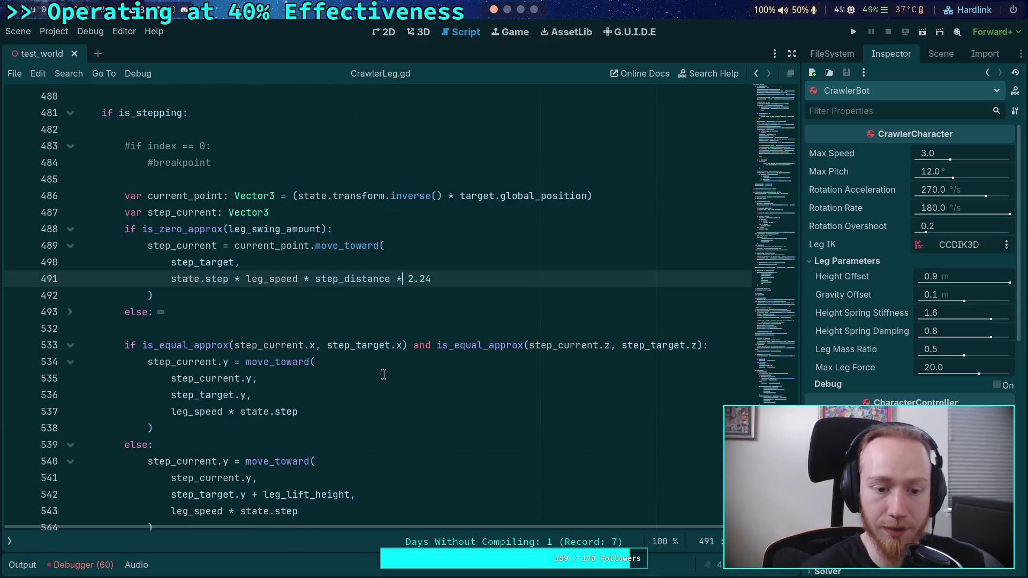
scroll(382, 375, down, 2)
scroll(337, 354, up, 1)
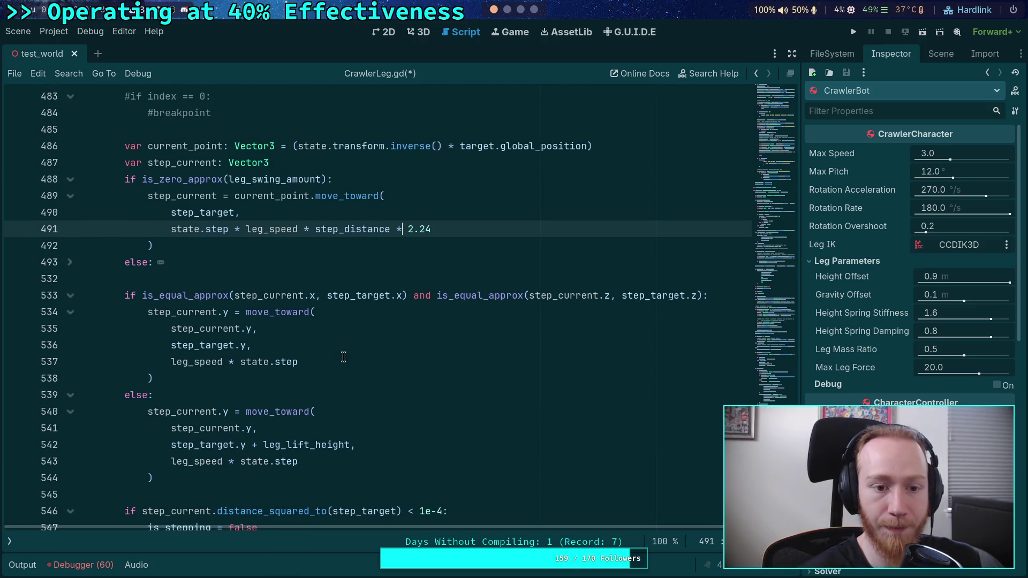
click(344, 362)
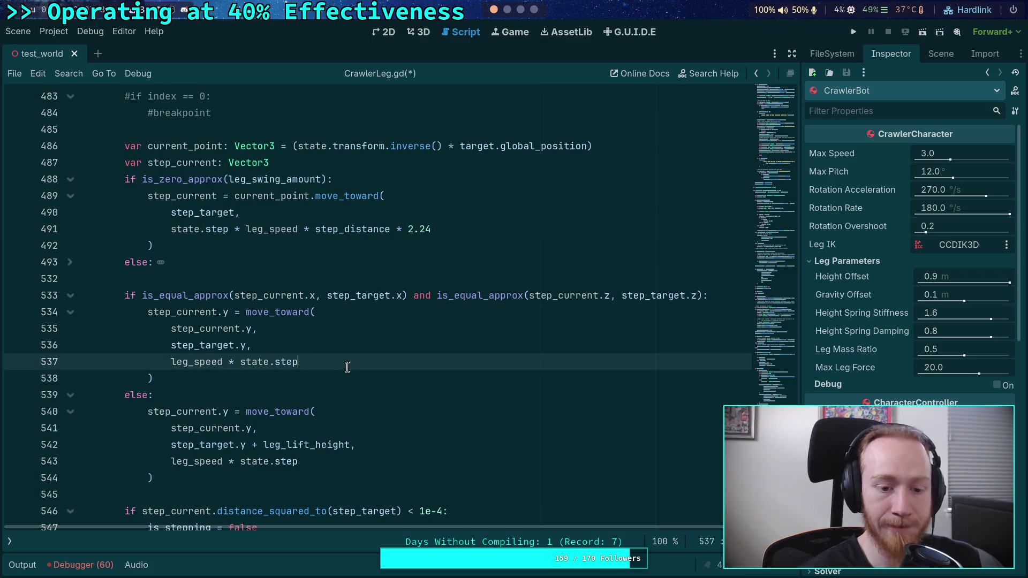
scroll(346, 366, down, 1)
key(ctrl+s)
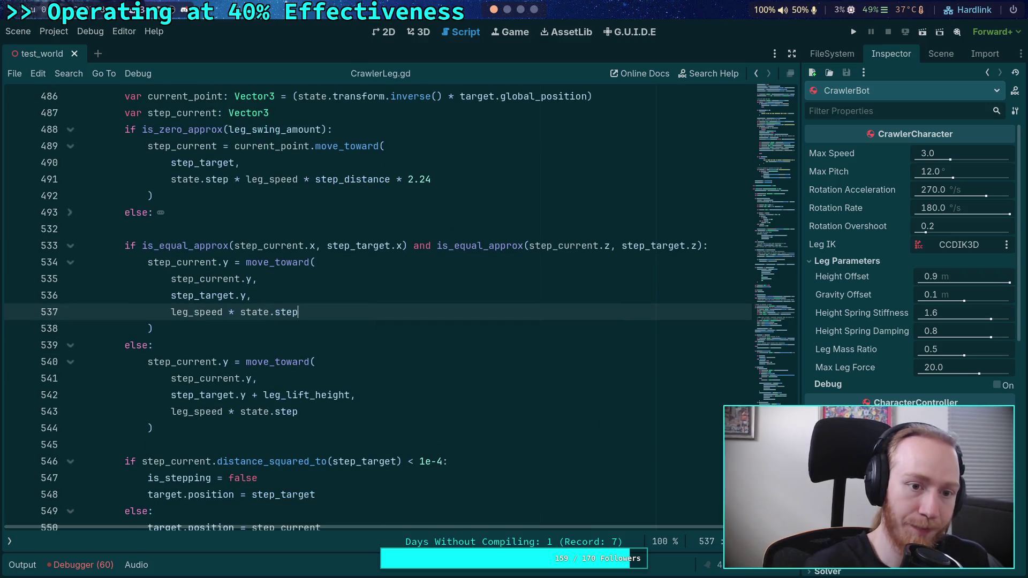
click(856, 32)
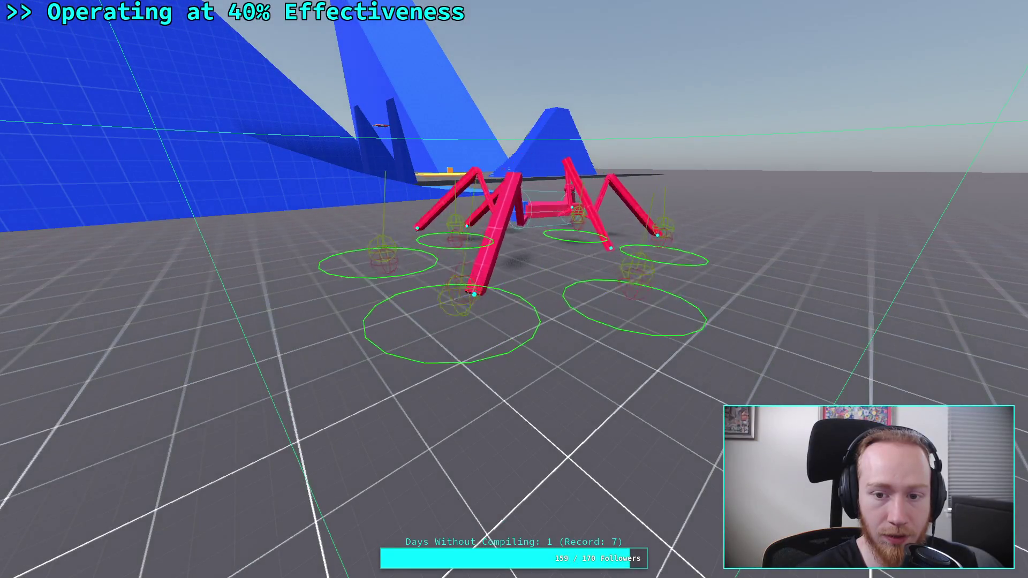
Step: Stop the game and inspect step_distance's description on line 491
key(F8)
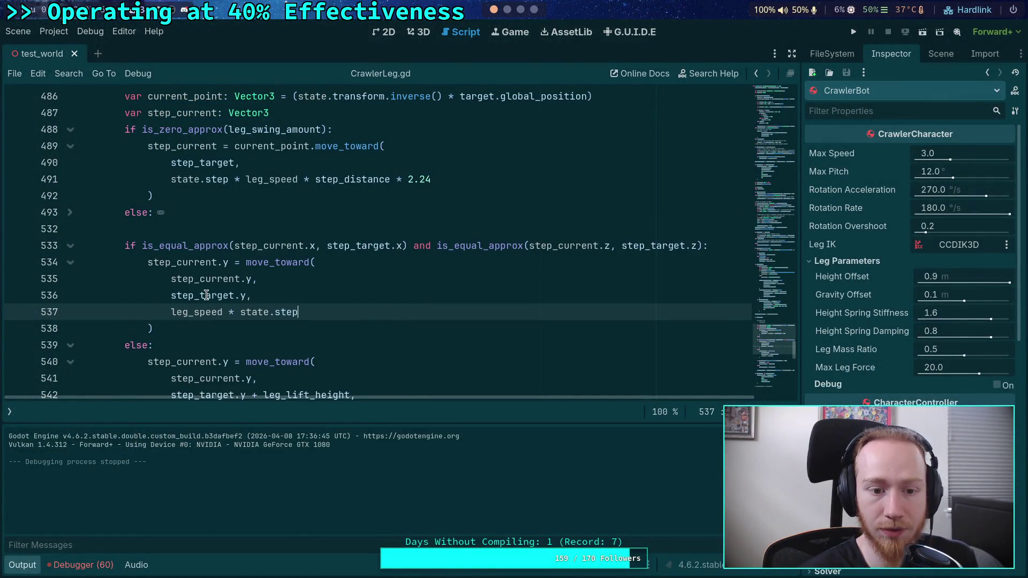
scroll(270, 260, up, 2)
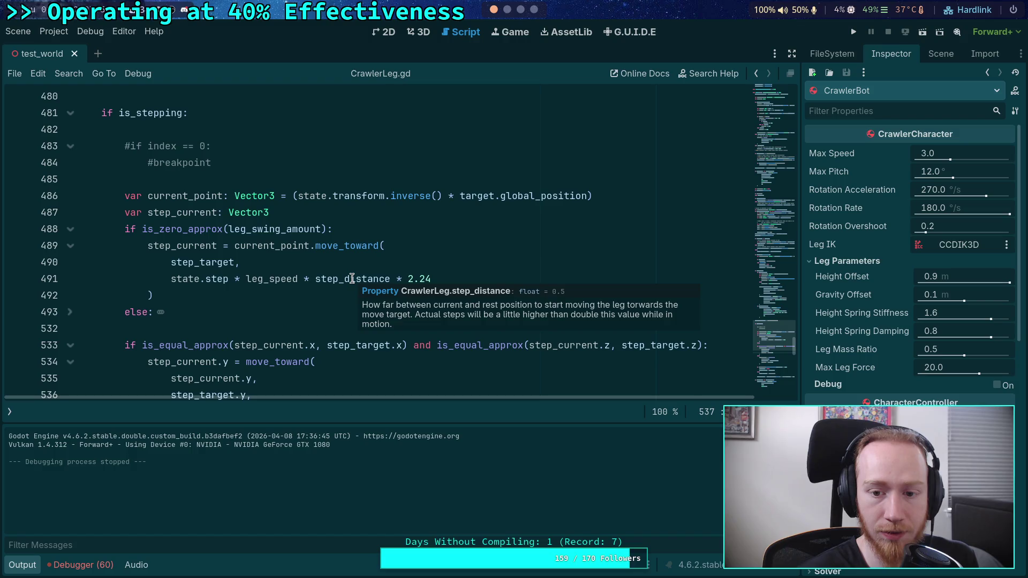
double_click(352, 279)
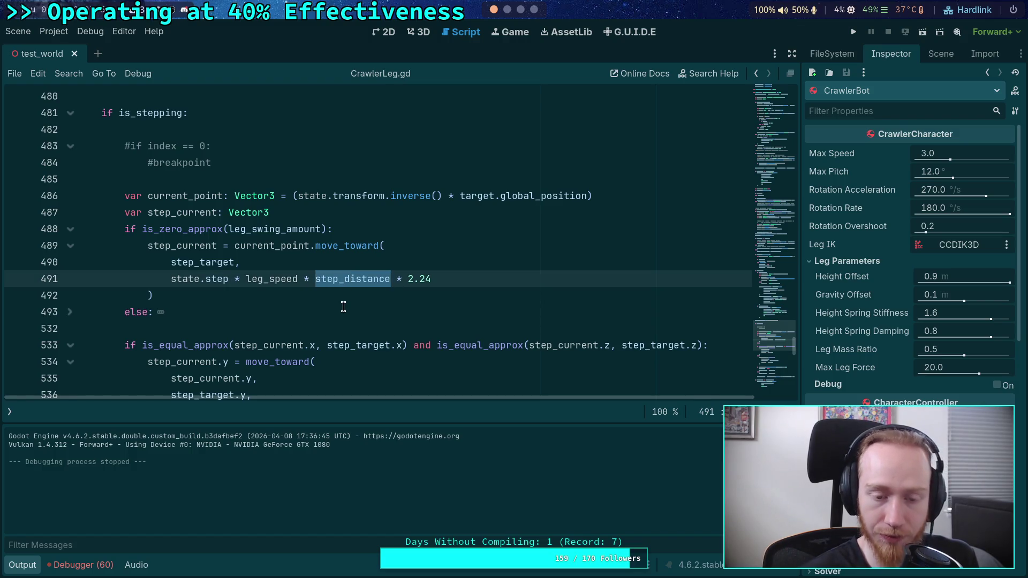
click(328, 282)
double_click(328, 281)
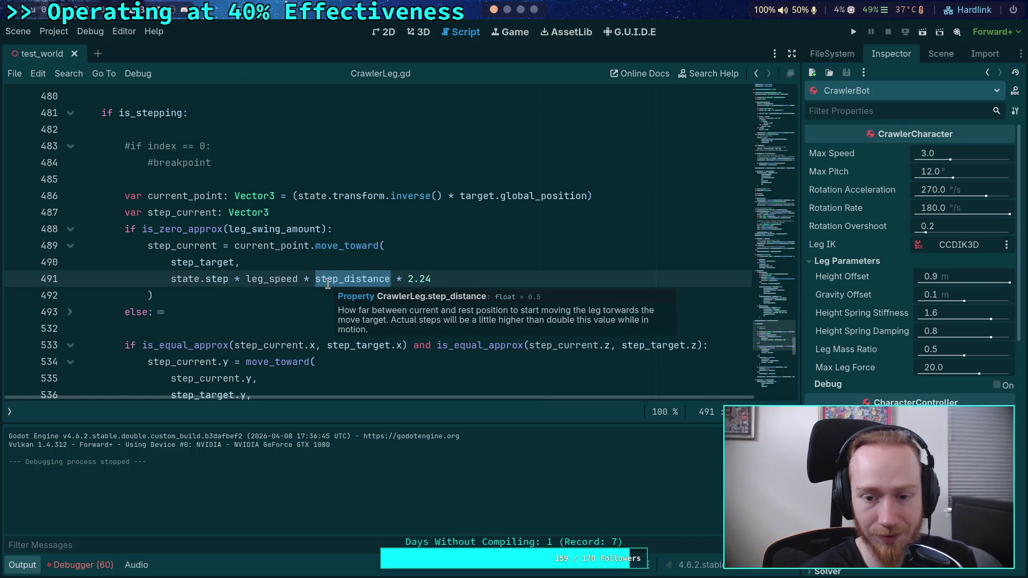
triple_click(328, 281)
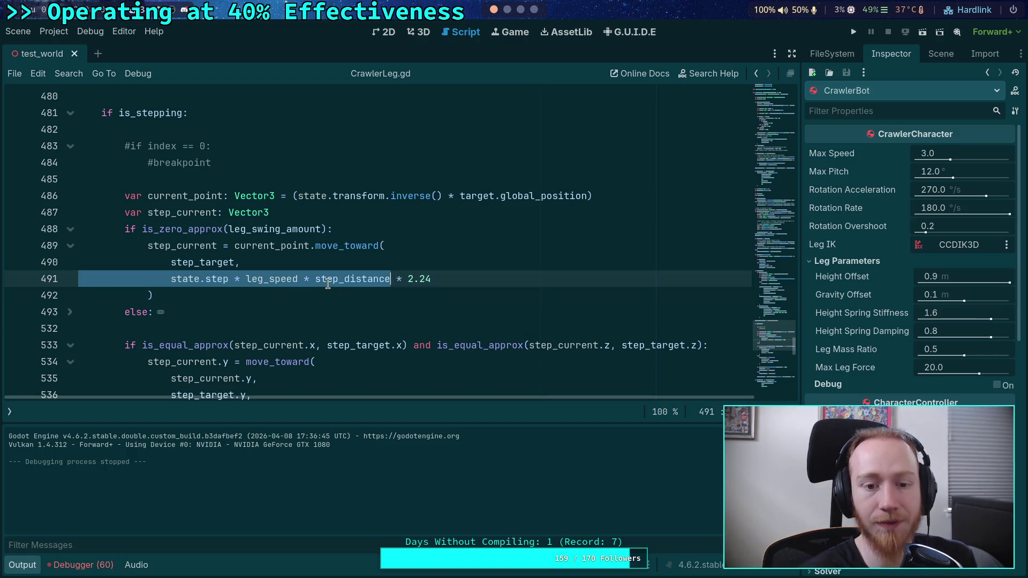
click(322, 282)
Step: Change line 491's multiplier from 2.24 to 4.24
click(407, 281)
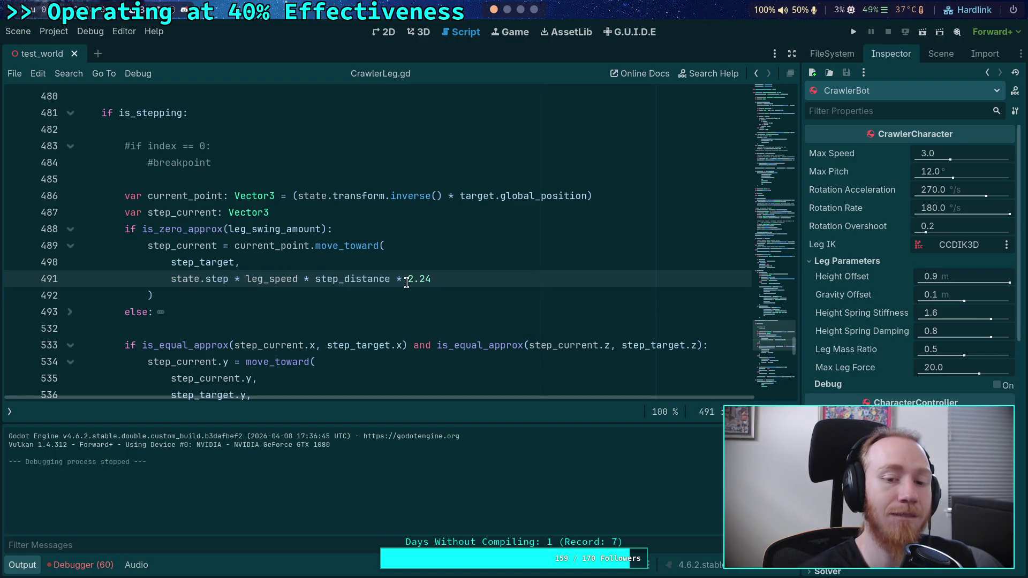
key(shift+Down)
click(445, 281)
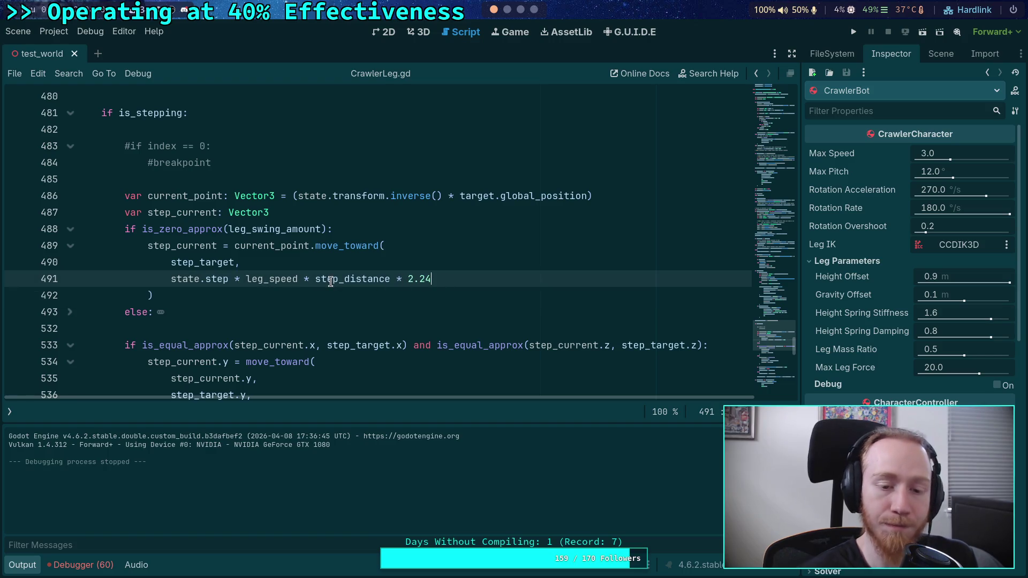
double_click(408, 280)
text(4)
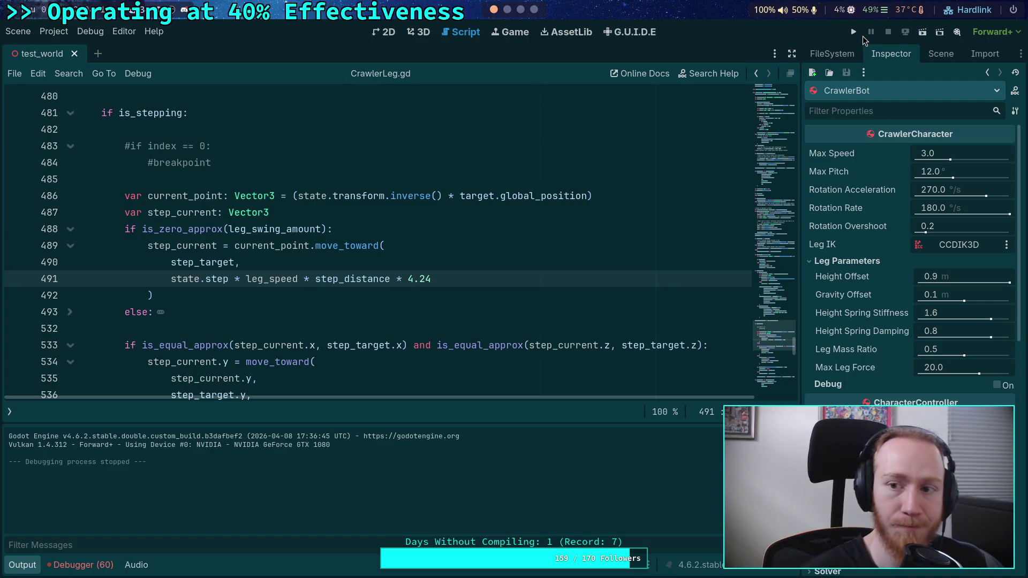
Step: Test-run the crawler with the 4.24 multiplier, then close the game
click(854, 32)
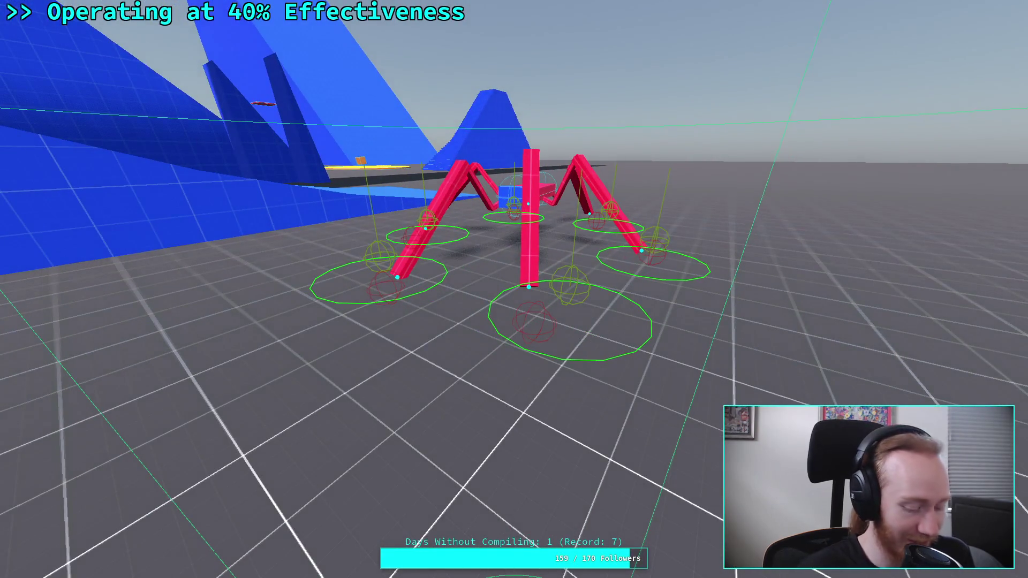
key(Escape)
click(887, 31)
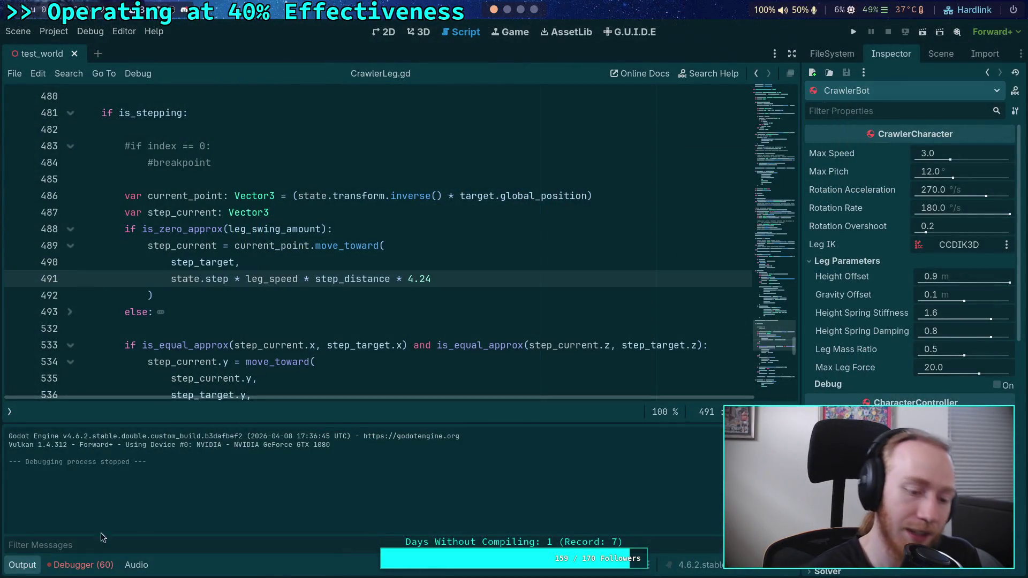
click(34, 563)
scroll(260, 388, up, 2)
click(260, 389)
double_click(268, 381)
scroll(321, 406, down, 4)
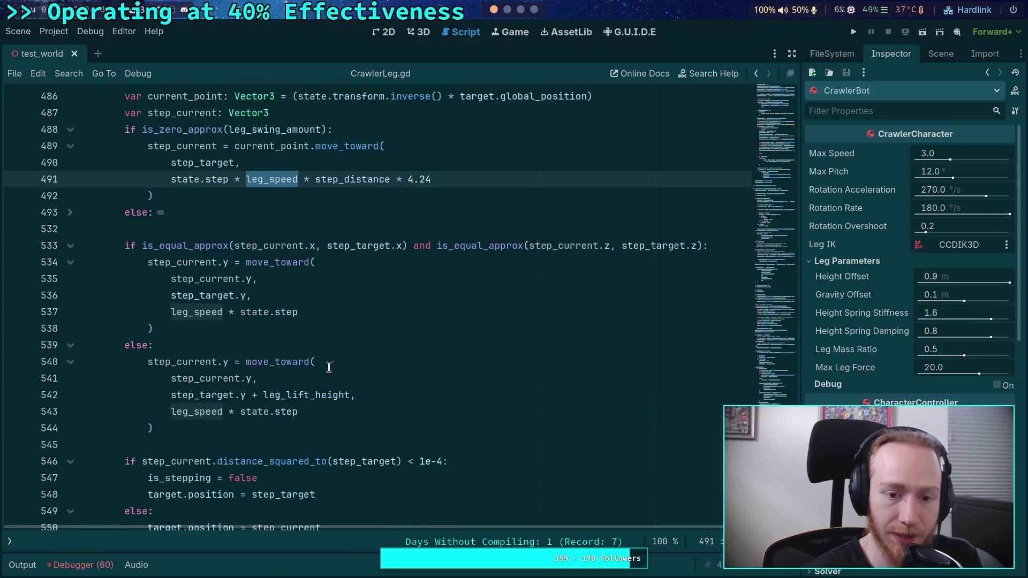
click(315, 180)
mouse_move(481, 182)
mouse_down()
mouse_move(298, 179)
mouse_move(484, 178)
mouse_up()
click(312, 196)
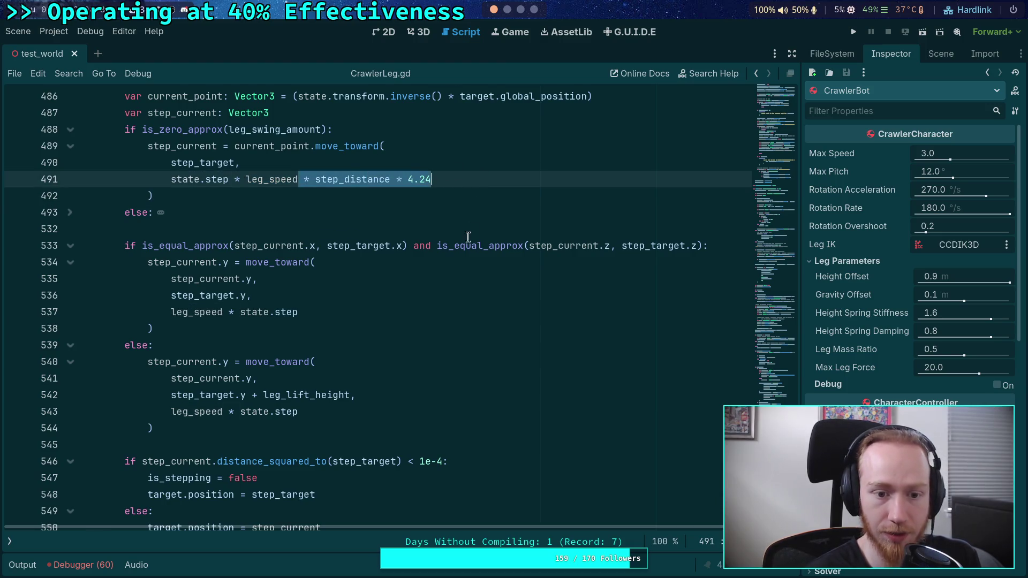
key(BackSpace)
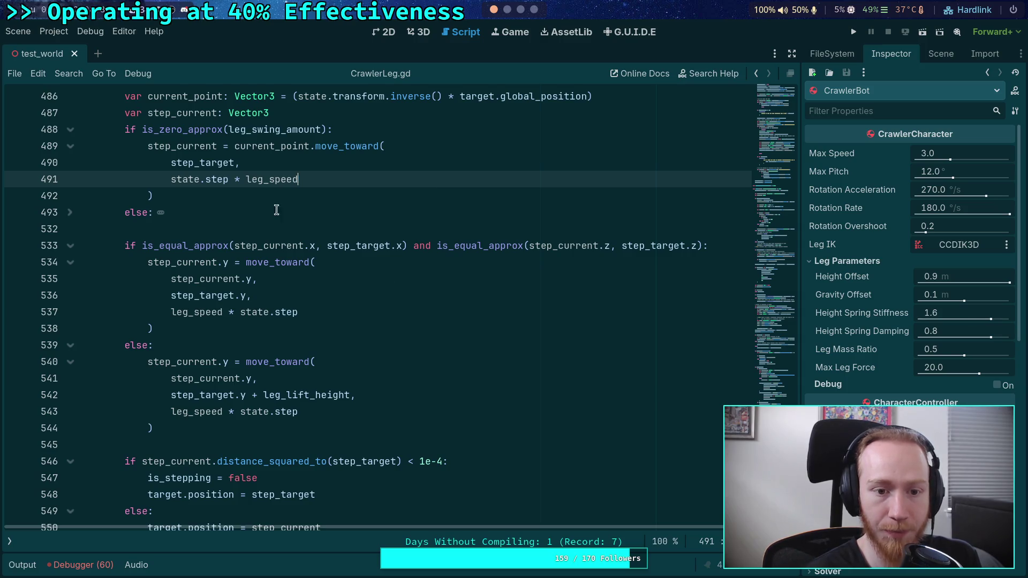
double_click(281, 180)
scroll(230, 310, down, 3)
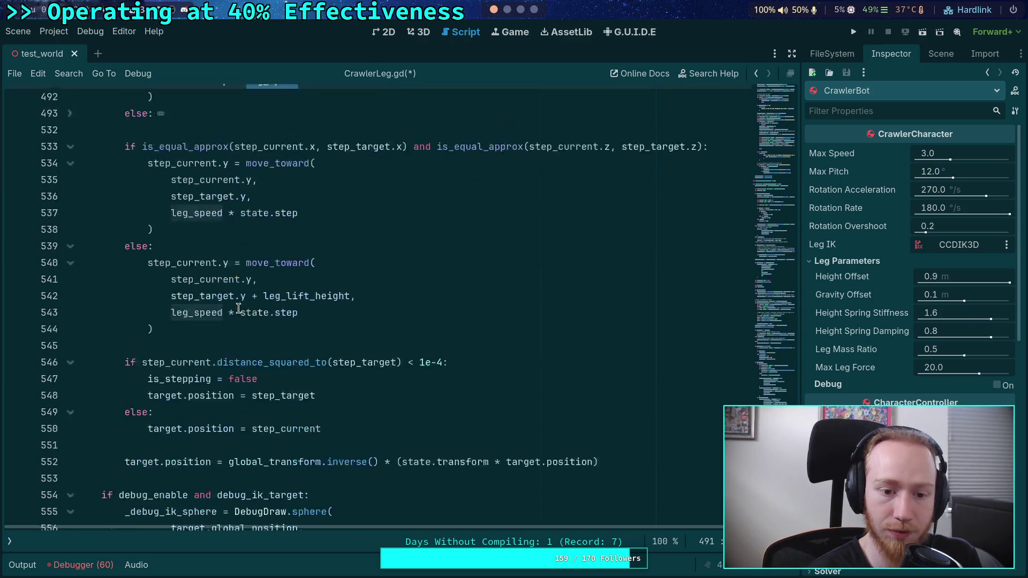
scroll(230, 310, up, 5)
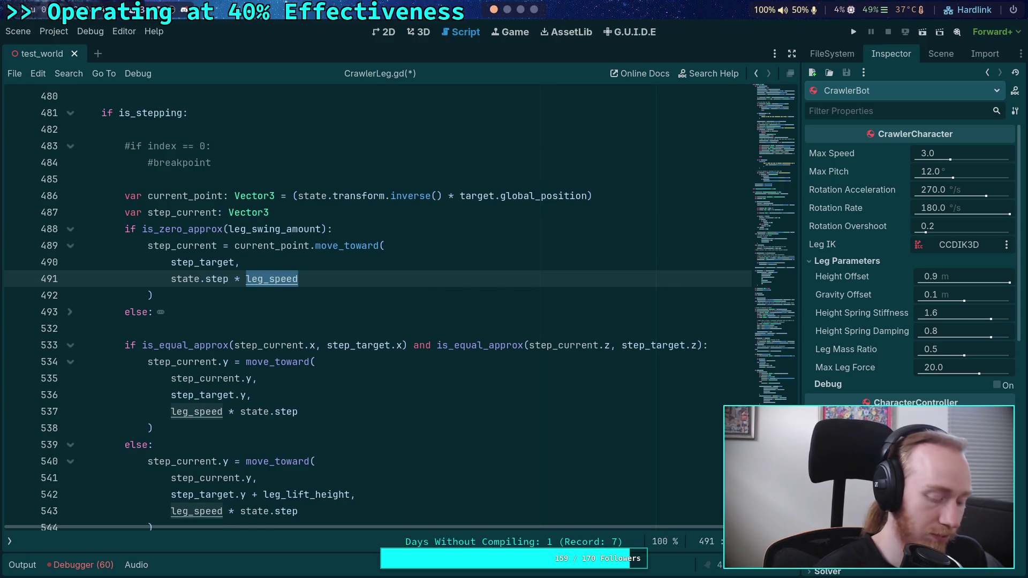
key(ctrl+f)
click(627, 541)
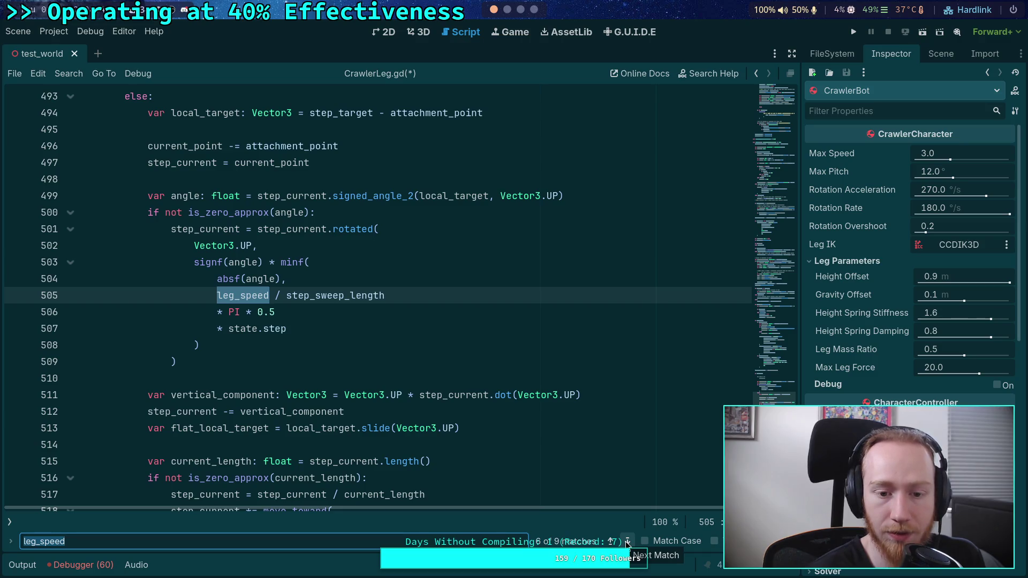
click(627, 541)
click(627, 541)
click(627, 541)
click(627, 541)
scroll(369, 428, down, 15)
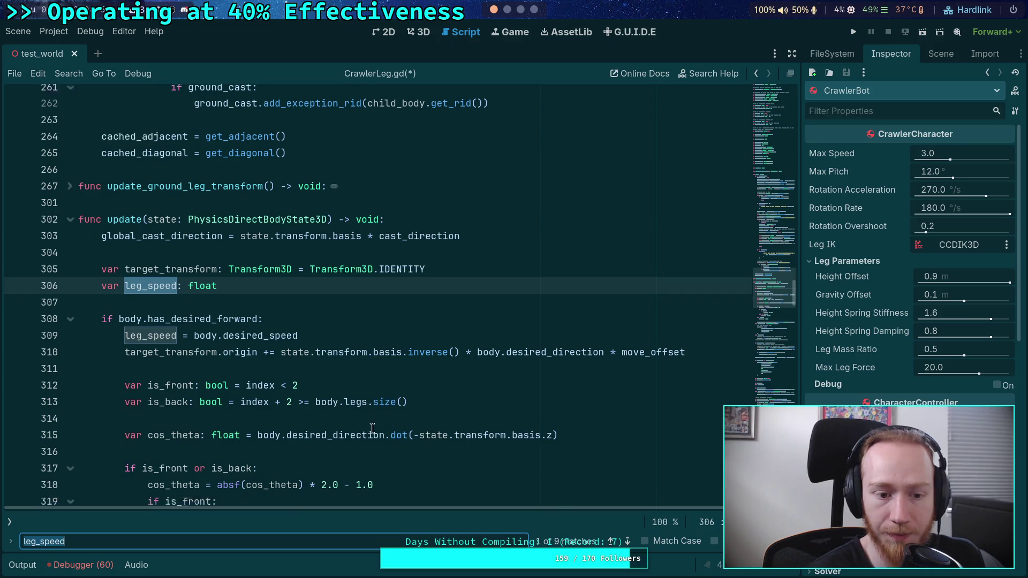
scroll(312, 426, down, 1)
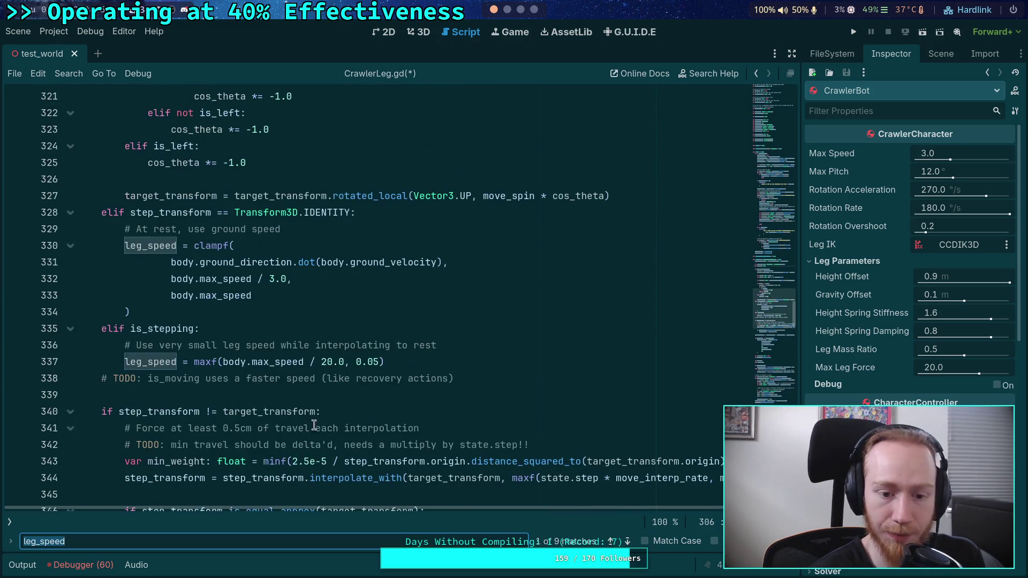
click(507, 379)
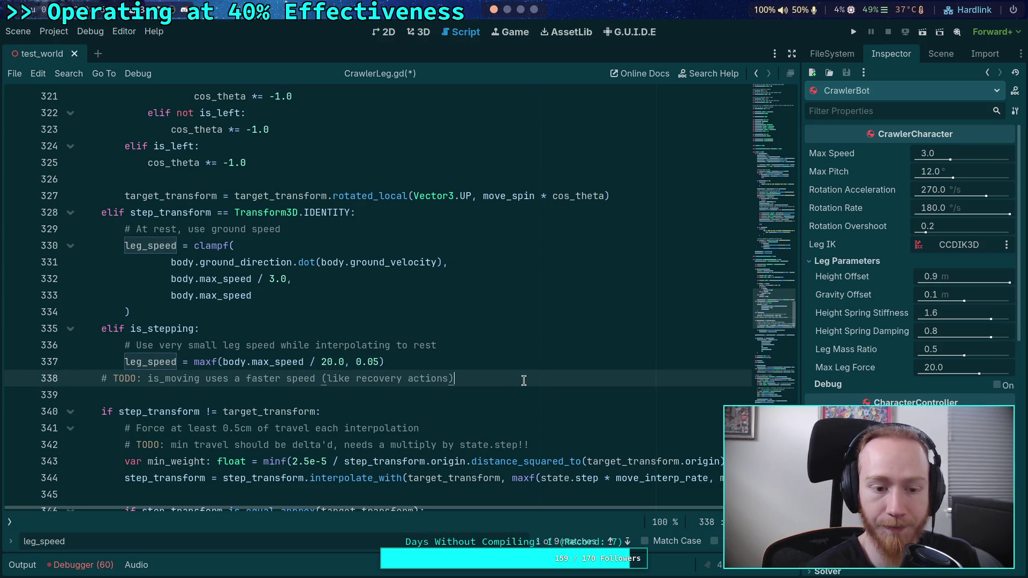
key(Return)
key(Return)
text(leg_)
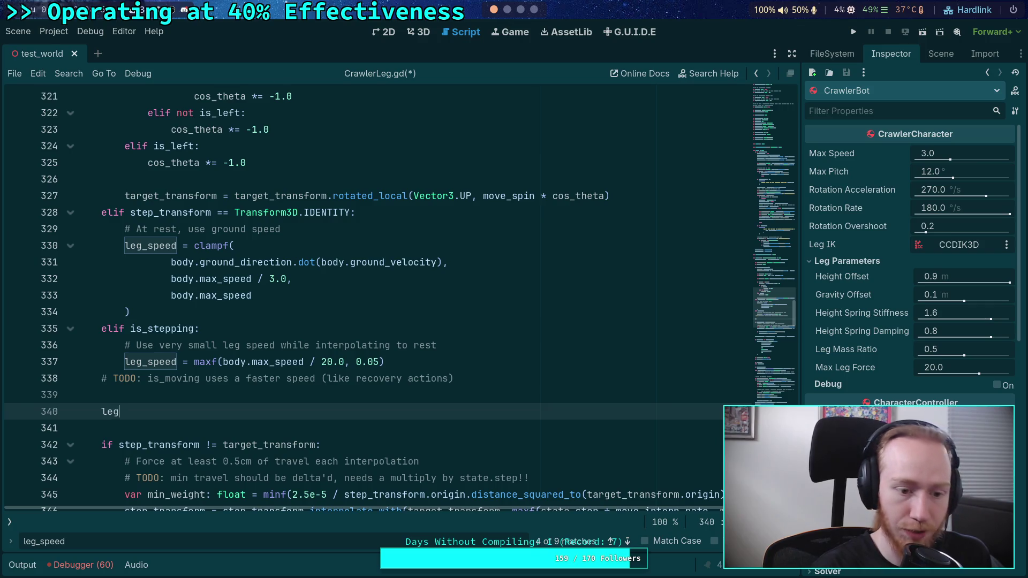
click(101, 428)
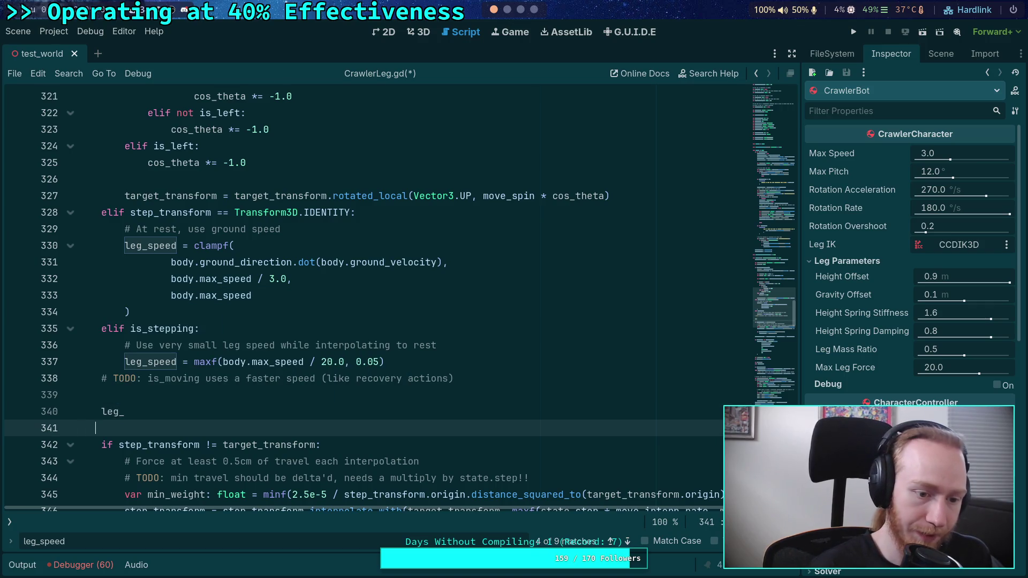
click(124, 411)
text(sp)
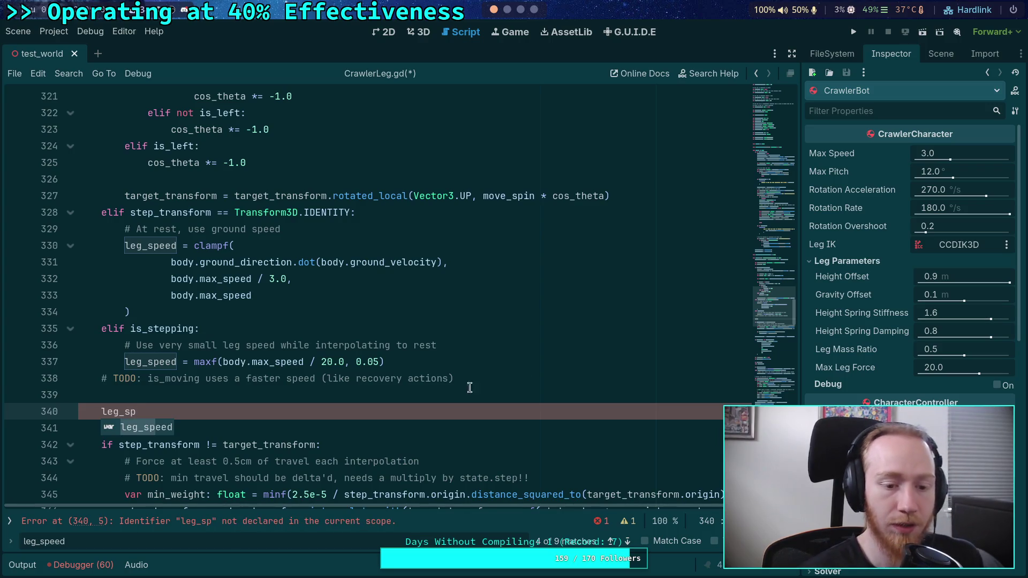
key(BackSpace)
key(BackSpace)
key(BackSpace)
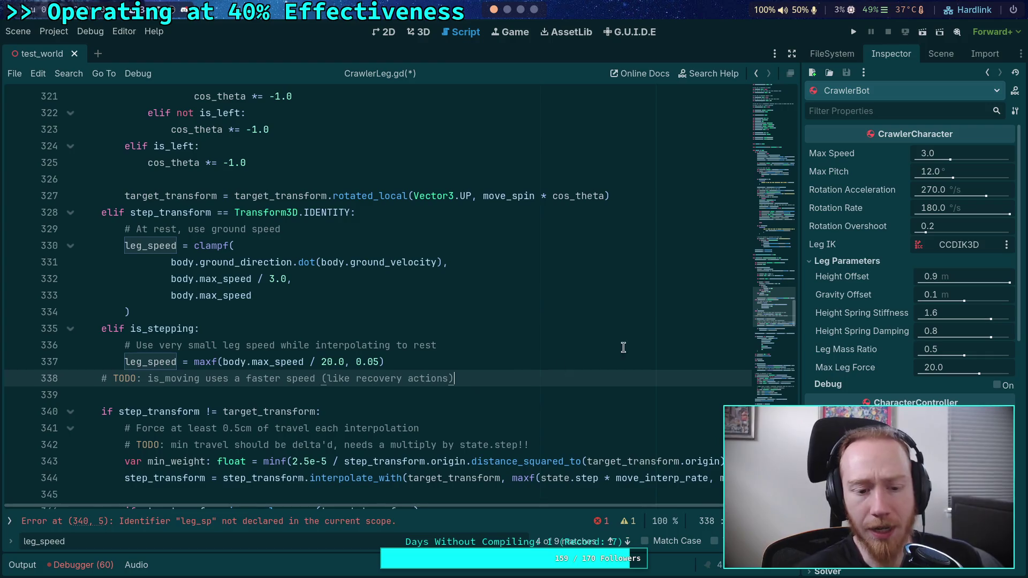
drag(768, 322, 771, 377)
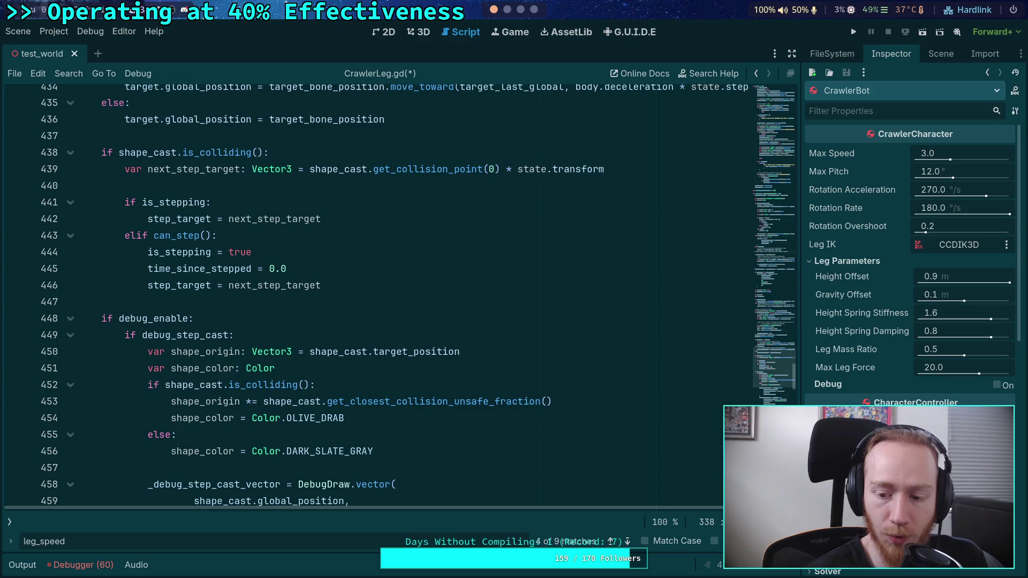
Step: Close the leg_speed search and scroll through CrawlerLeg.gd
key(Escape)
scroll(314, 419, down, 3)
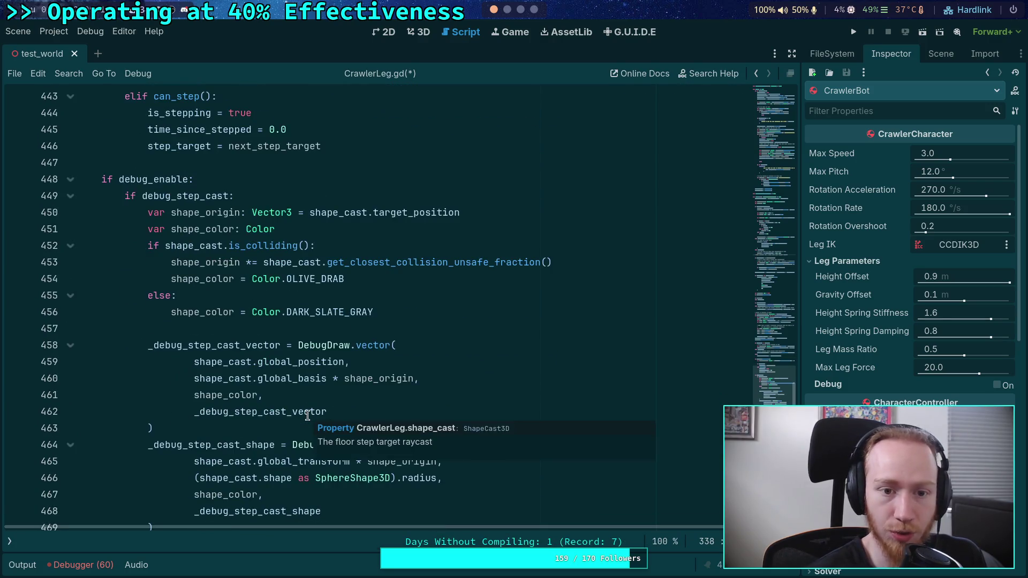
scroll(311, 420, up, 5)
scroll(262, 373, up, 1)
scroll(241, 380, down, 8)
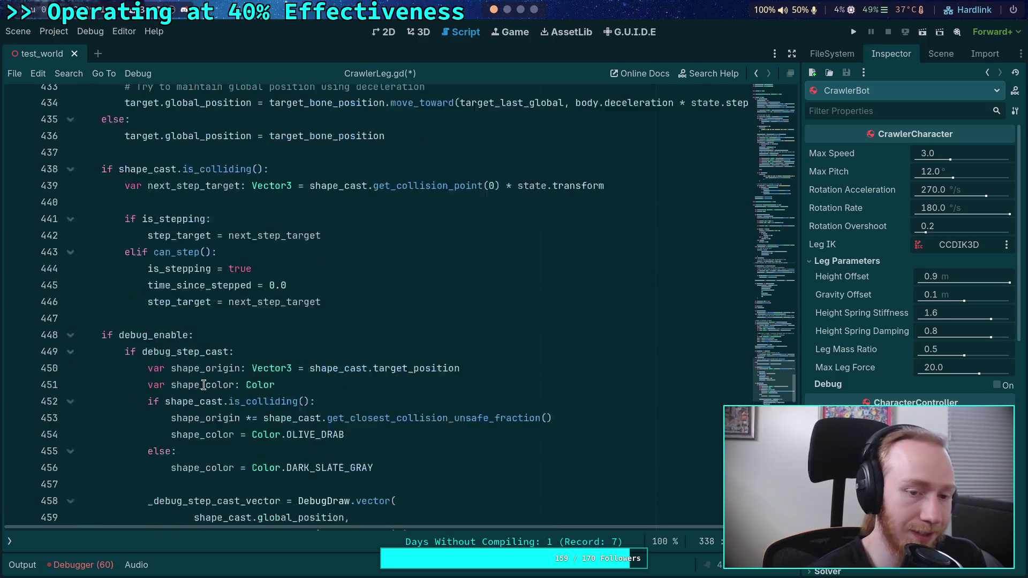
scroll(225, 386, down, 9)
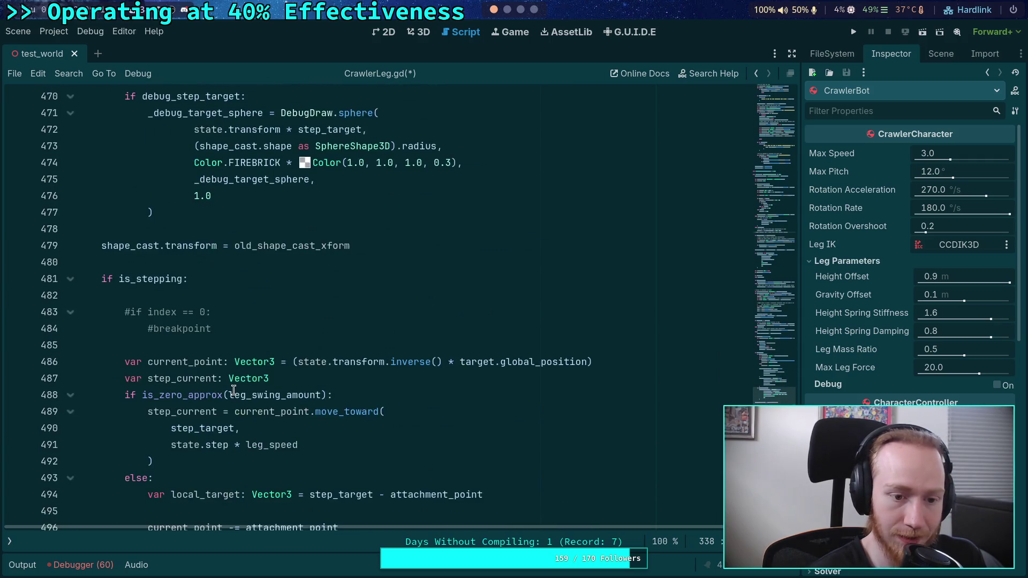
scroll(234, 390, up, 20)
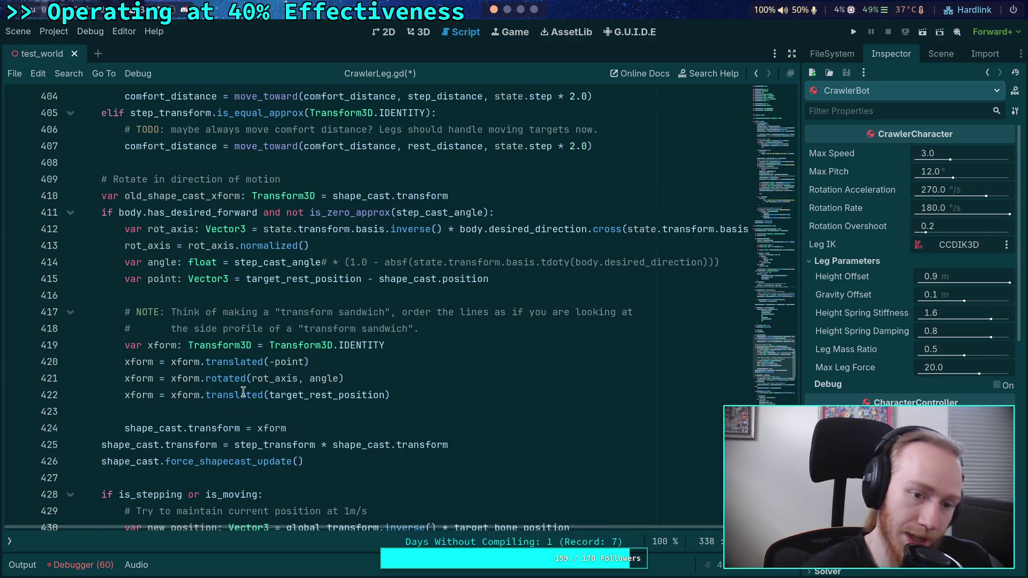
scroll(234, 389, up, 3)
scroll(227, 384, up, 3)
Step: Review the straight-line move_toward step on lines 491–492
click(187, 354)
scroll(233, 387, down, 2)
scroll(290, 416, down, 20)
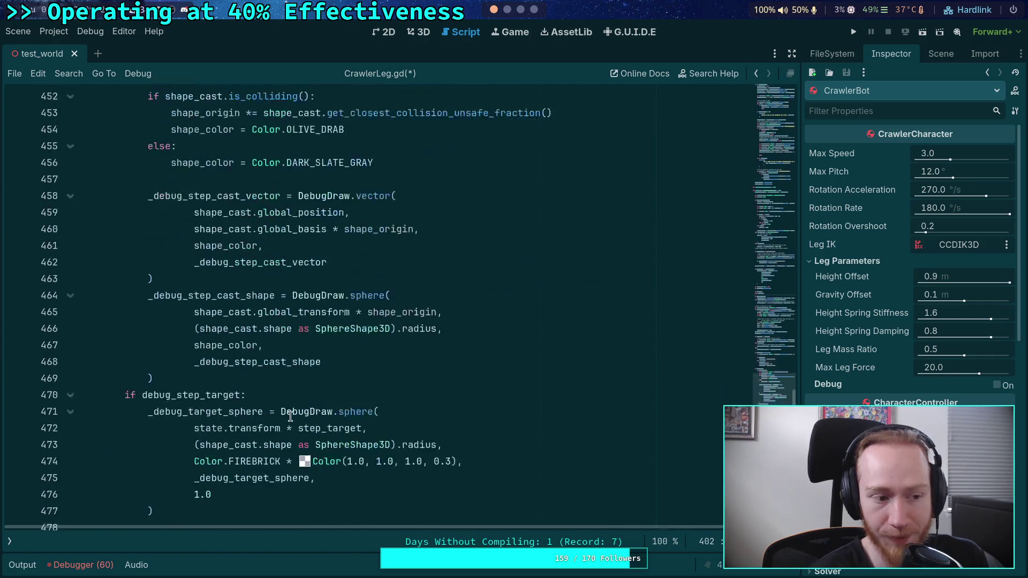
scroll(278, 402, down, 4)
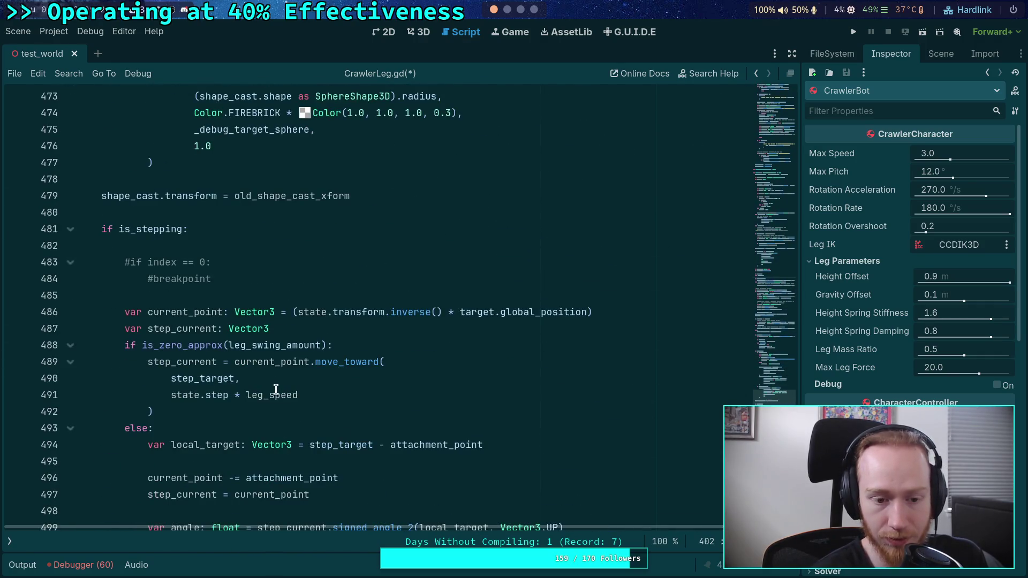
click(199, 411)
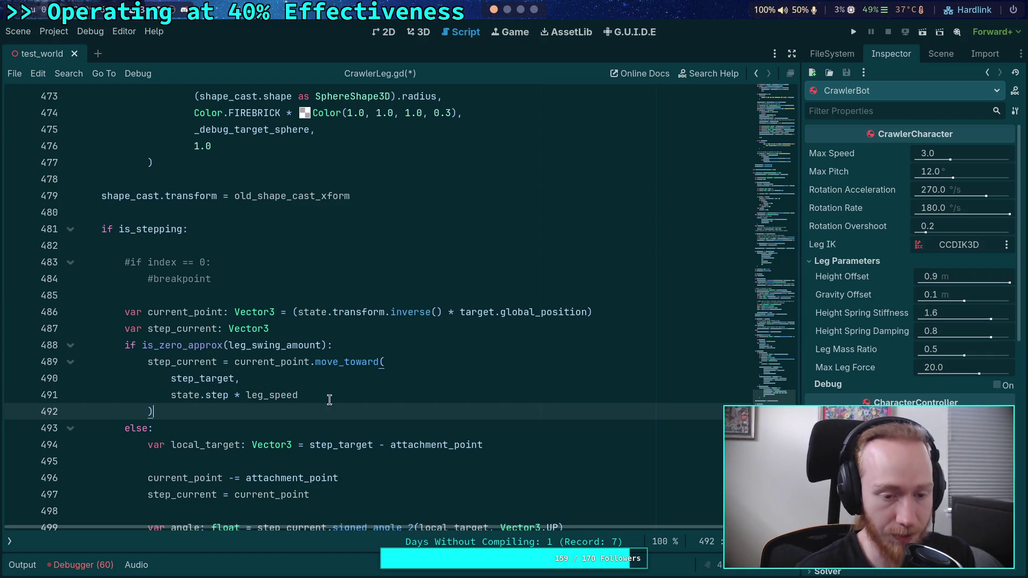
click(332, 399)
Step: Fold the setup() function and go to the step_target declaration near line 160
scroll(399, 436, up, 20)
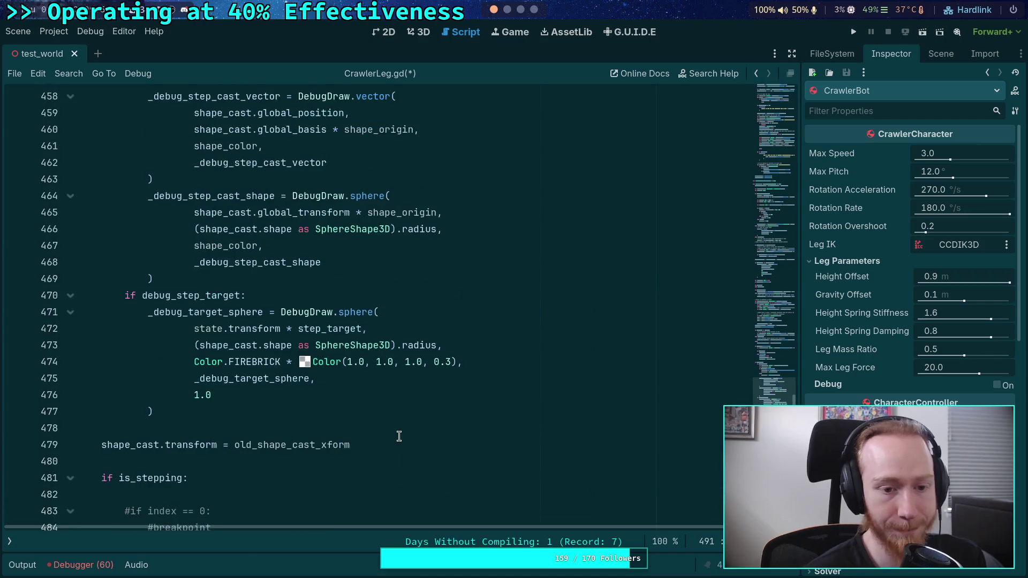
scroll(426, 434, up, 20)
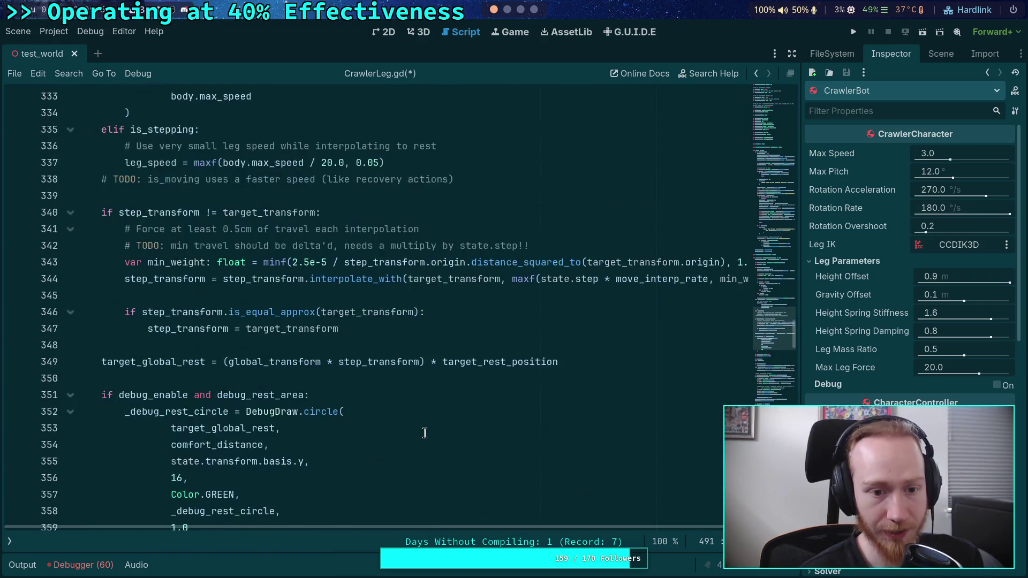
scroll(428, 426, up, 13)
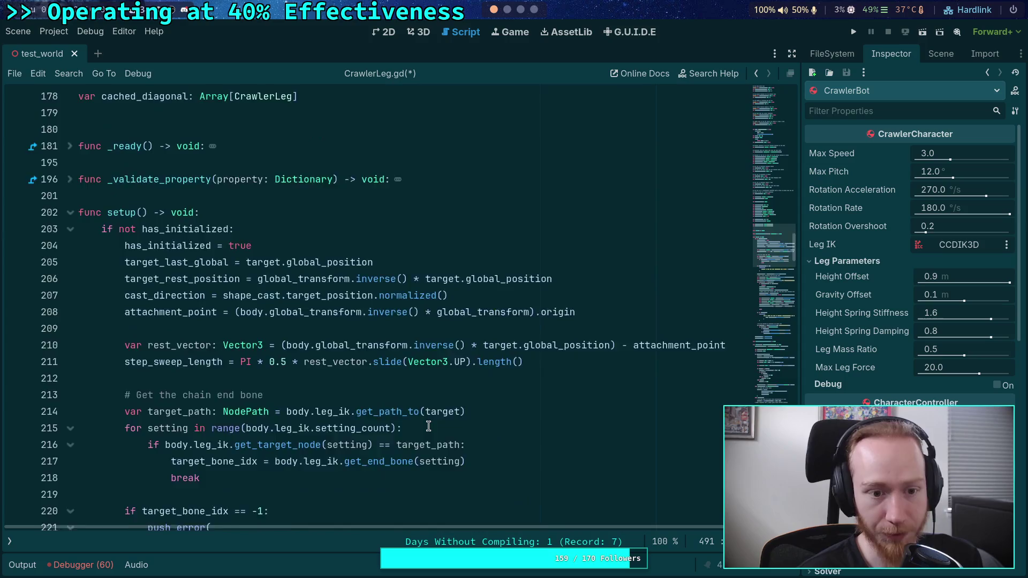
click(70, 461)
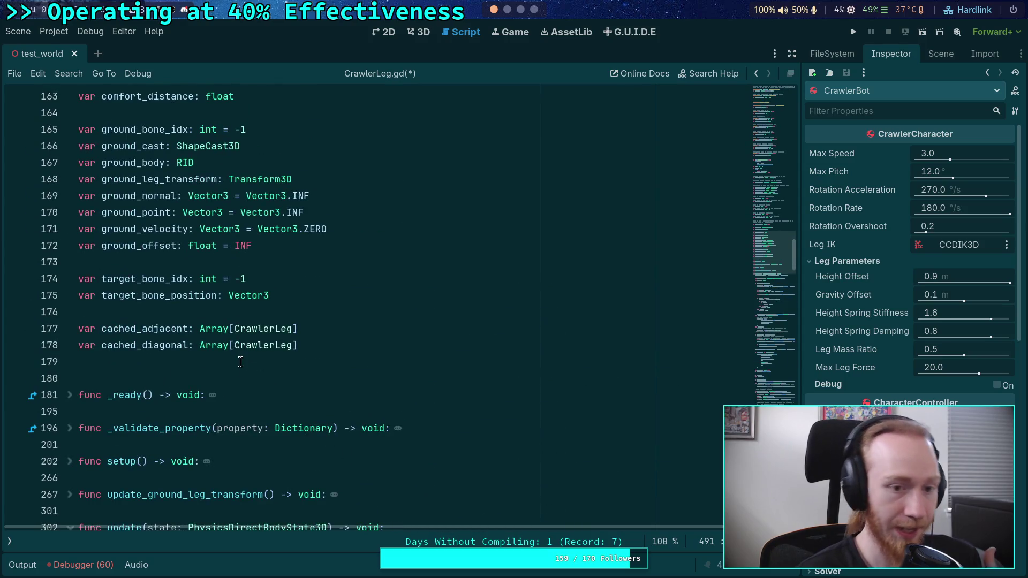
scroll(241, 362, up, 2)
scroll(300, 375, up, 2)
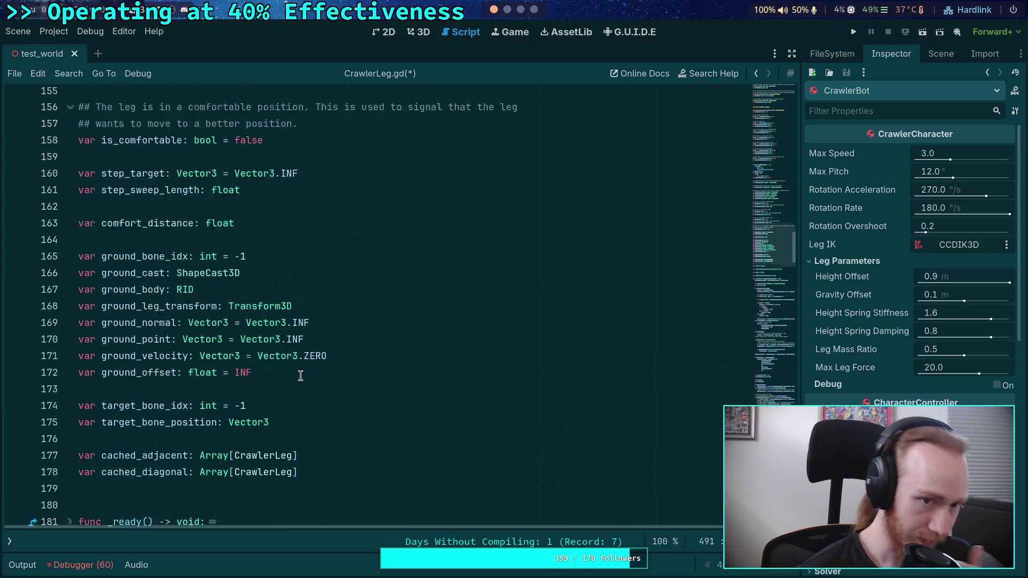
click(357, 235)
click(392, 248)
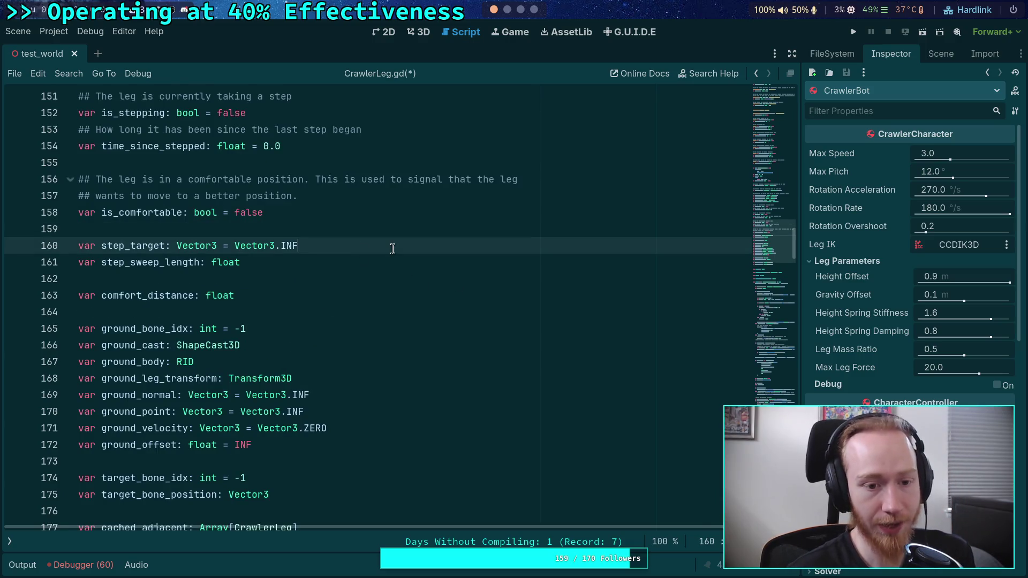
Step: Declare 'var current_step_distance: float' below step_sweep_length and save the script
key(Down)
key(Return)
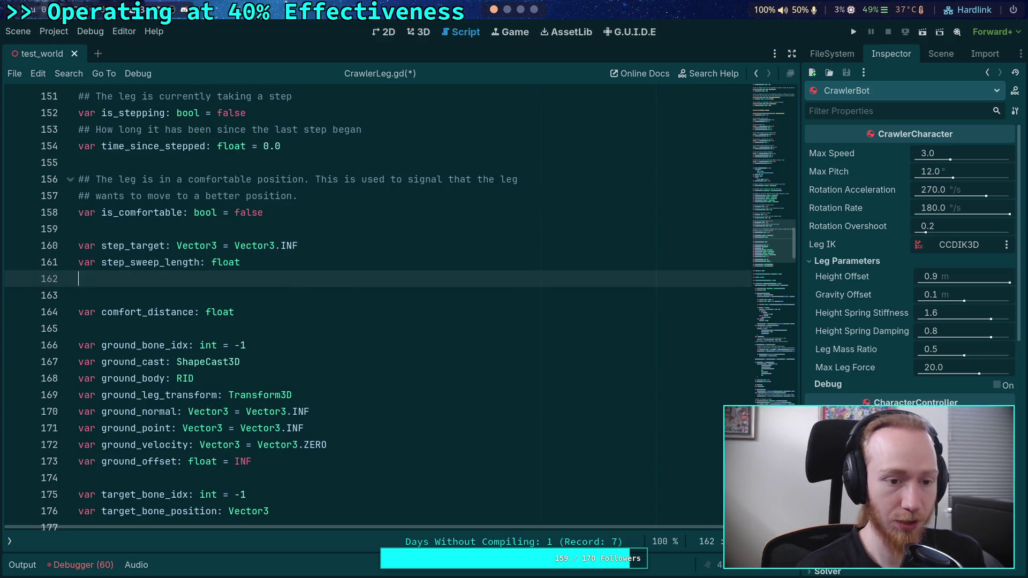
text(var step_)
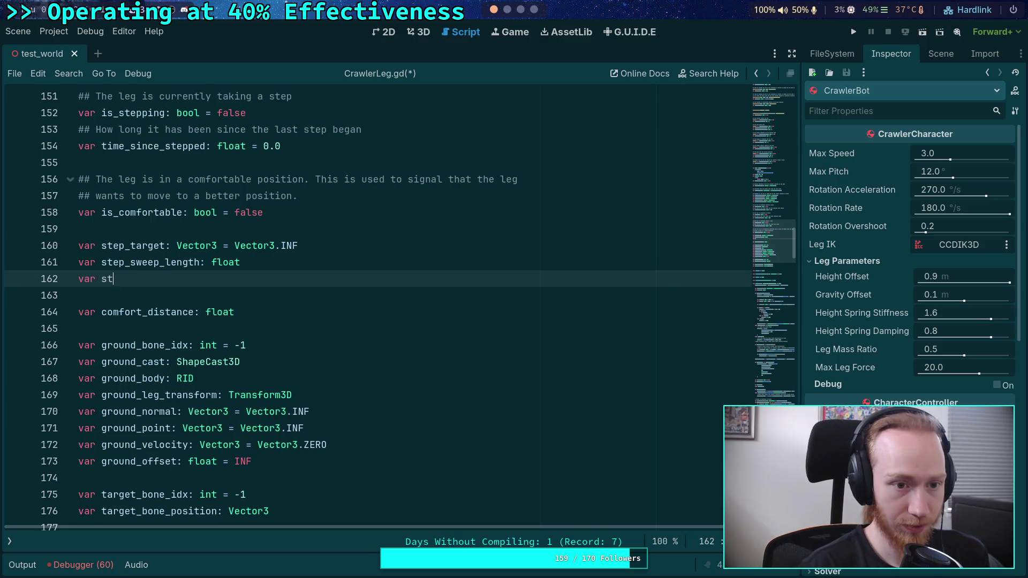
text(rren)
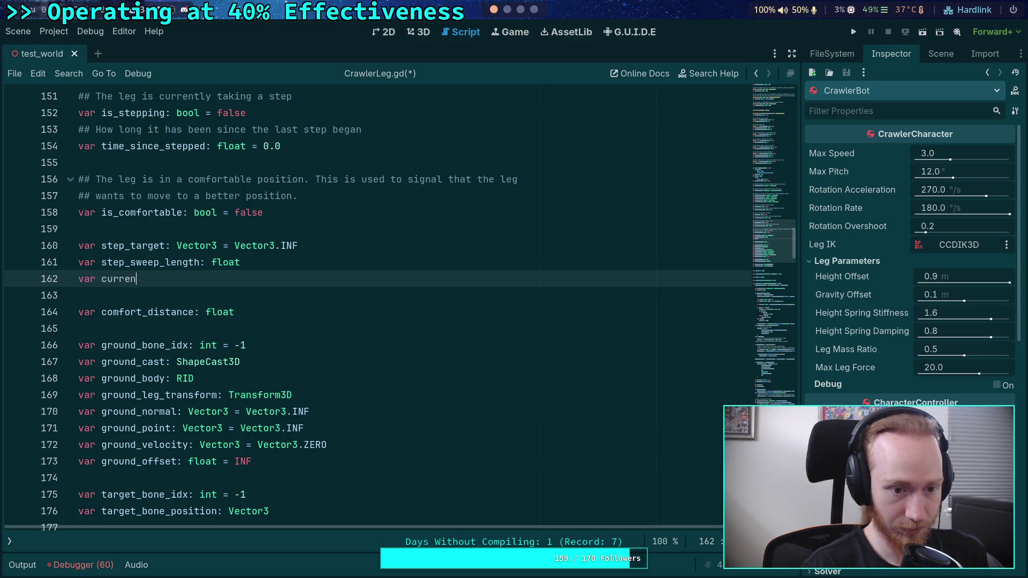
text(t_step_distance: float)
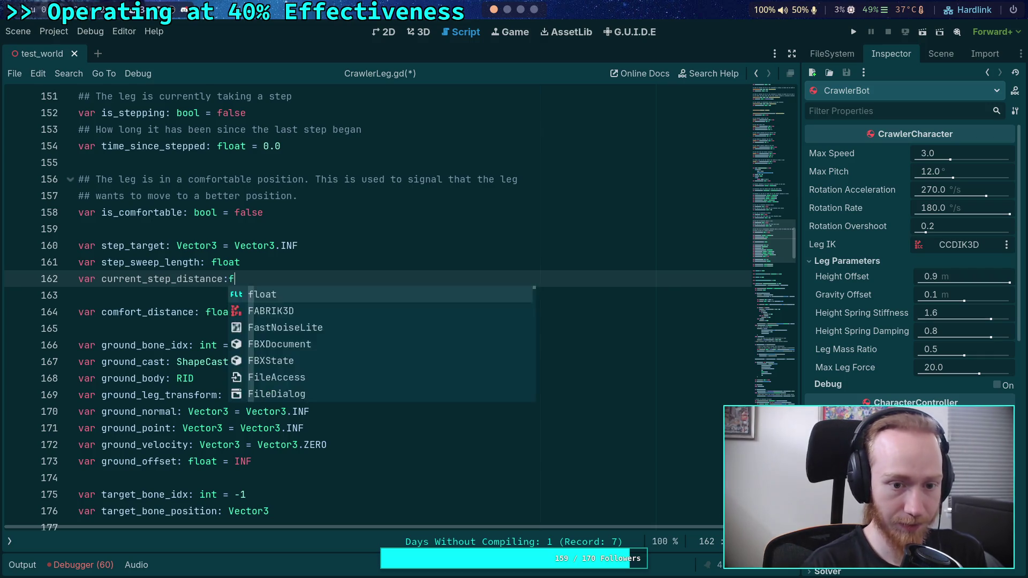
key(ctrl+s)
Step: Scroll down to line 492 and place the caret after leg_speed
click(373, 212)
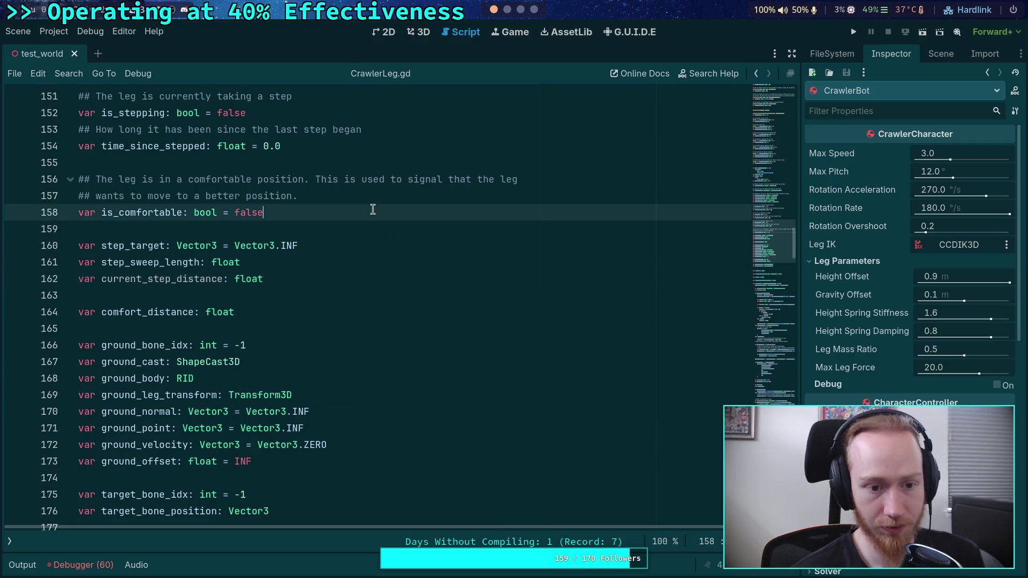
scroll(415, 392, down, 15)
scroll(420, 393, down, 9)
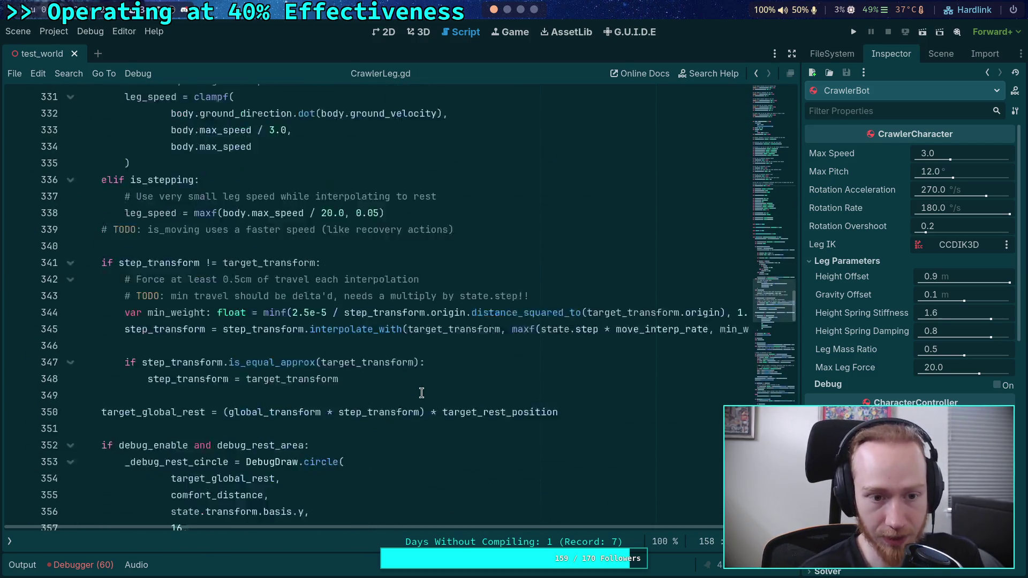
scroll(348, 358, up, 5)
scroll(325, 345, up, 3)
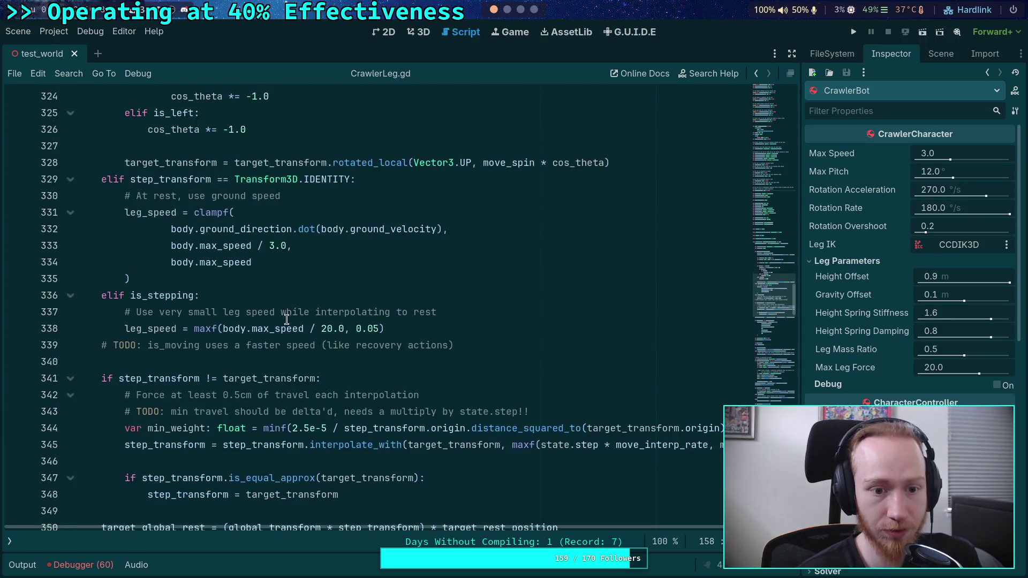
scroll(282, 316, down, 20)
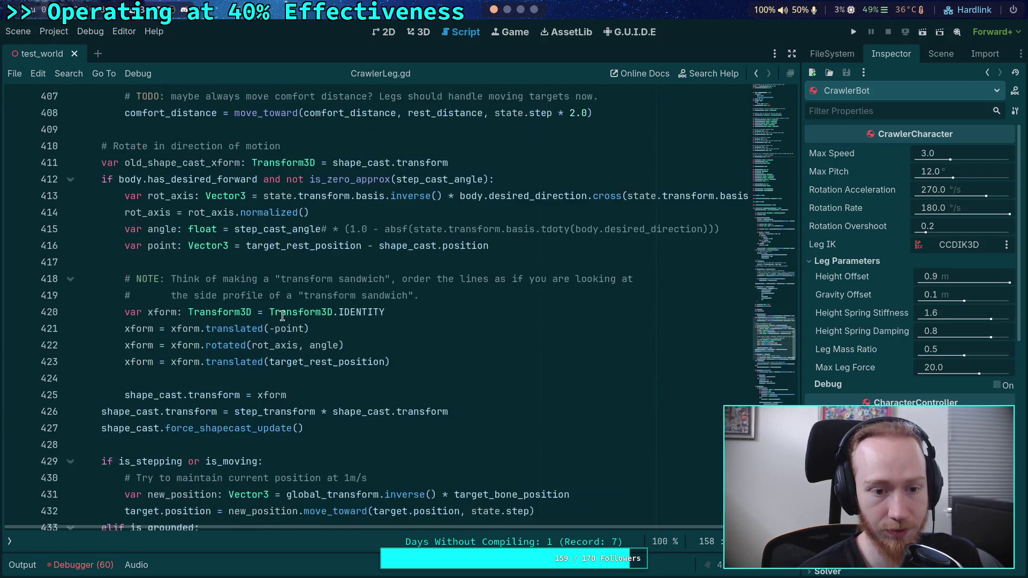
scroll(282, 316, down, 3)
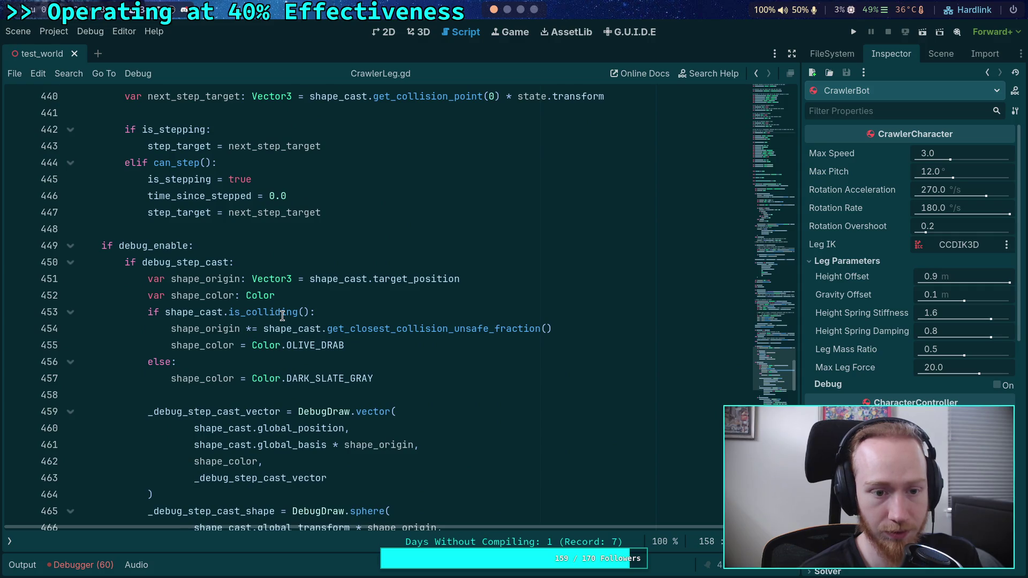
scroll(282, 316, down, 14)
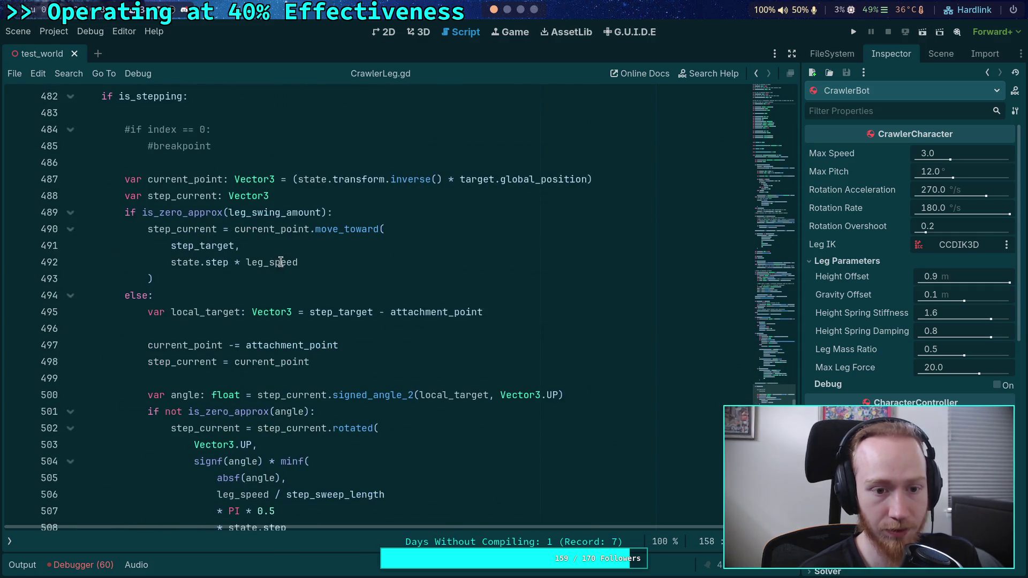
click(316, 263)
Step: Multiply line 492's step speed by current_step_distance * 2.24
text(*)
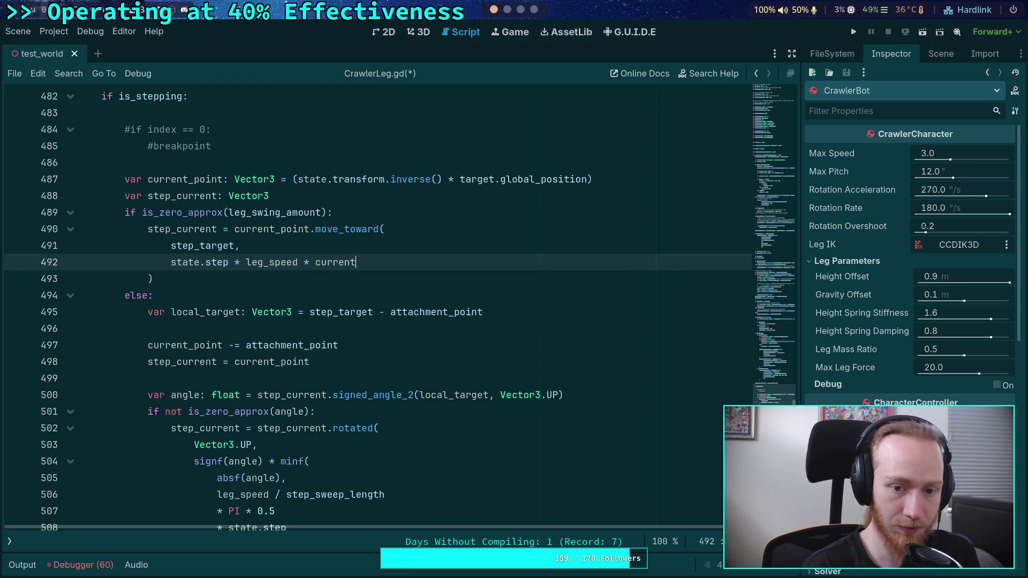
key(Return)
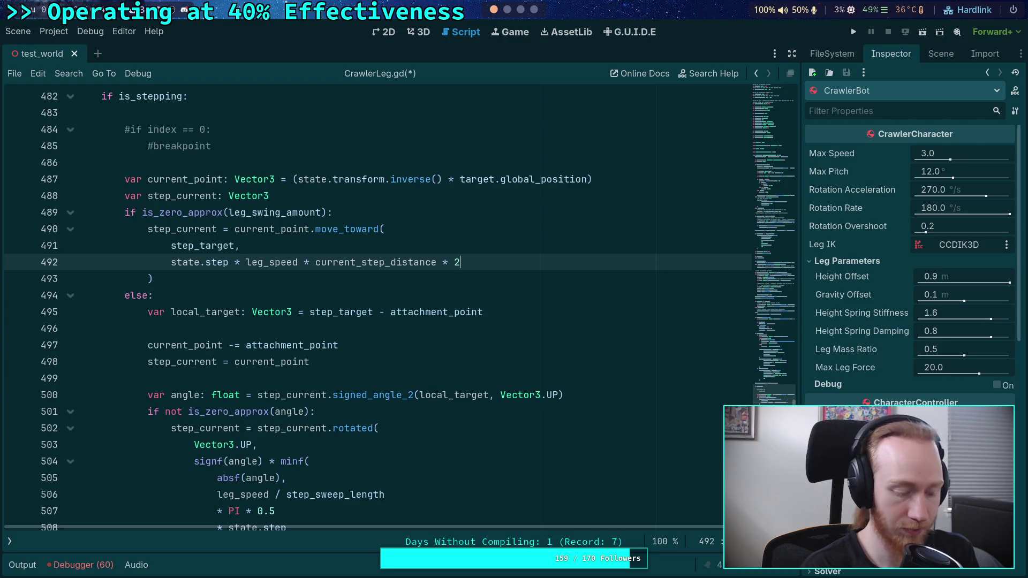
text(.24)
Step: Review the current_length and swing code around lines 516–522
scroll(118, 325, down, 2)
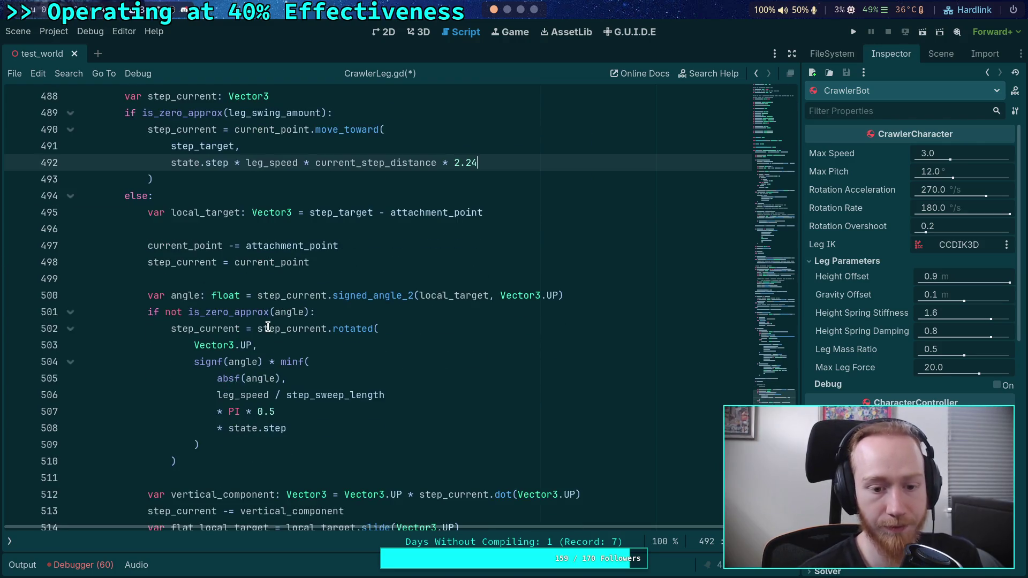
scroll(310, 373, down, 5)
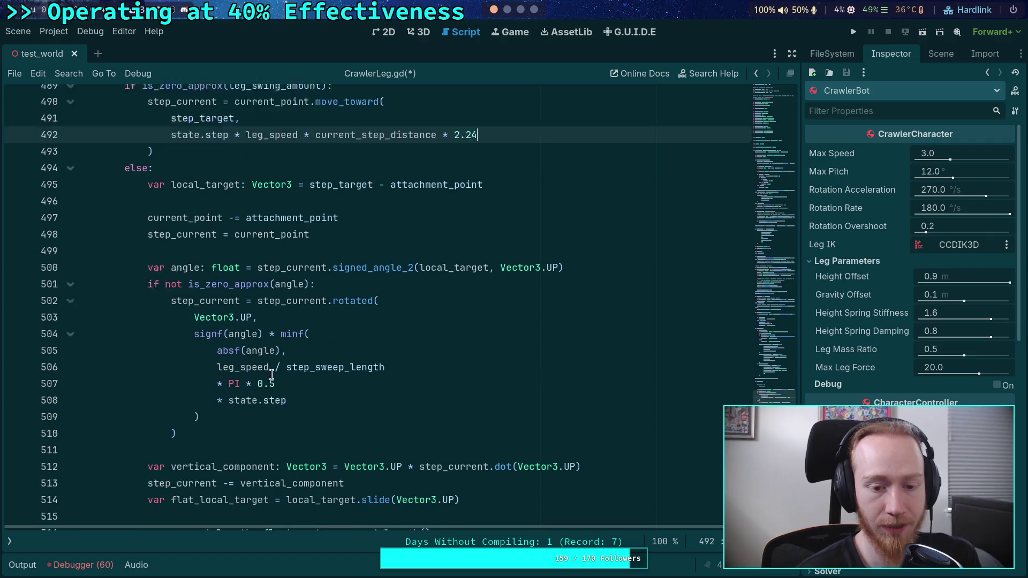
drag(326, 429, 232, 278)
click(338, 311)
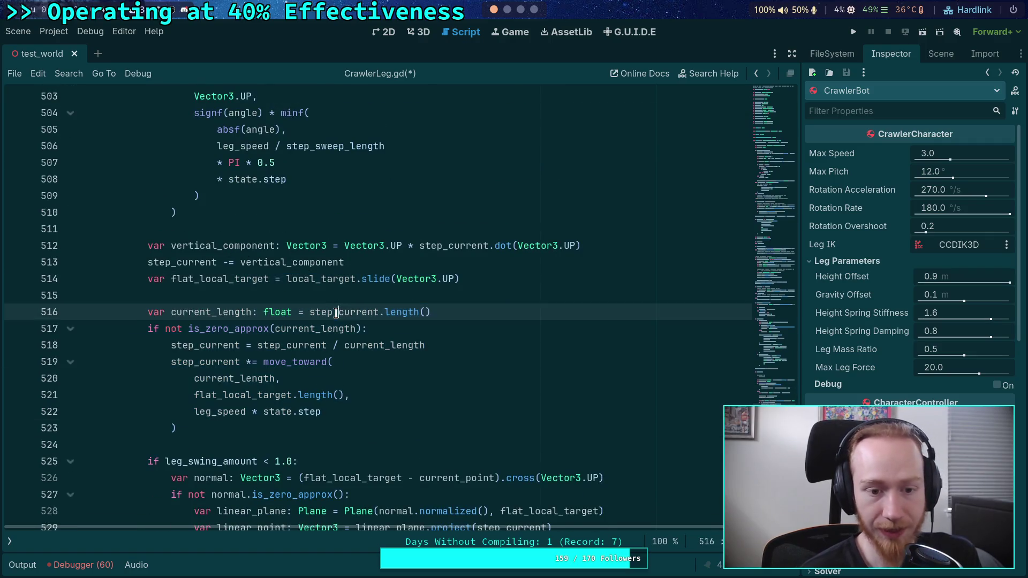
click(339, 405)
scroll(314, 392, up, 1)
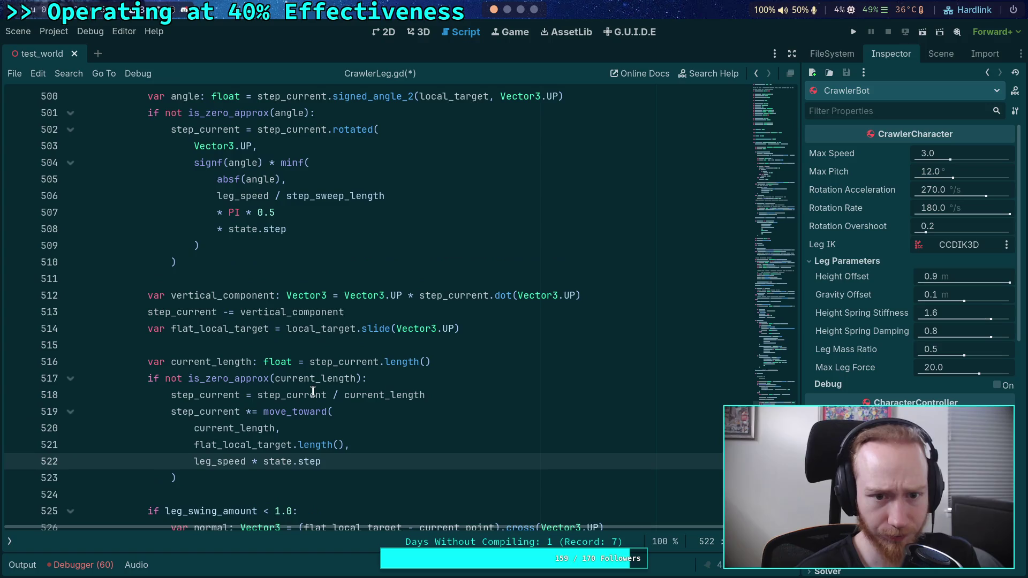
scroll(394, 409, up, 1)
scroll(394, 410, down, 1)
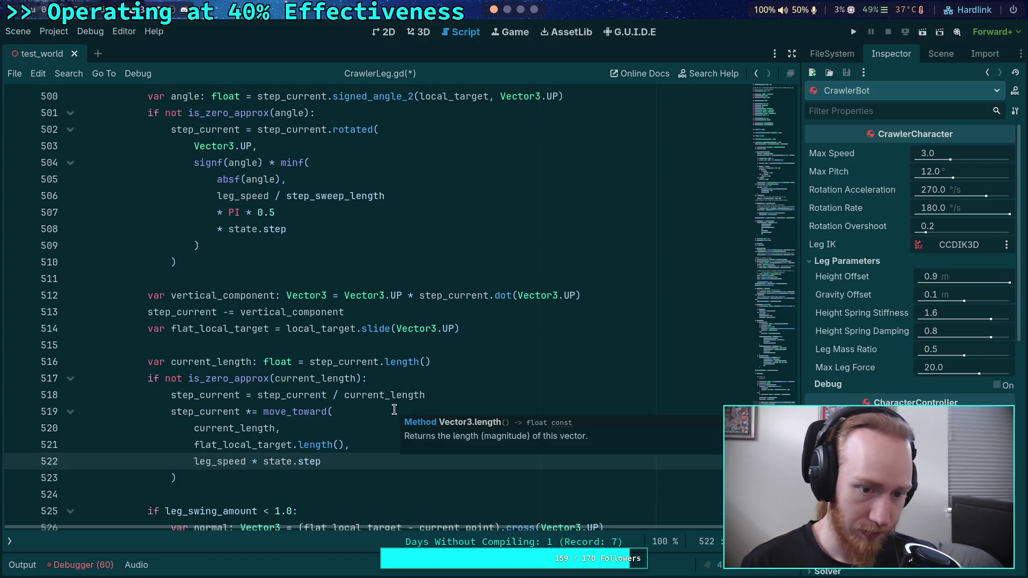
scroll(394, 409, down, 6)
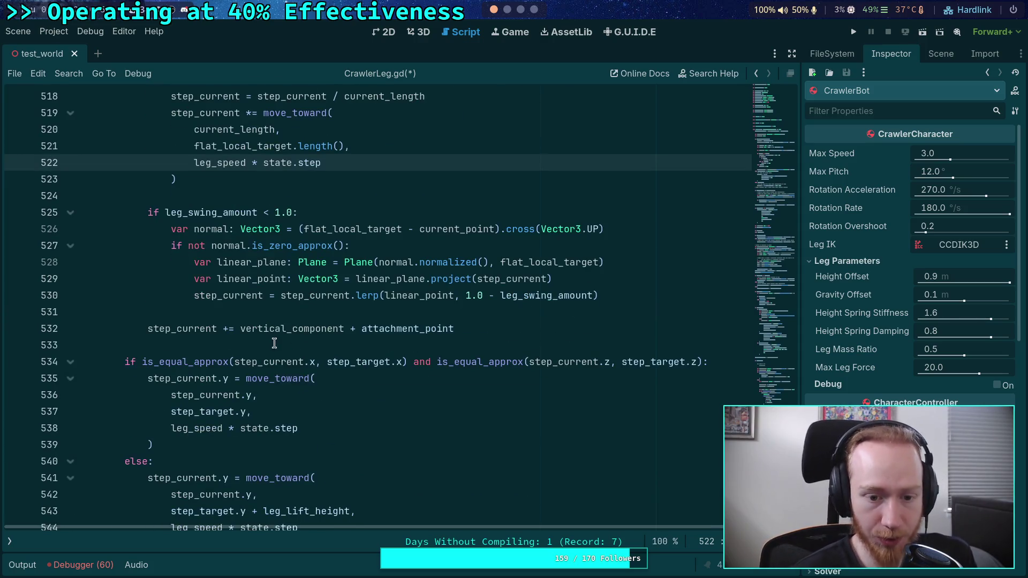
click(267, 349)
scroll(267, 352, down, 2)
scroll(357, 369, up, 1)
click(357, 368)
scroll(357, 369, down, 5)
scroll(356, 369, up, 3)
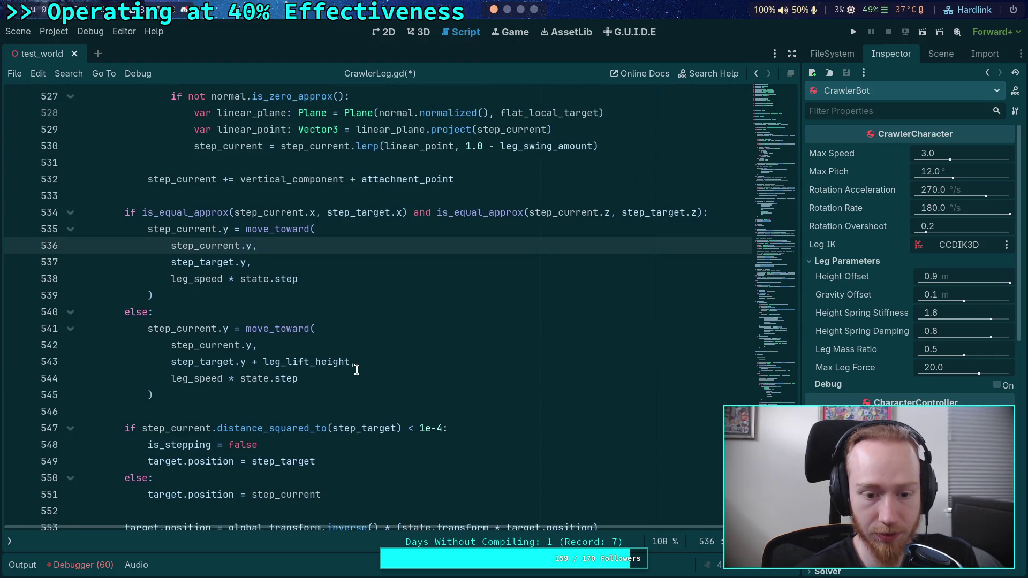
scroll(356, 368, up, 20)
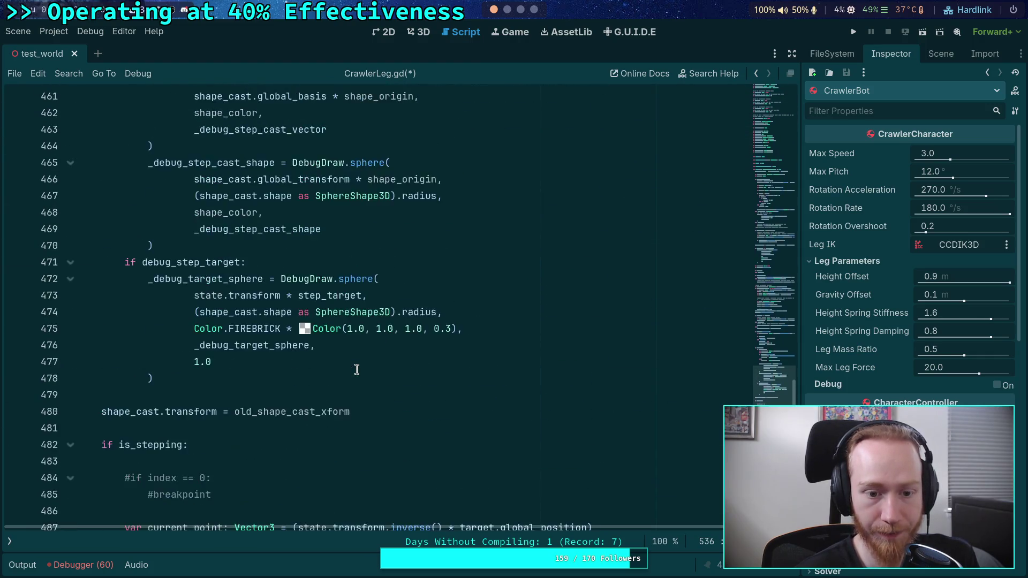
scroll(357, 369, up, 7)
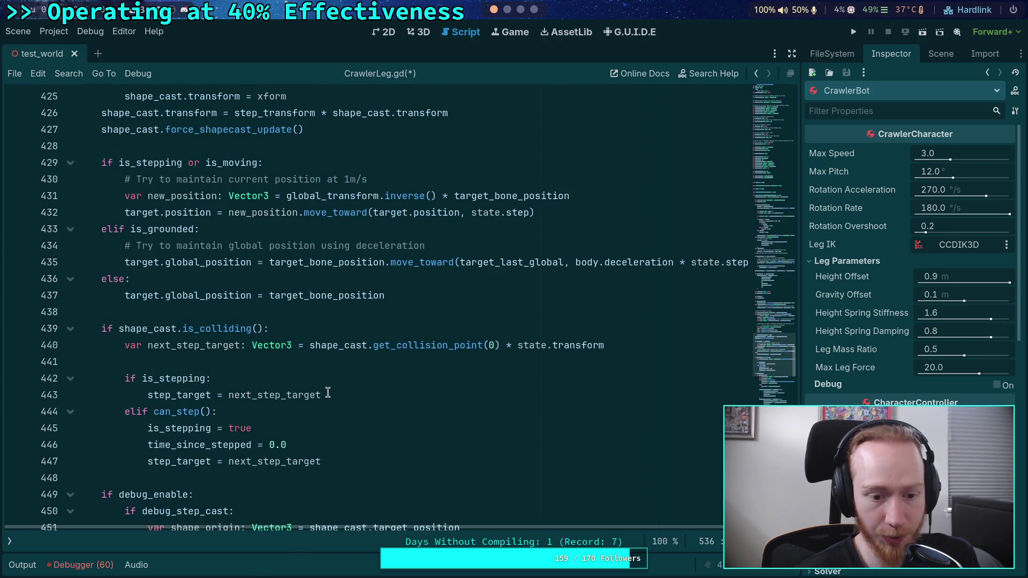
scroll(343, 331, down, 2)
click(330, 336)
click(390, 347)
click(392, 357)
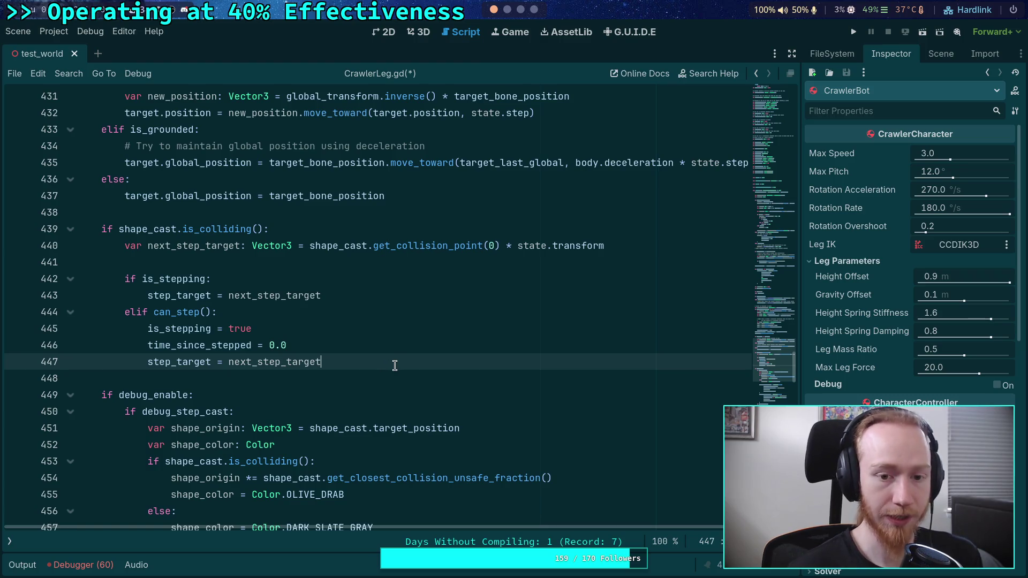
Step: Start line 448 with current_step_distance and check the next_step_target and step_target lines
key(Return)
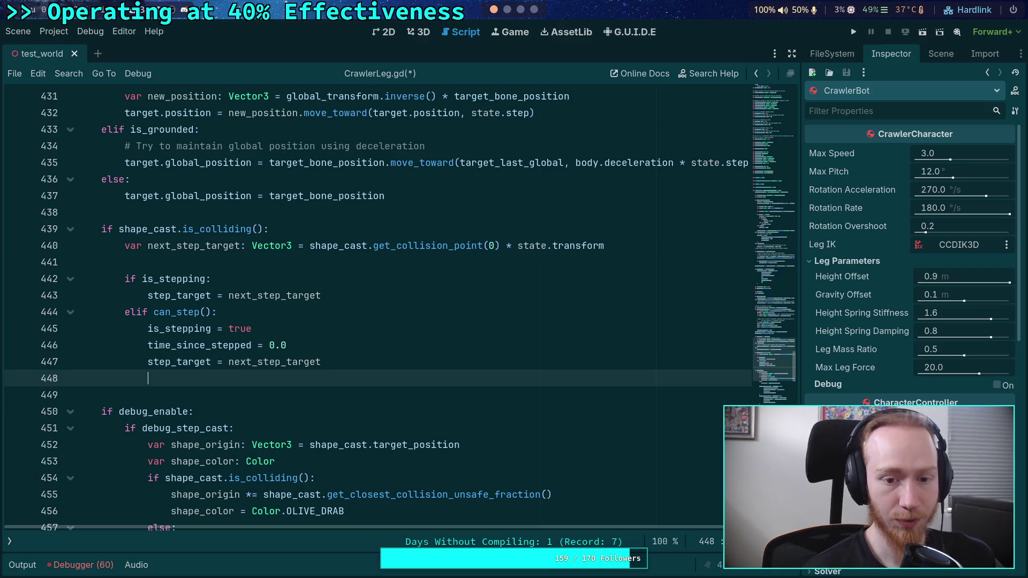
scroll(334, 340, down, 6)
scroll(338, 338, up, 5)
text(current)
key(Return)
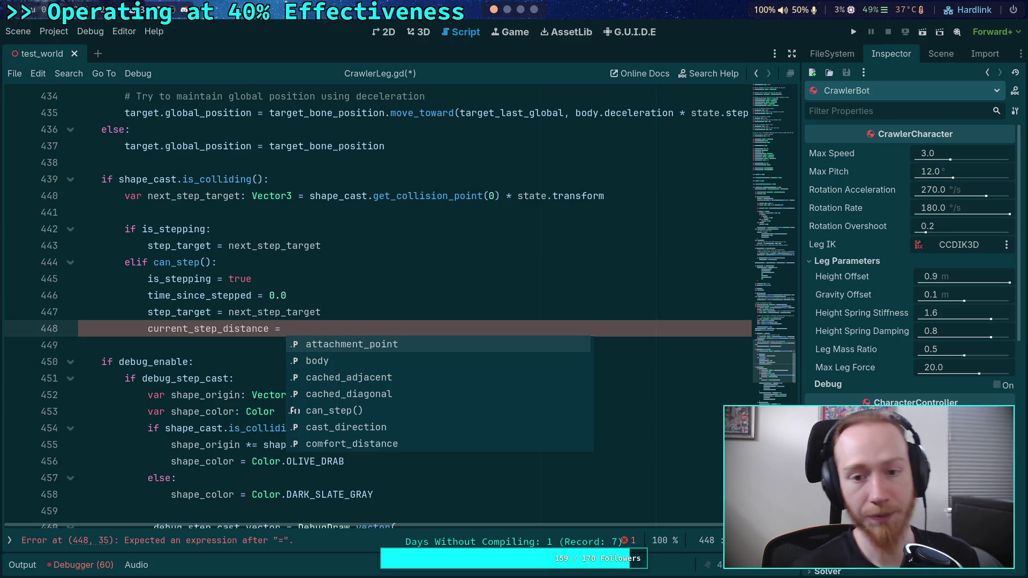
double_click(206, 199)
click(182, 230)
double_click(178, 246)
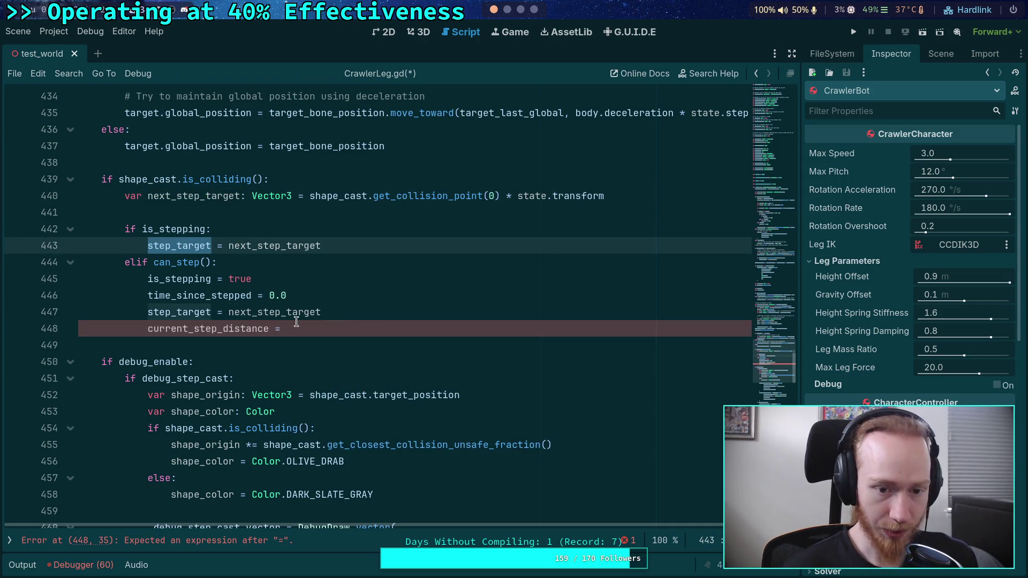
click(348, 333)
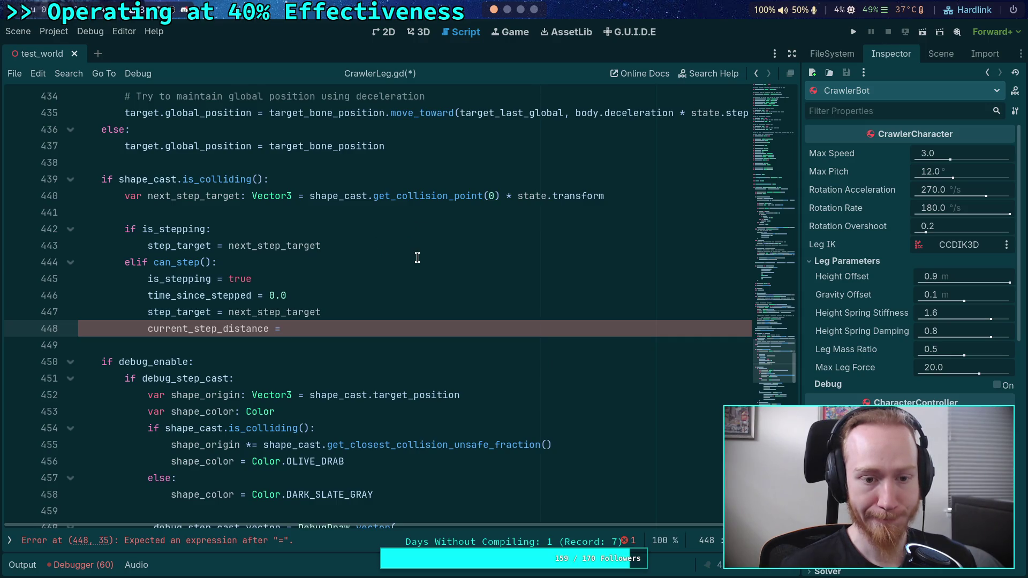
Step: Move '* state.transform' from line 440 onto both step_target assignments on lines 443 and 447
click(384, 245)
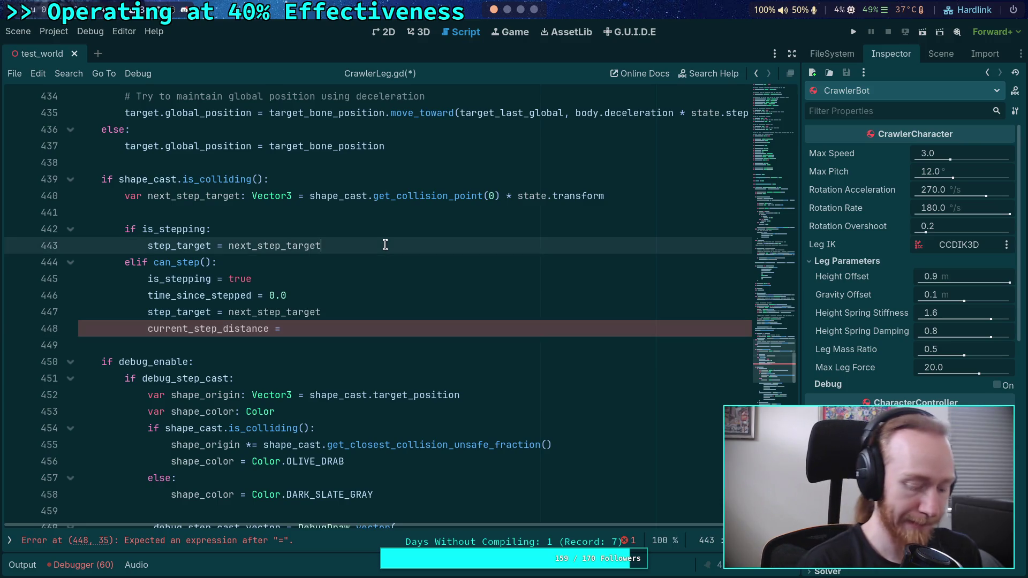
text(state.tr)
key(Return)
click(390, 313)
text(* ns)
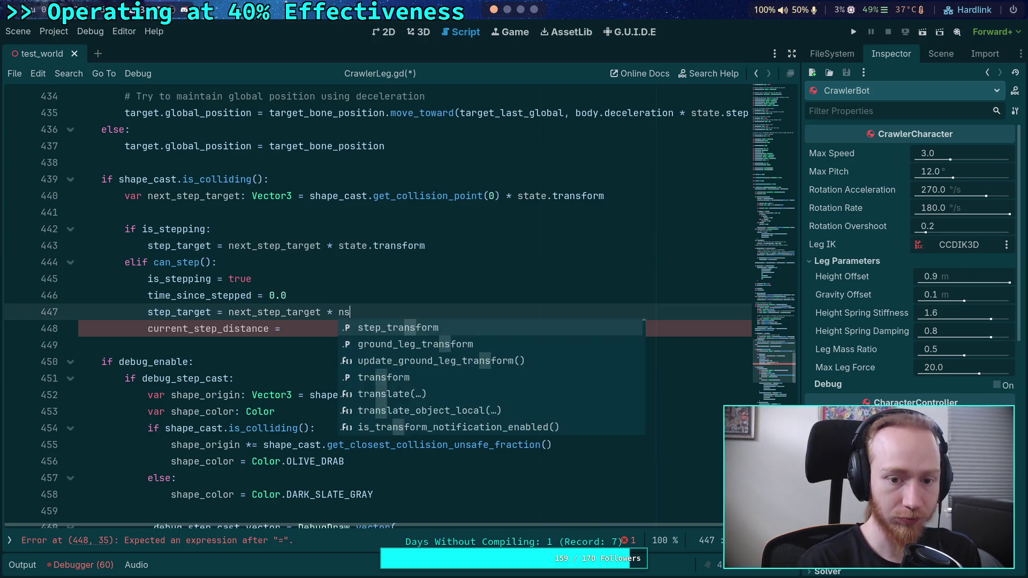
key(BackSpace)
text(state.tran)
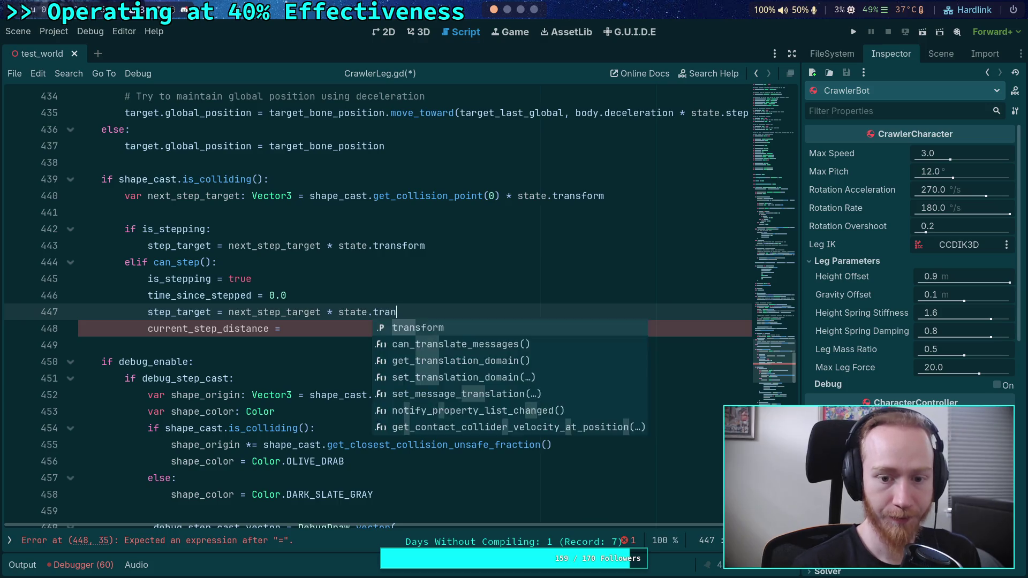
key(Return)
drag(505, 196, 631, 198)
key(BackSpace)
Step: Finish line 448 as '= (next_step_target - target_bone_position).length()' and add a blank line below 443
click(310, 328)
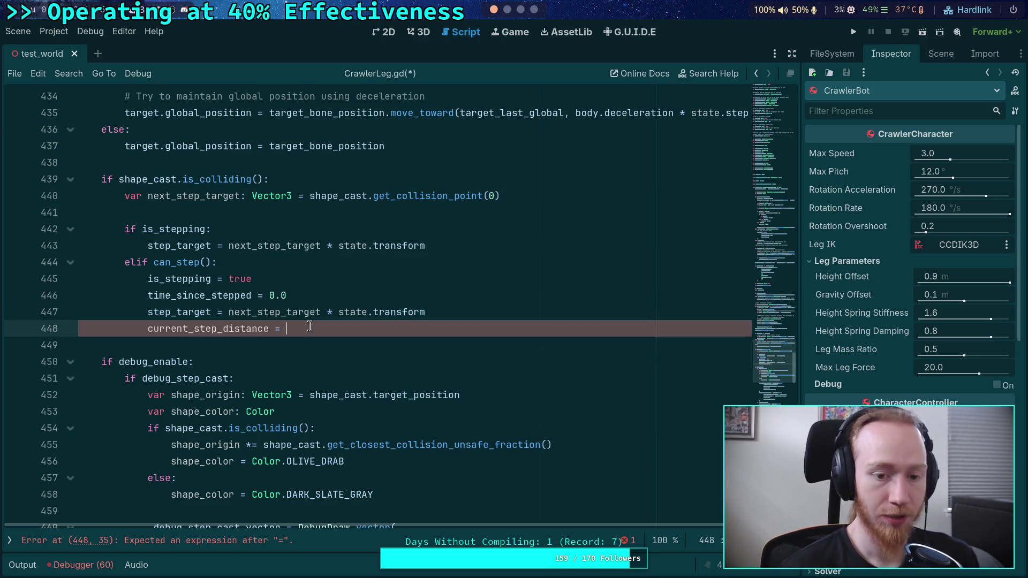
text(()
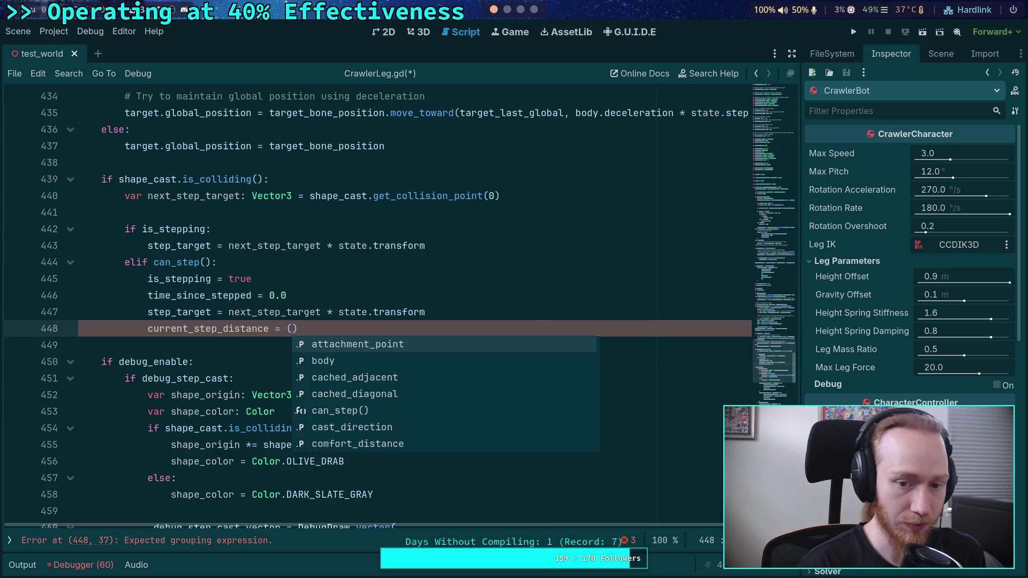
text(ne)
key(Return)
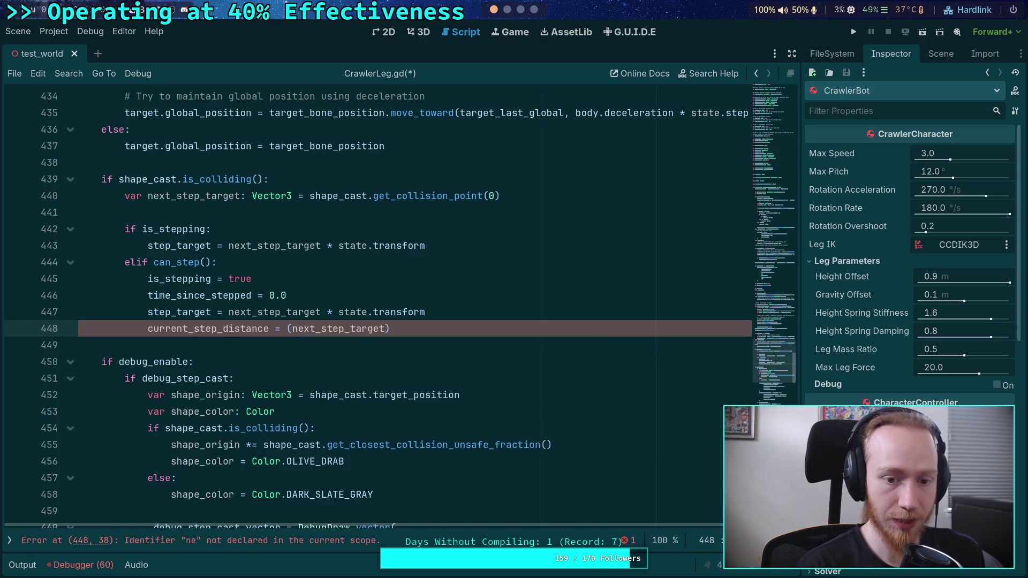
text(bone)
key(Down)
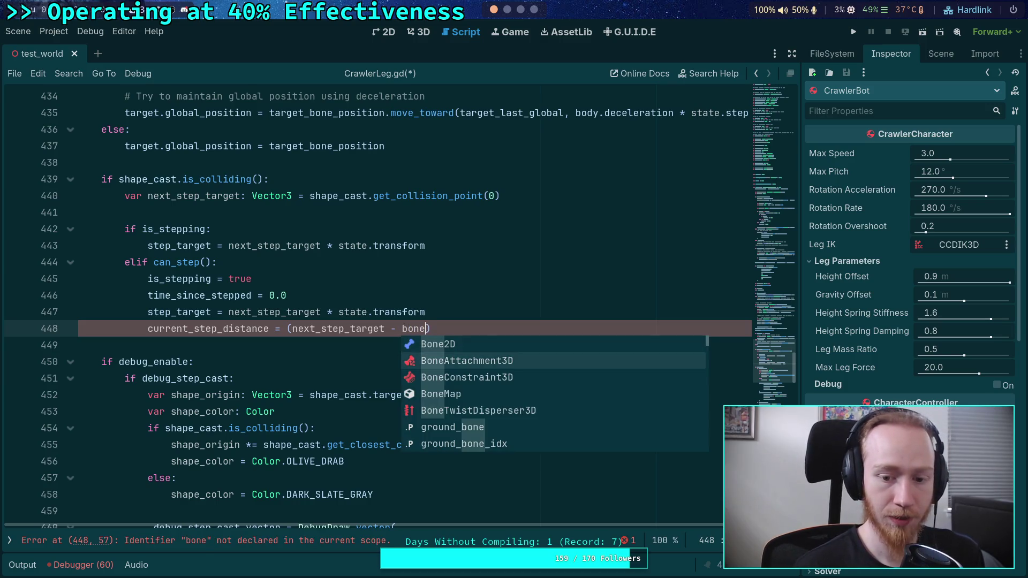
key(Down)
key(Down)
key(Down)
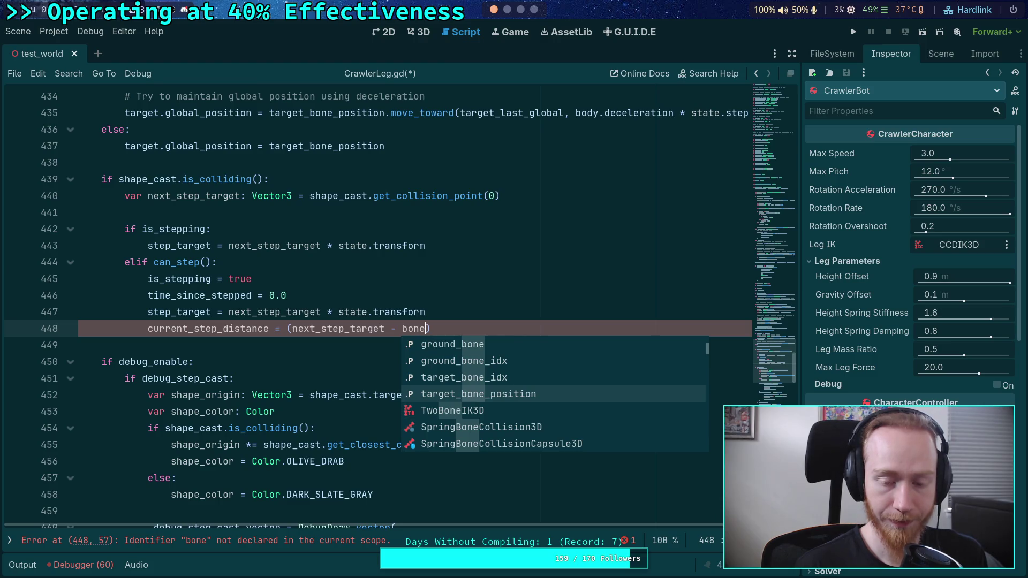
key(Return)
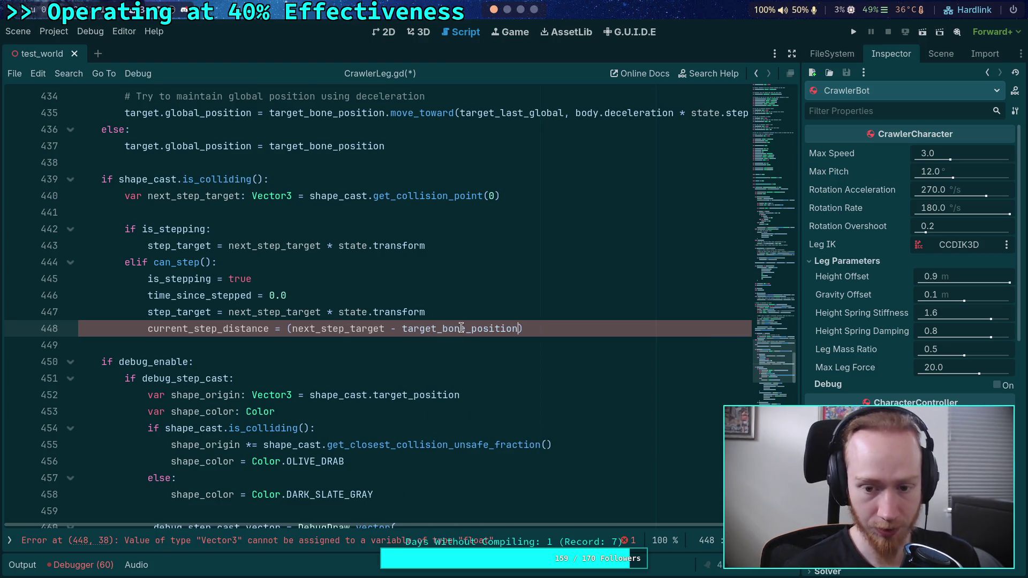
text().)
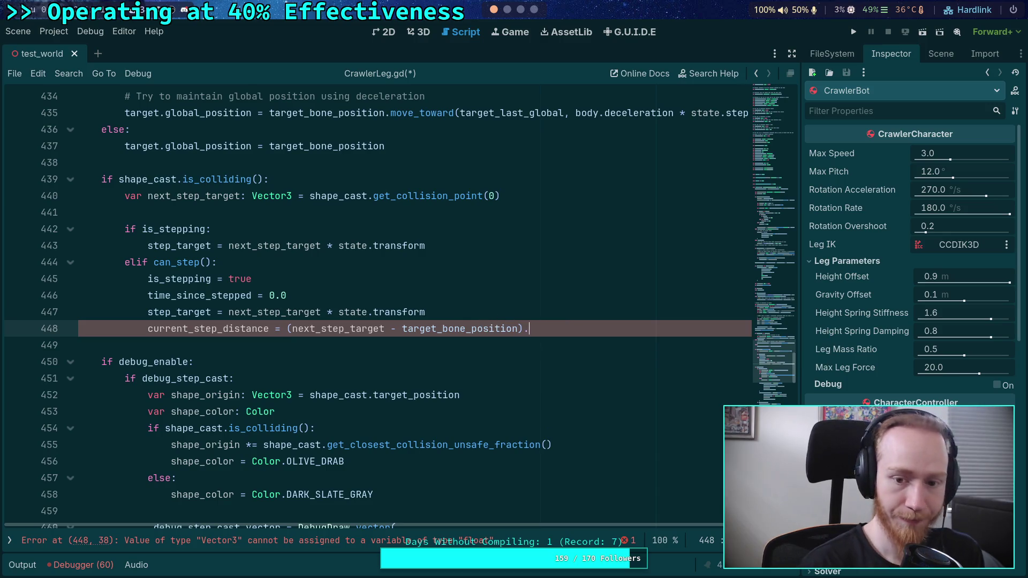
text(l)
key(Return)
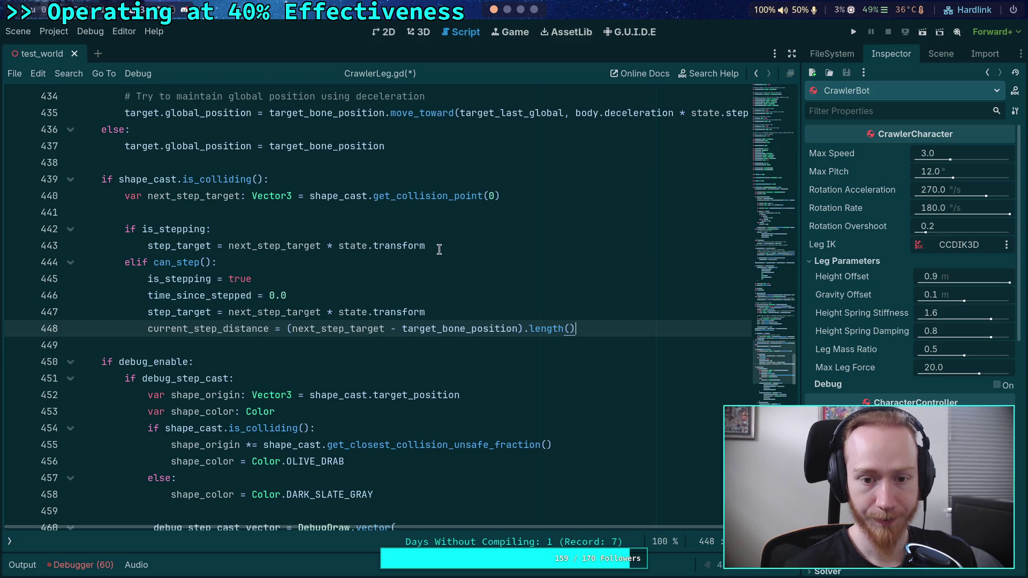
click(446, 245)
key(Return)
key(Up)
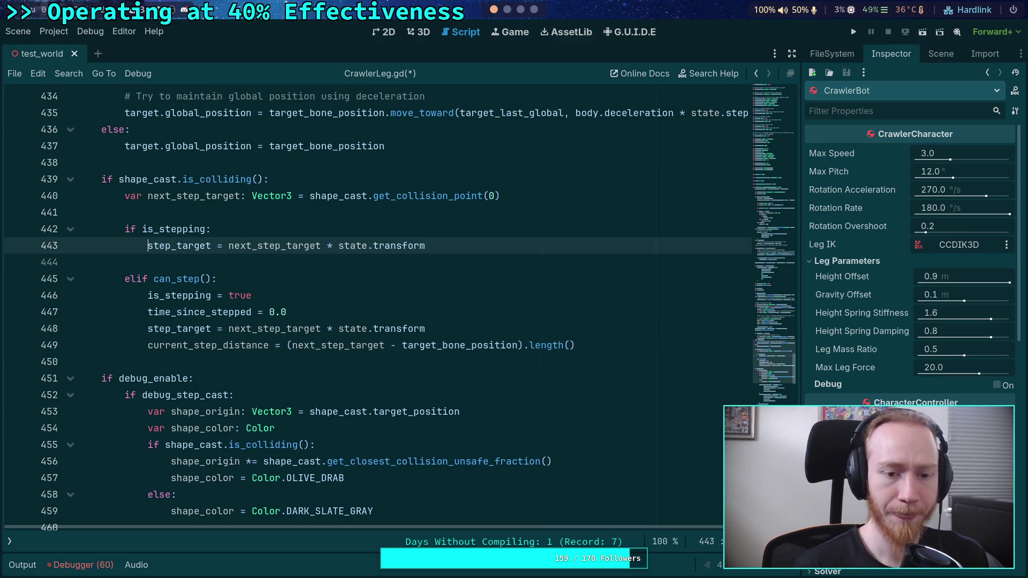
Step: Begin line 444 as 'current_step_distance = maxf(current_step_distance, next_step_target'
key(ctrl+shift+Return)
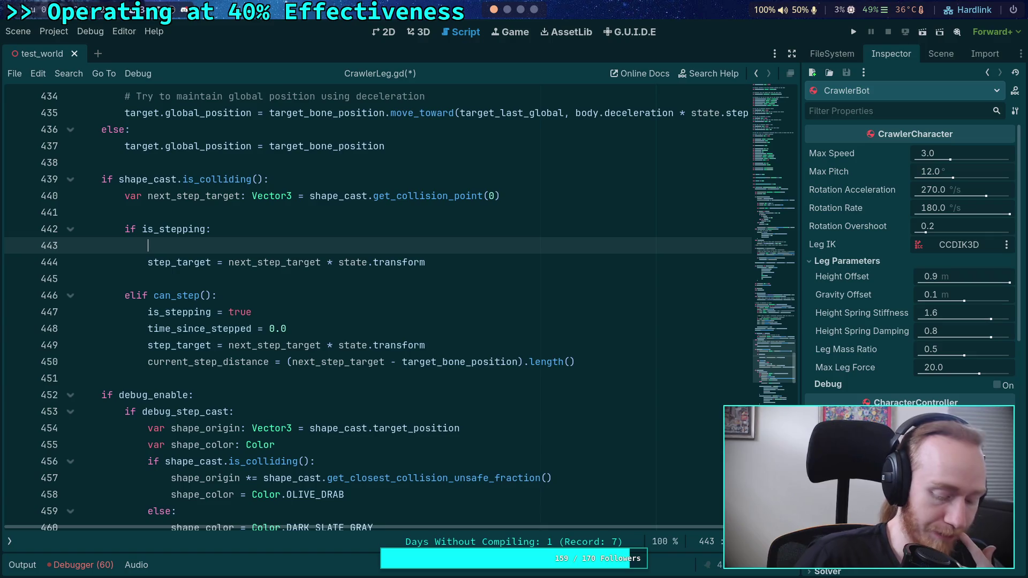
key(BackSpace)
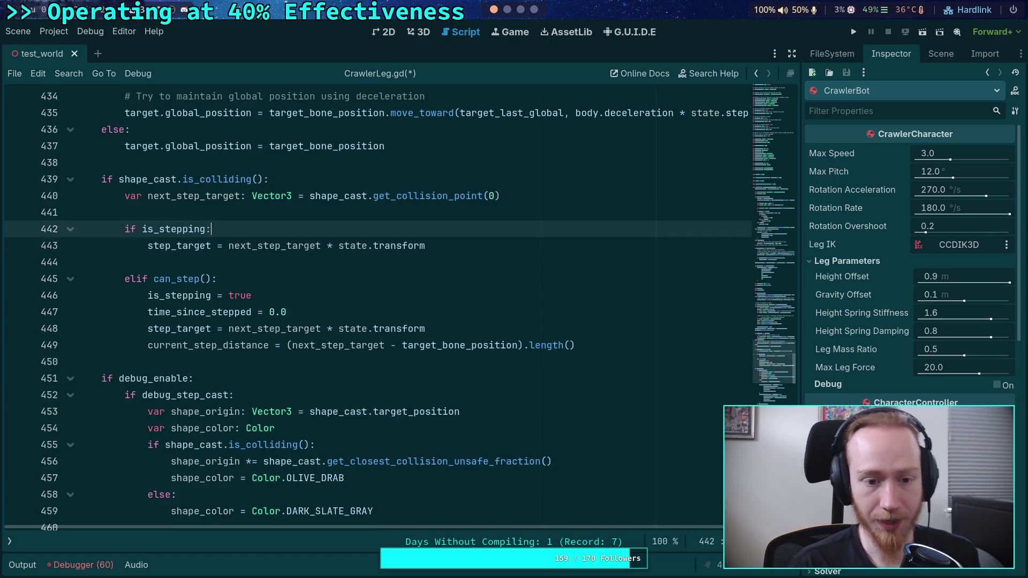
key(Down)
click(147, 262)
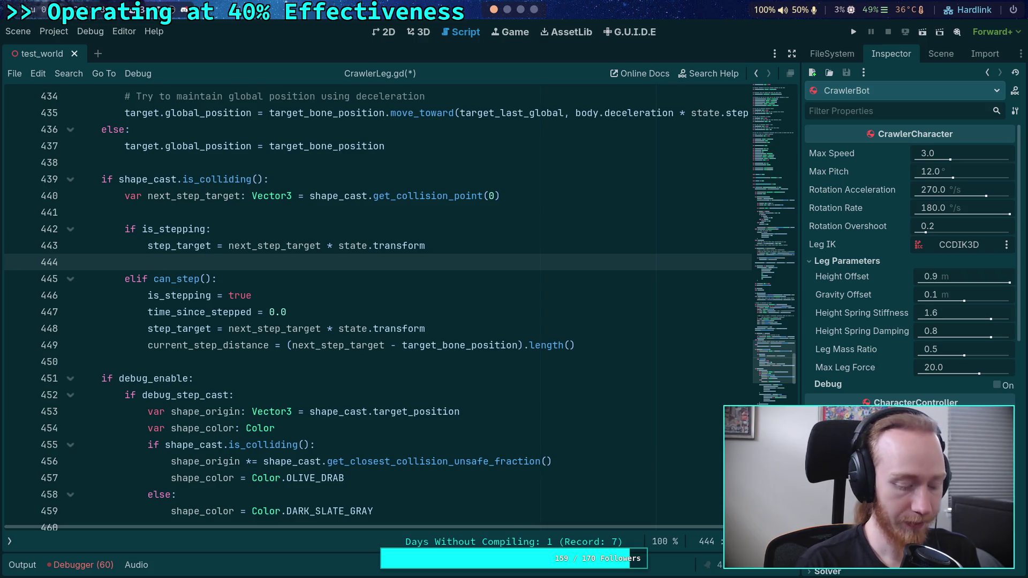
text(curr)
key(Return)
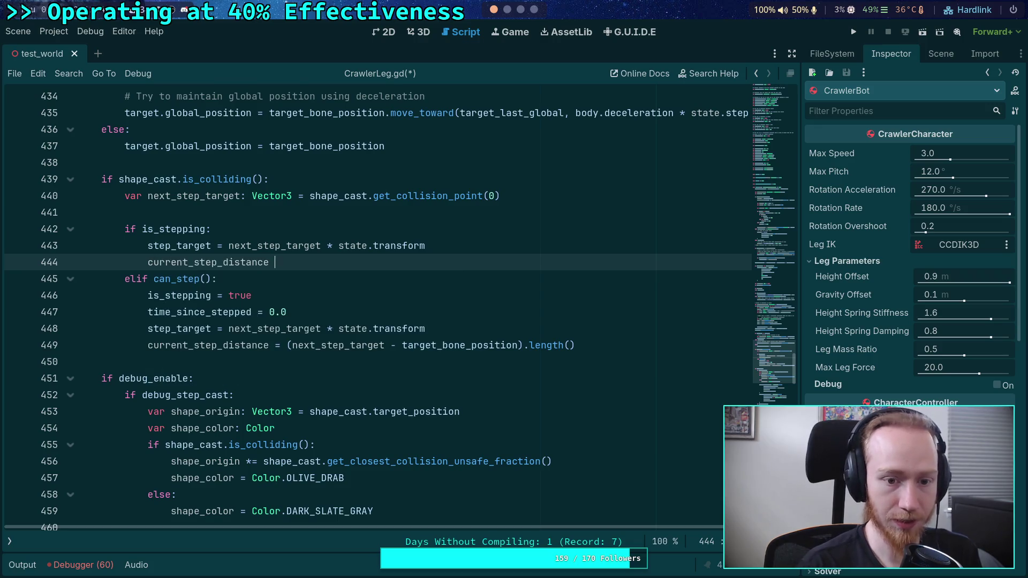
text(= maxf)
key(Return)
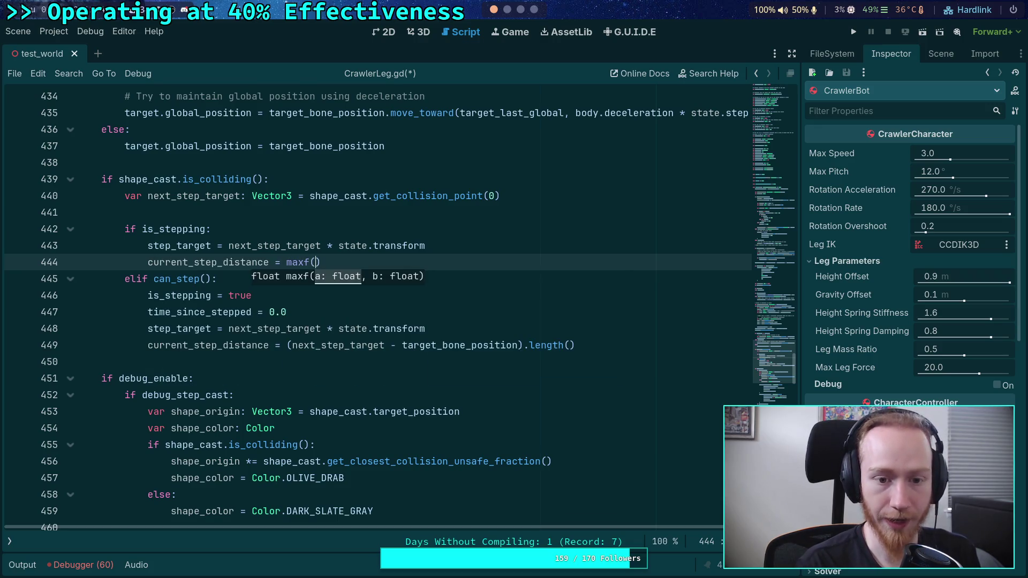
text(curr)
key(Return)
text(, n)
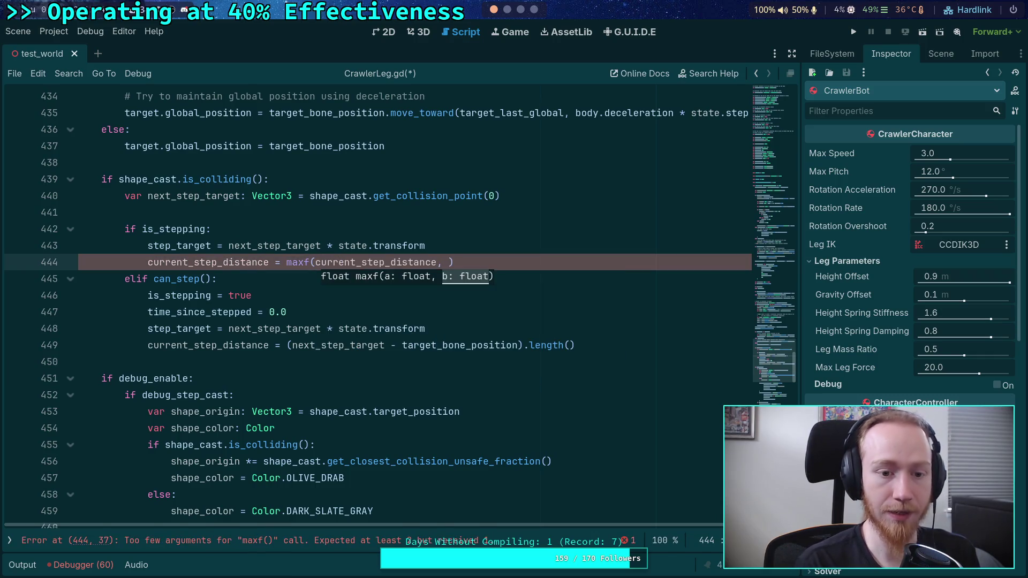
text(ext_)
key(Return)
Step: Complete the maxf argument as (next_step_target - target_bone_position).length(), save, and run the test
text(- targ)
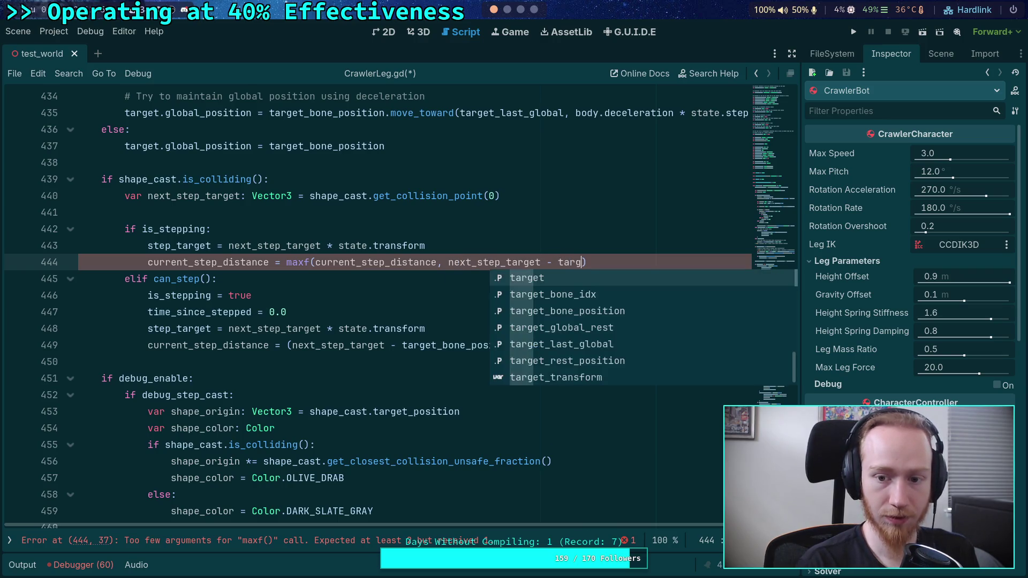
click(217, 279)
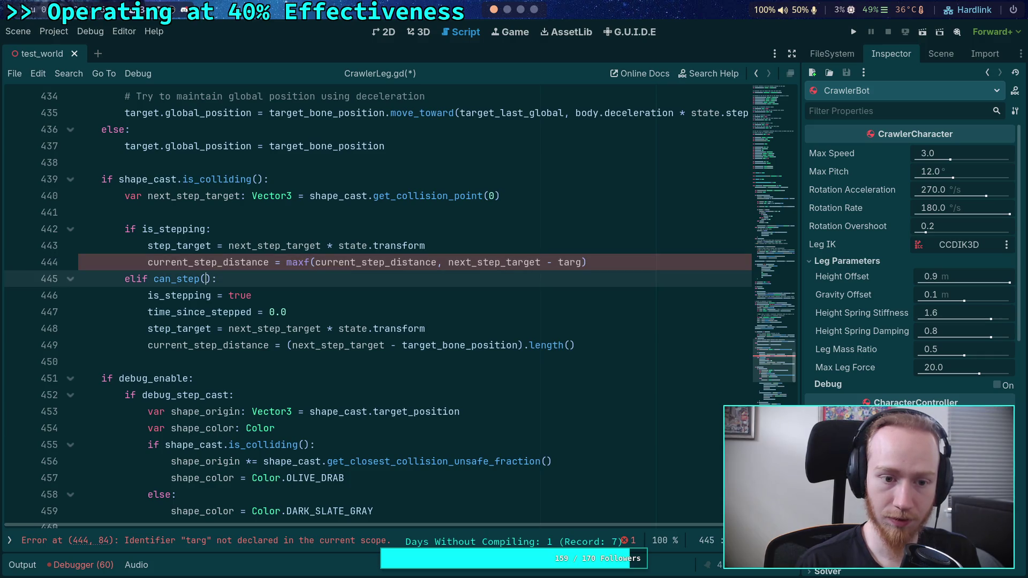
click(586, 262)
text(et_)
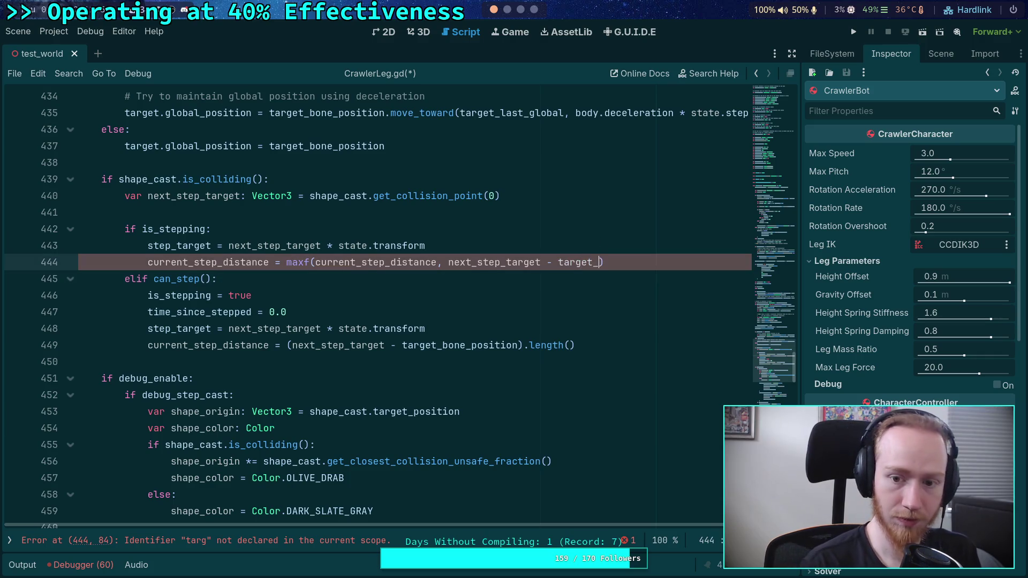
text(bon)
key(Down)
key(Return)
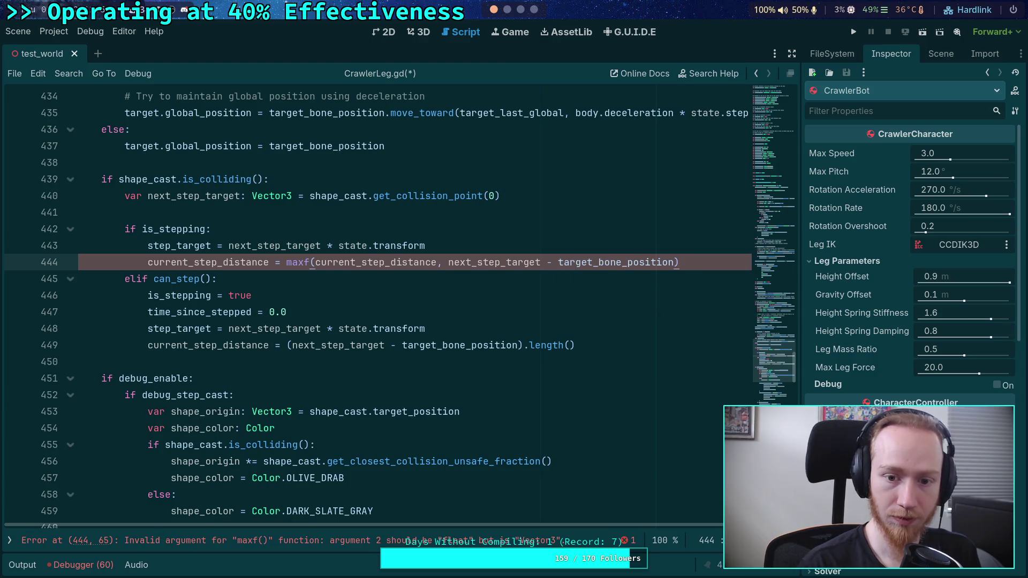
drag(448, 262, 672, 264)
text(()
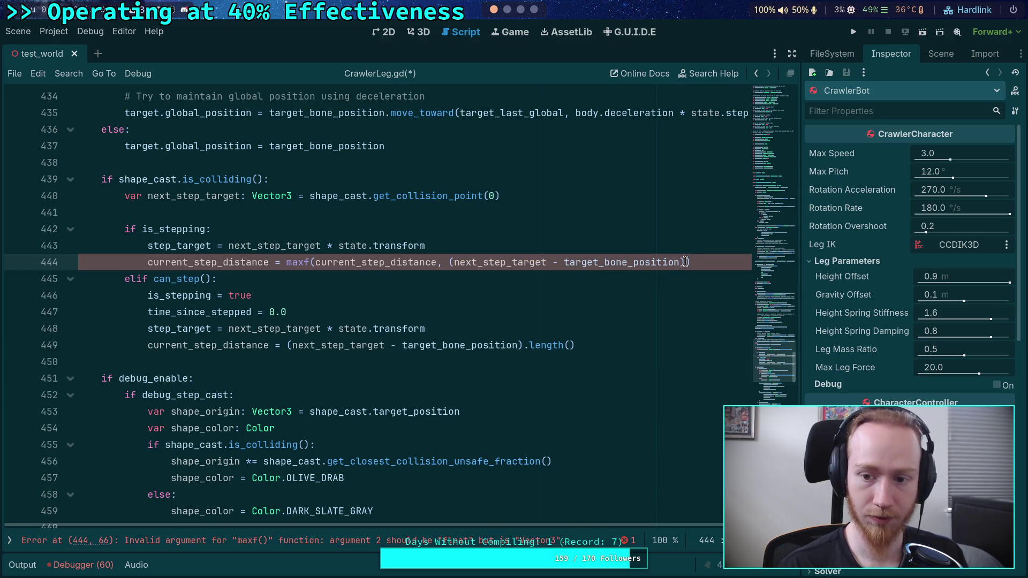
text(.le)
key(Return)
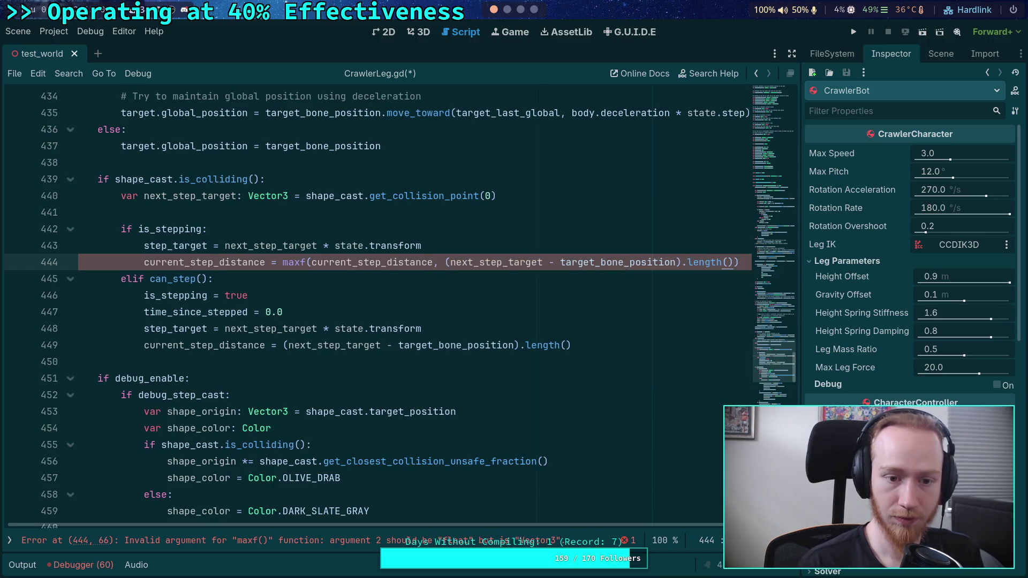
key(ctrl+s)
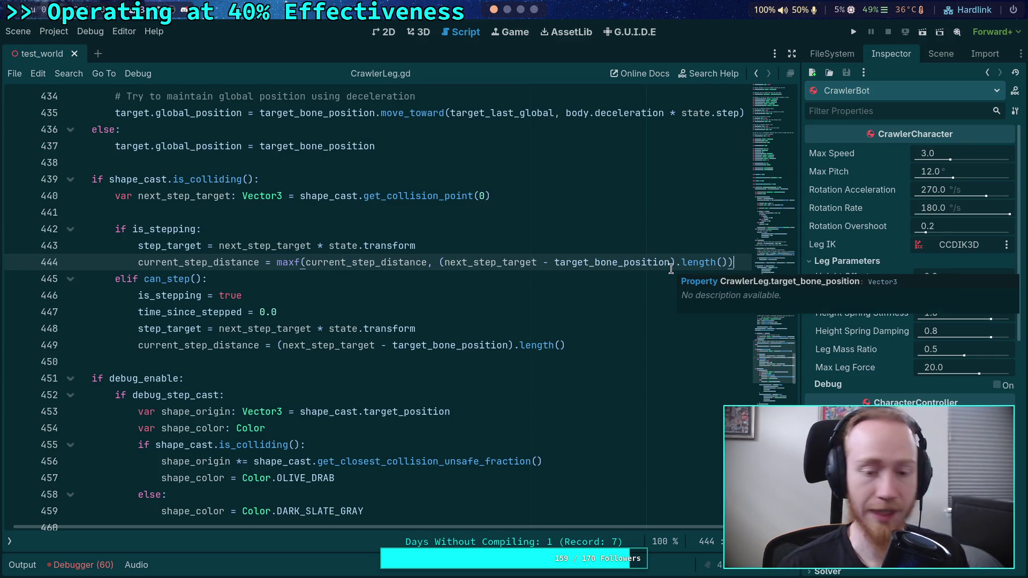
click(852, 32)
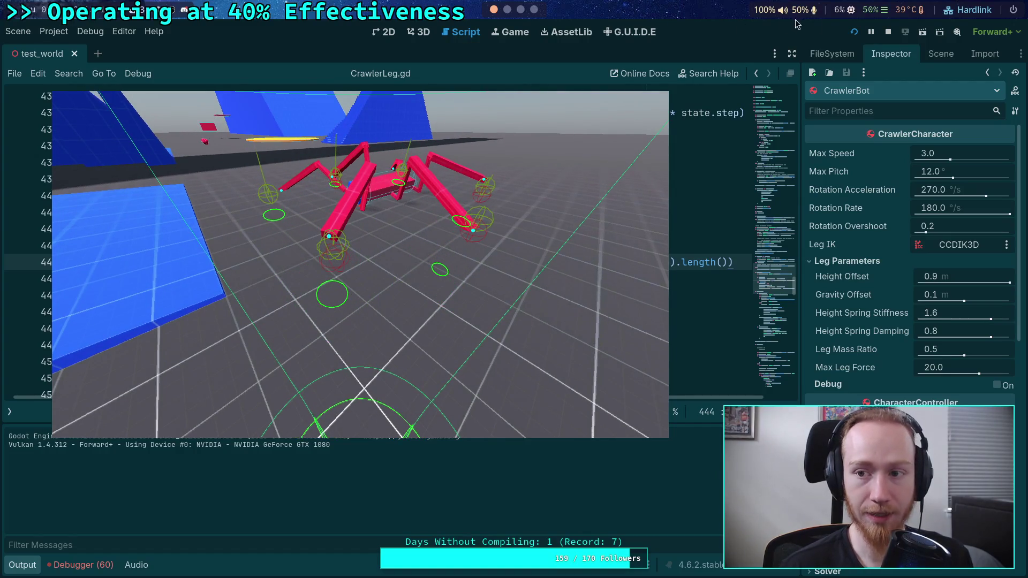
click(886, 33)
scroll(435, 337, down, 15)
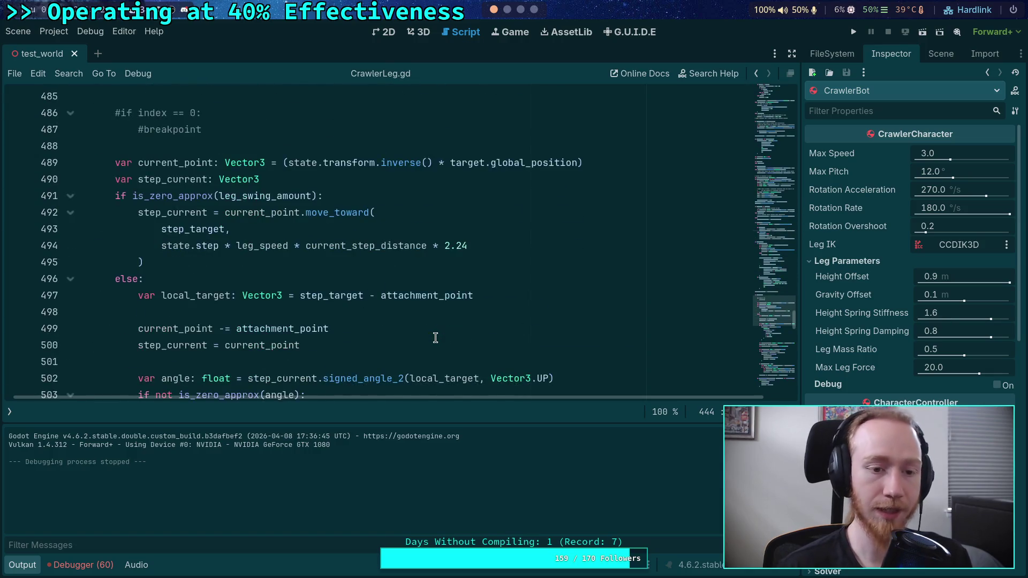
scroll(435, 337, down, 1)
scroll(435, 337, down, 6)
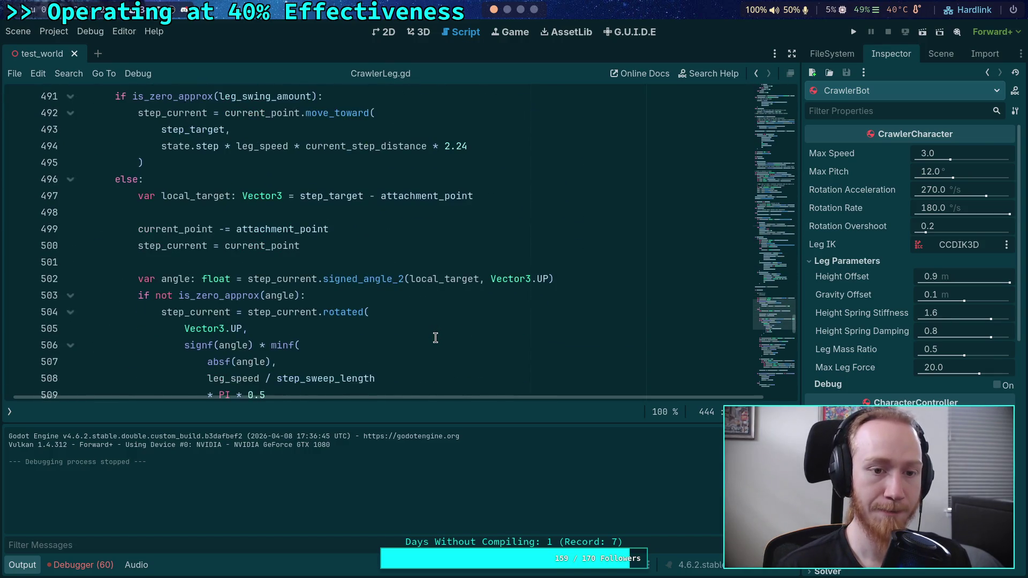
scroll(435, 337, up, 6)
scroll(435, 337, down, 7)
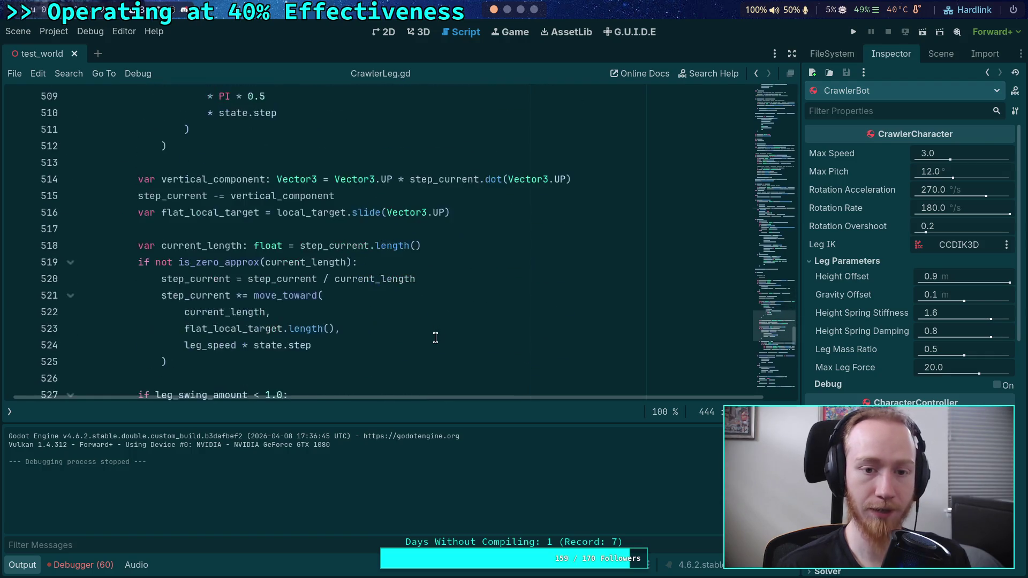
scroll(435, 338, down, 7)
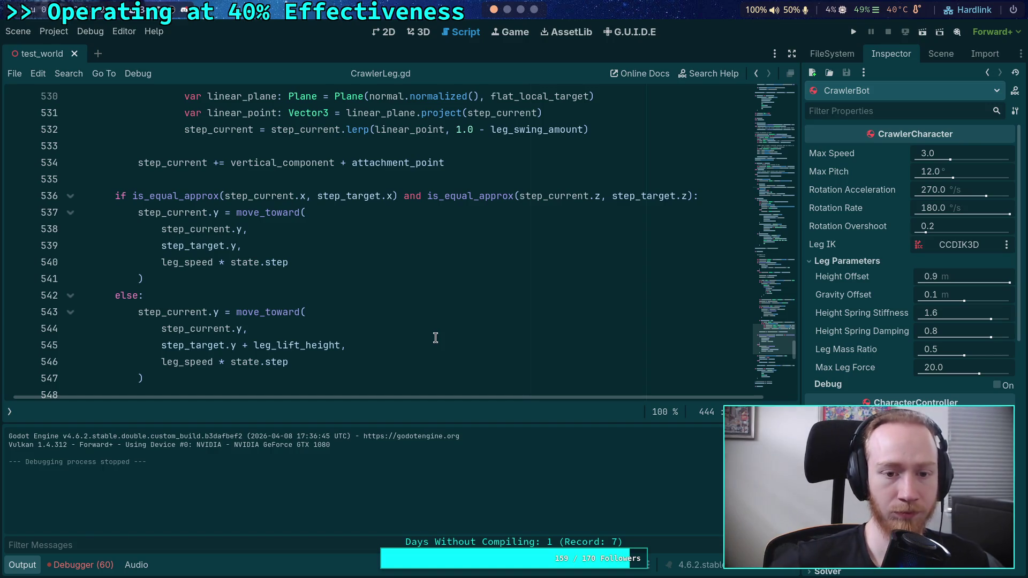
scroll(435, 338, down, 1)
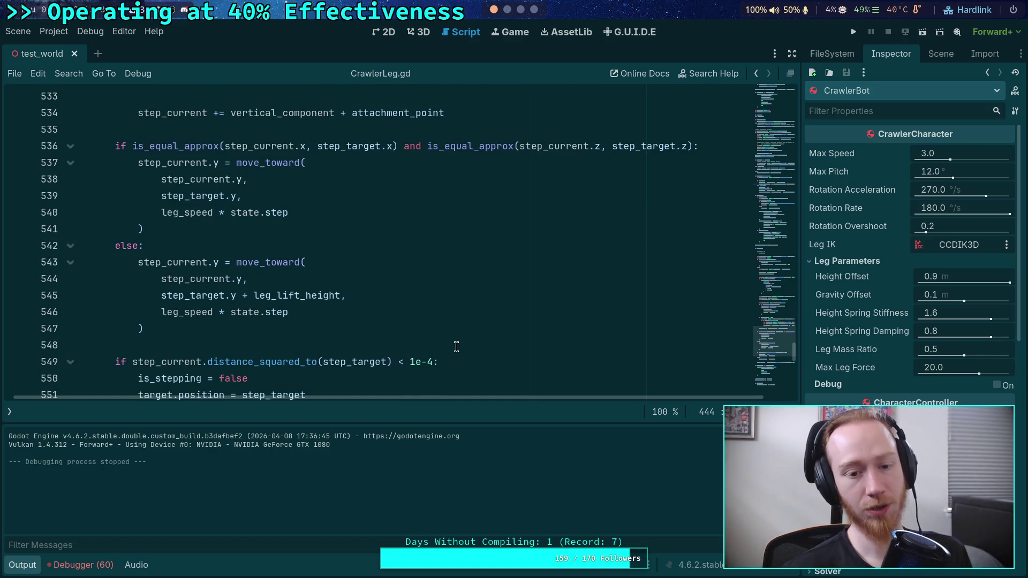
click(23, 563)
scroll(351, 330, up, 15)
scroll(350, 330, up, 15)
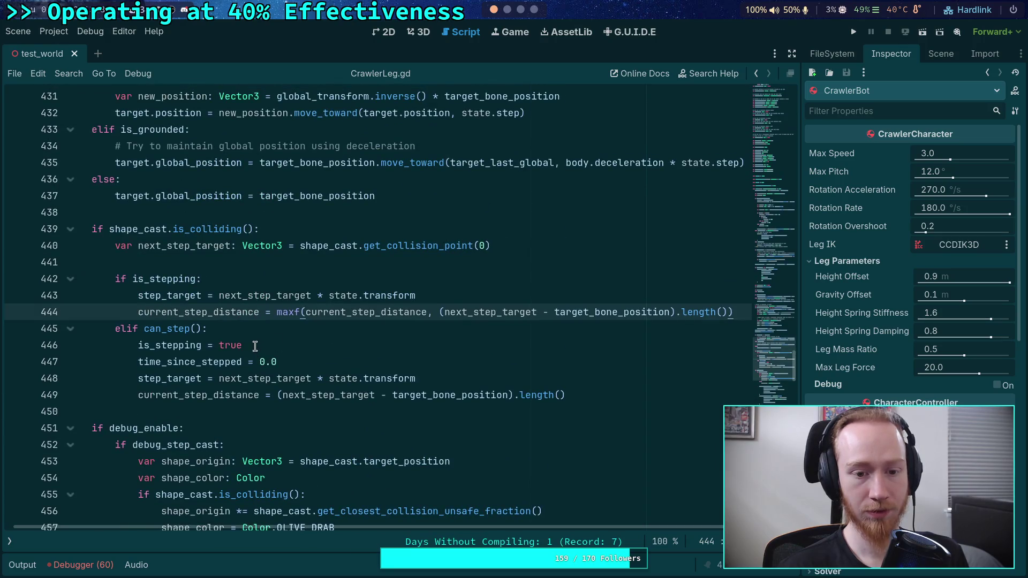
Step: Comment out lines 449 and 444, uncomment '* current_step_distance' on line 494, and save
double_click(167, 296)
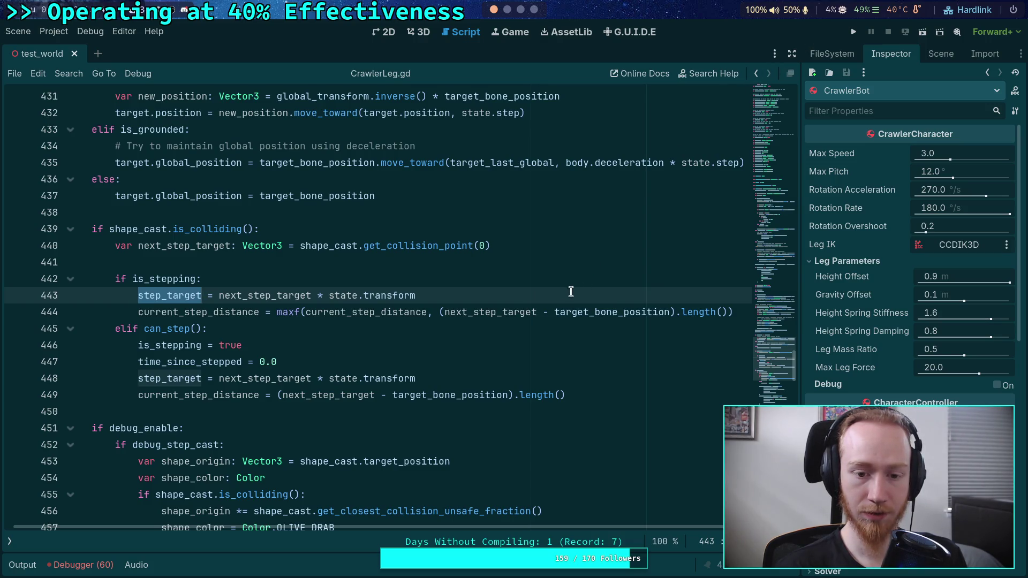
click(139, 315)
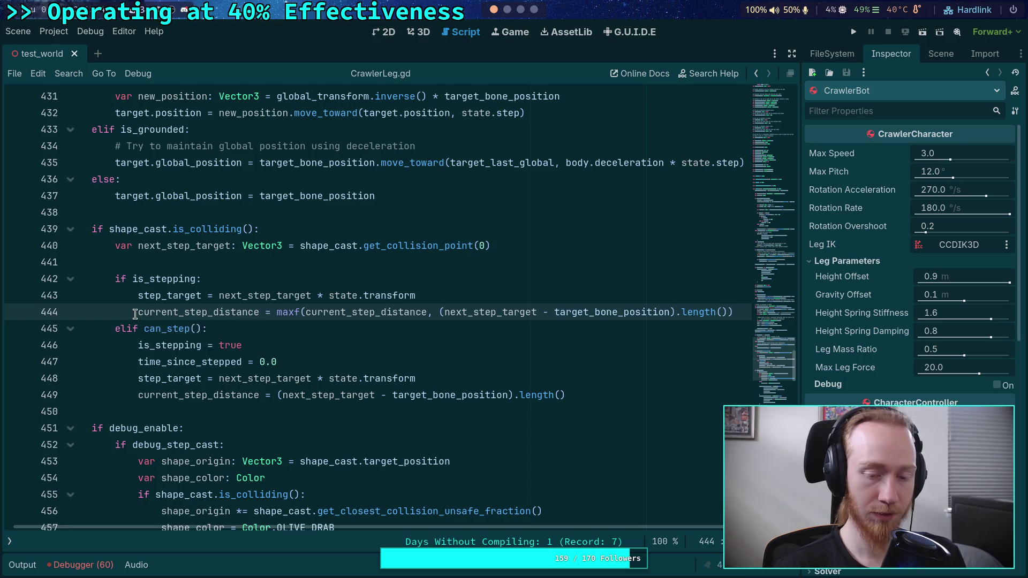
click(368, 271)
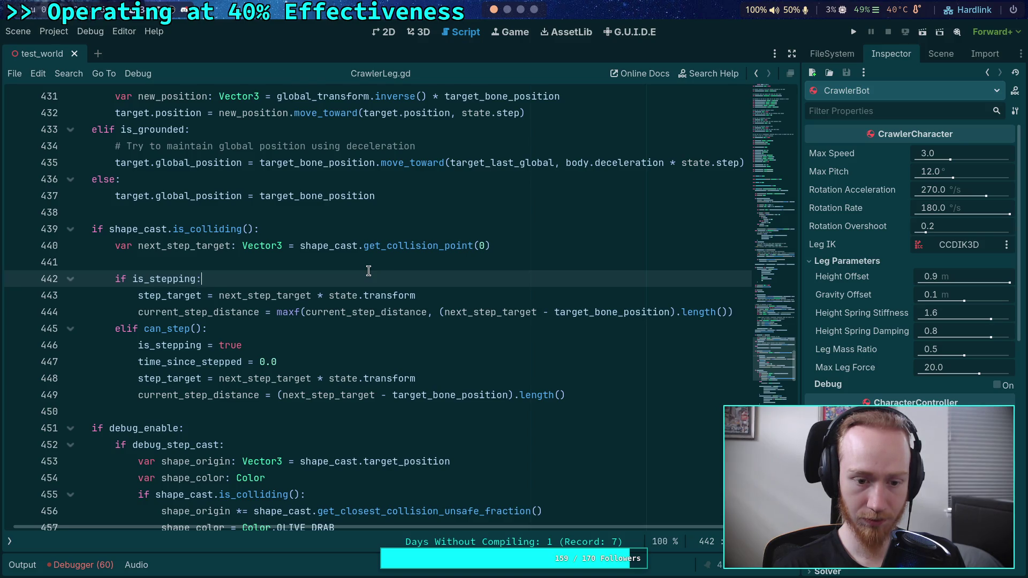
click(137, 395)
text(#)
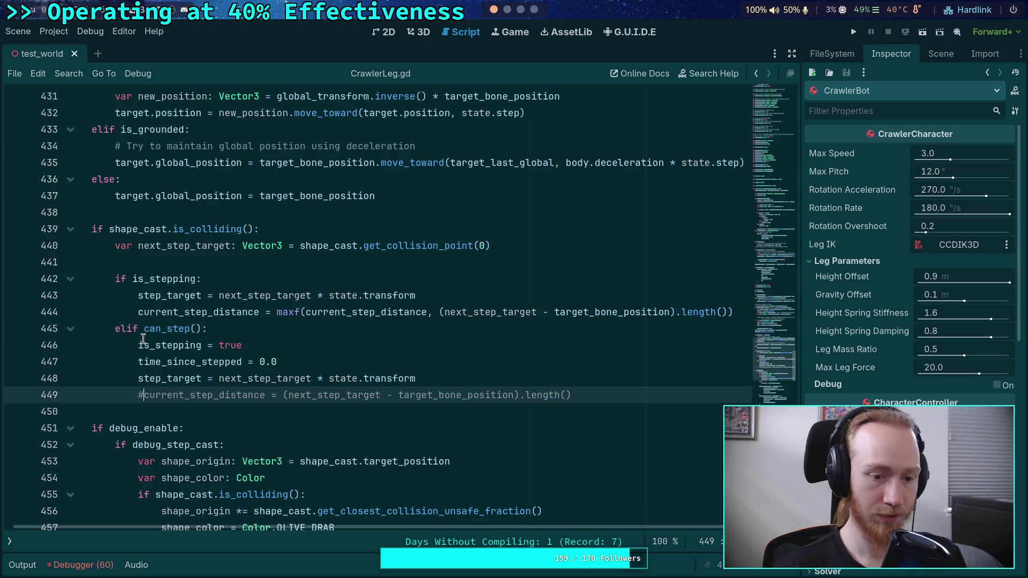
click(139, 312)
text(#* current_step_distance)
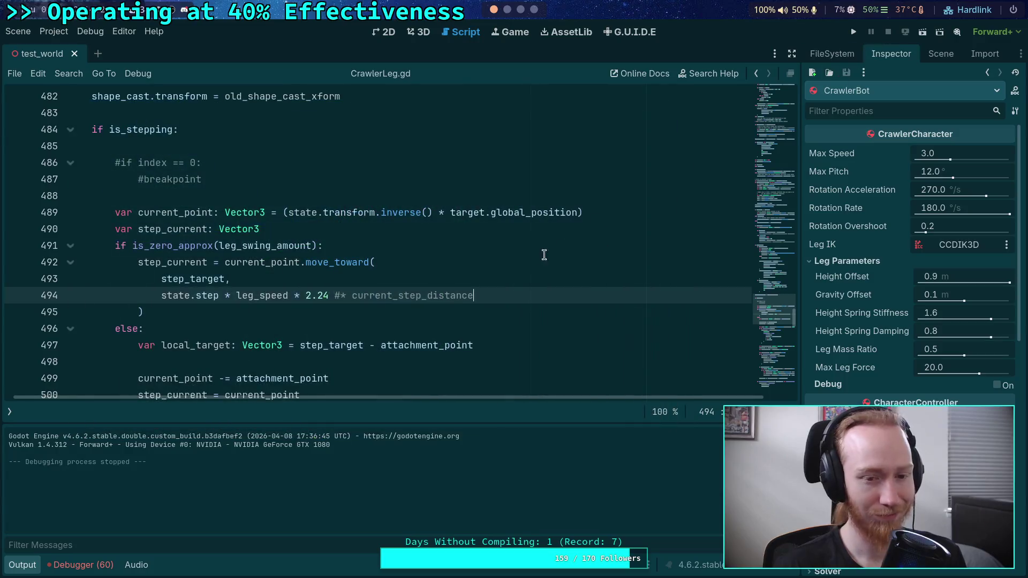
click(341, 295)
key(BackSpace)
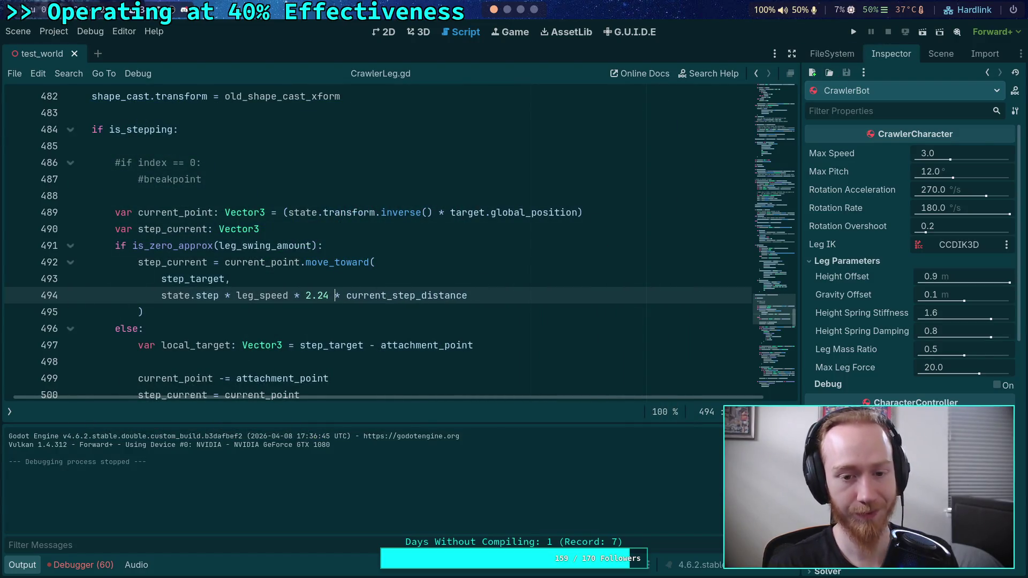
key(ctrl+s)
scroll(458, 281, up, 8)
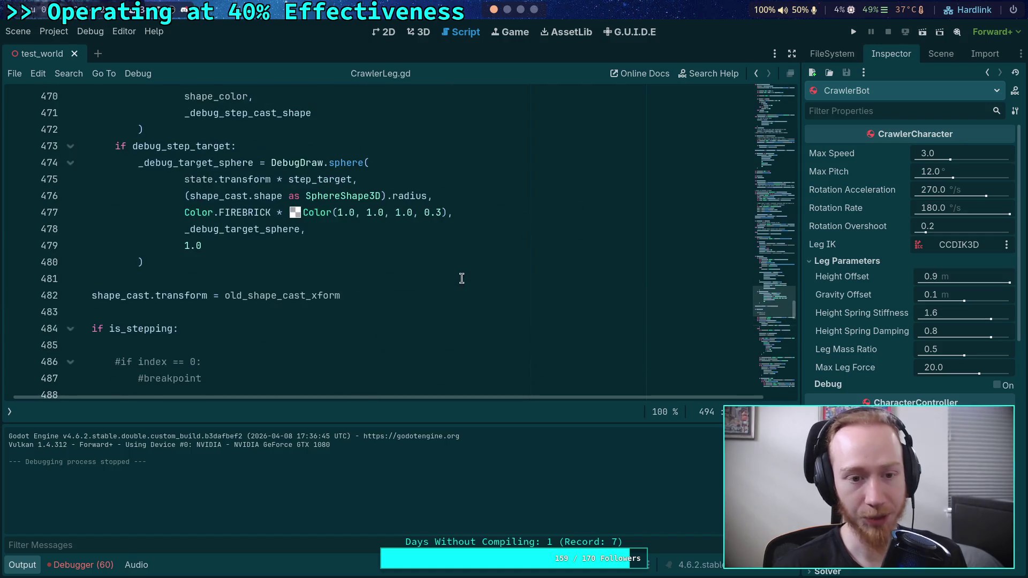
Step: Remove the leading # from lines 449 and 444 and save the script
scroll(458, 281, up, 7)
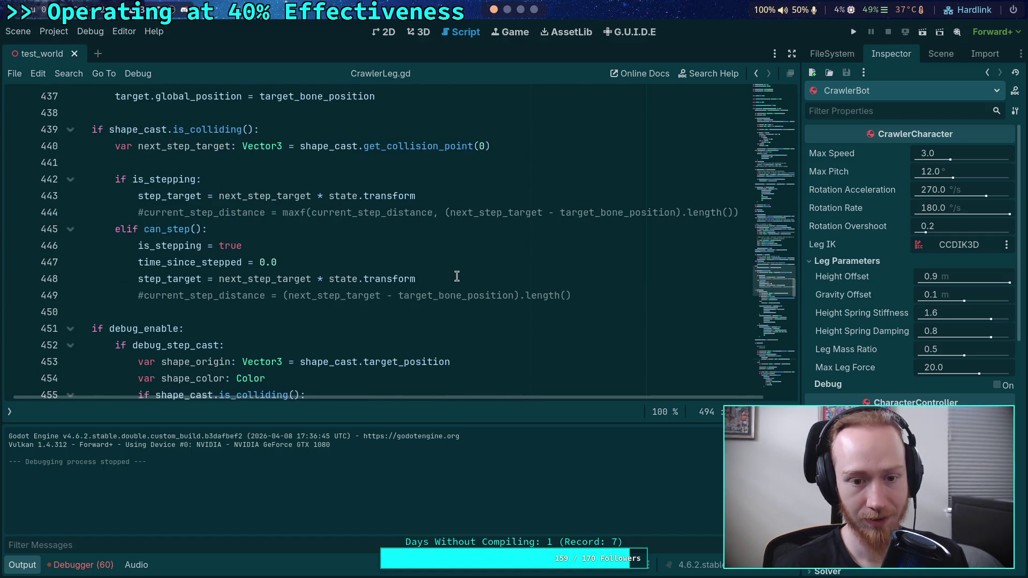
click(144, 295)
key(BackSpace)
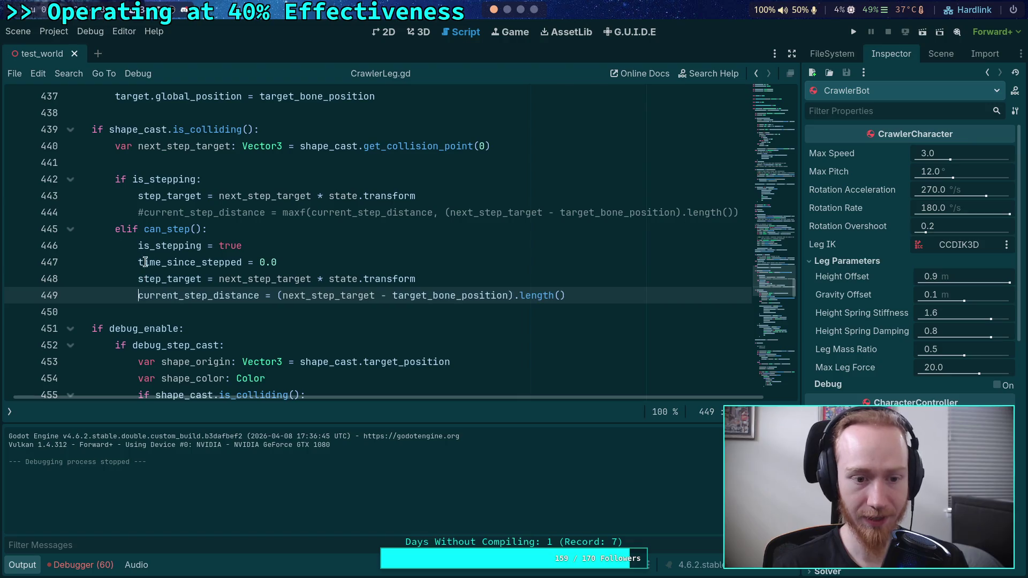
click(140, 212)
key(BackSpace)
key(ctrl+s)
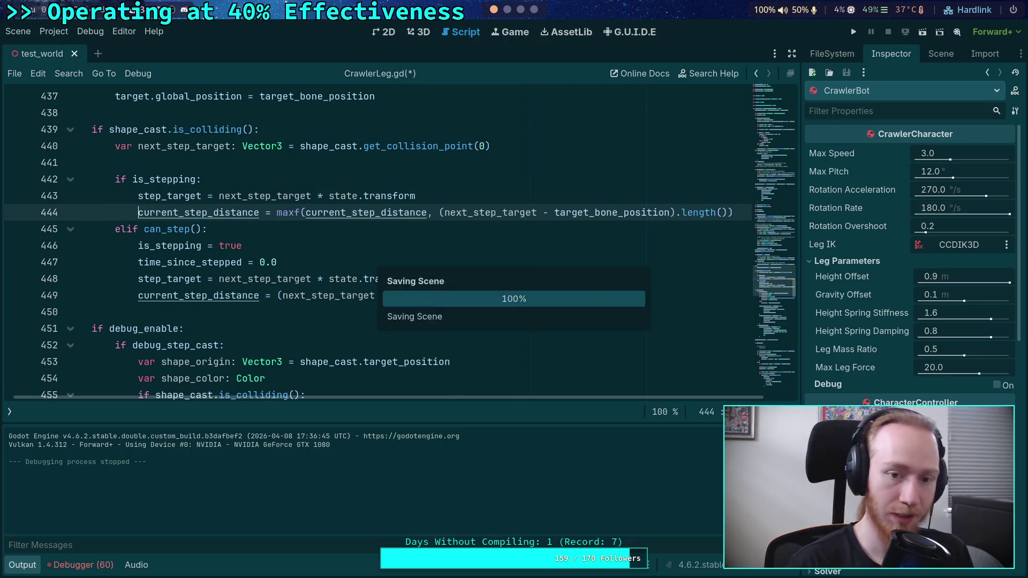
Step: Run the crawler, switch to the debug camera to watch the legs, then stop and collapse Output
click(852, 33)
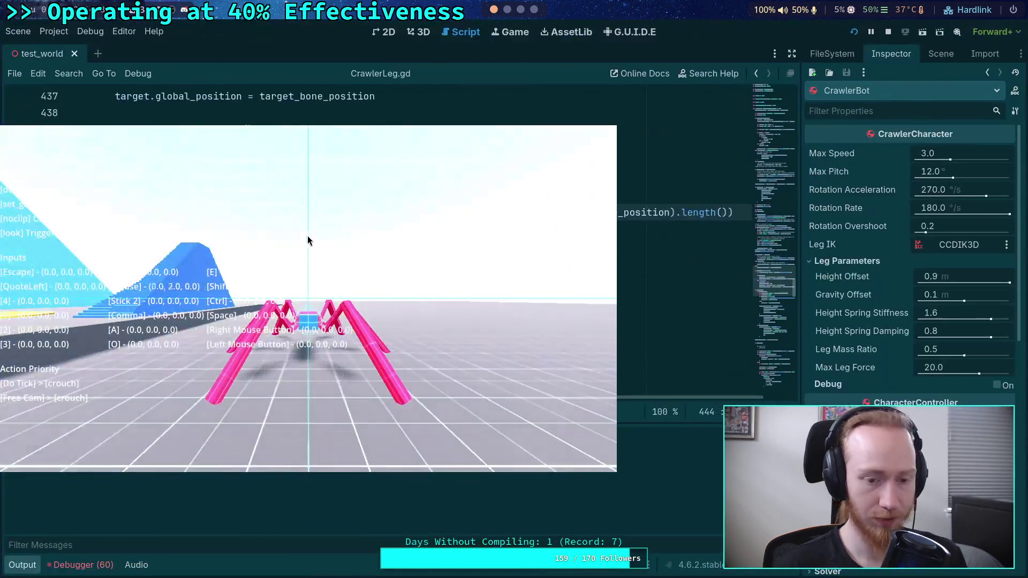
key(w)
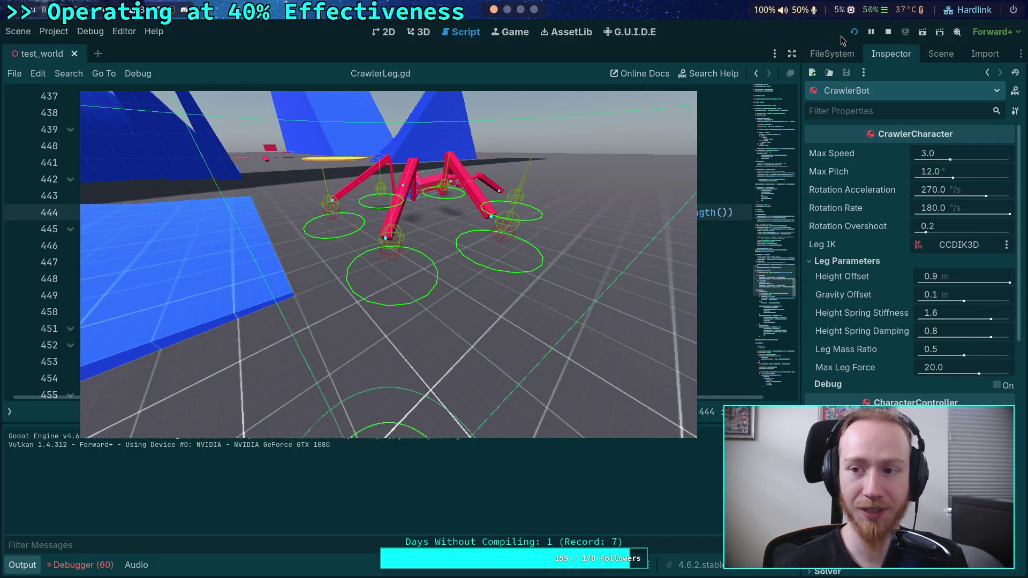
click(887, 32)
click(24, 565)
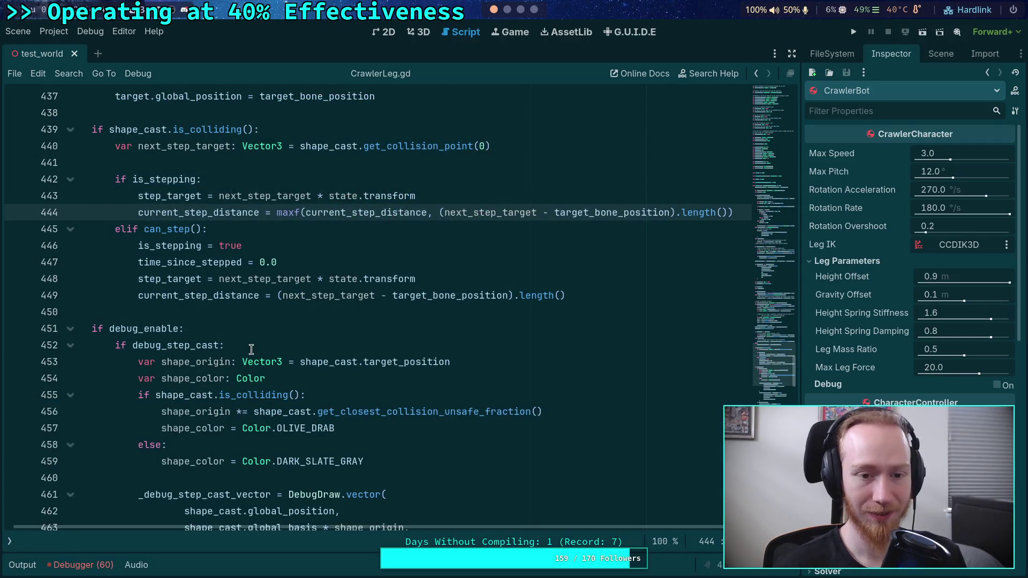
Step: Run the crawler, relaunch it, and advance four ticks with the period key before closing it
click(252, 336)
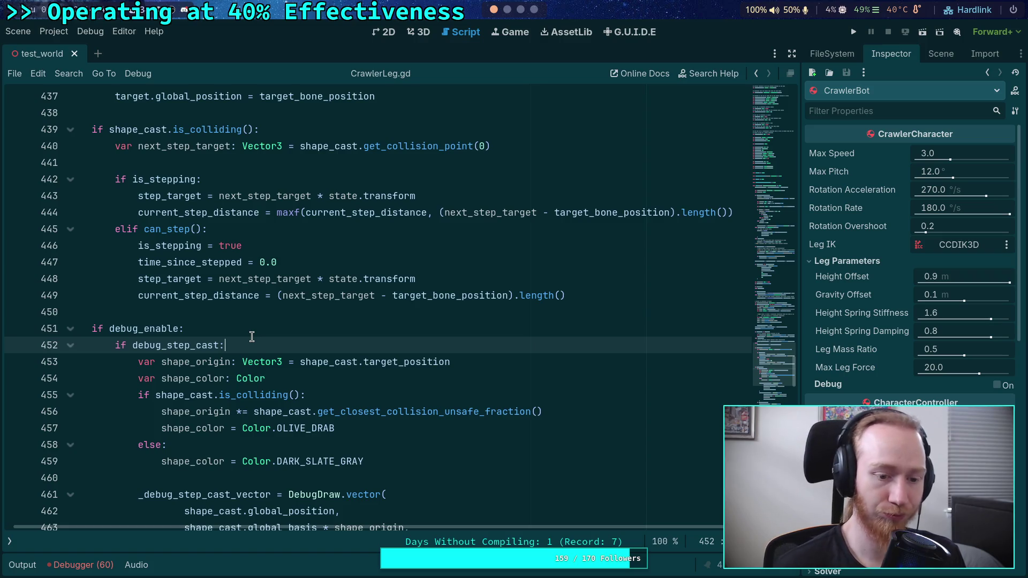
scroll(252, 336, up, 1)
click(863, 34)
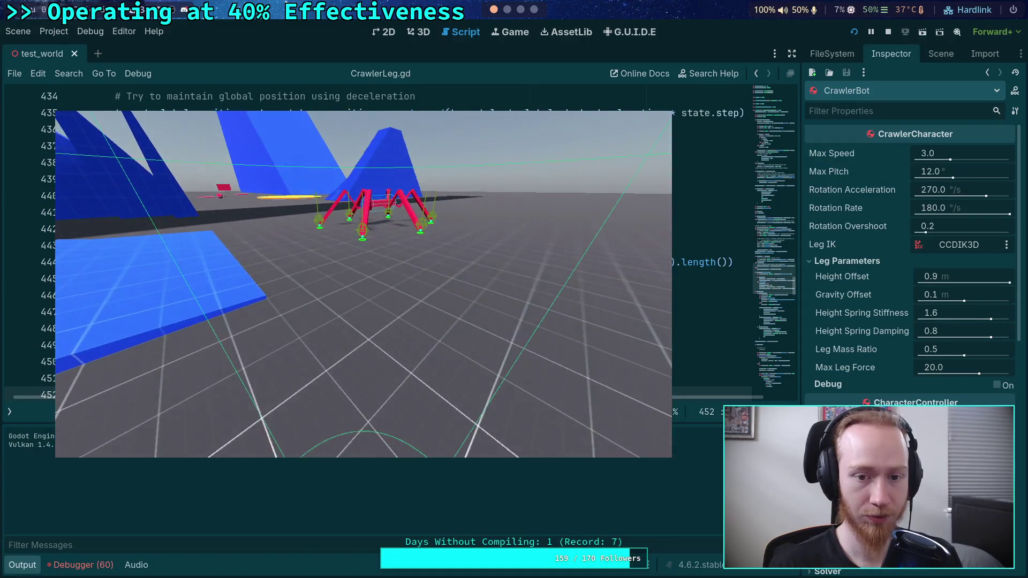
key(F8)
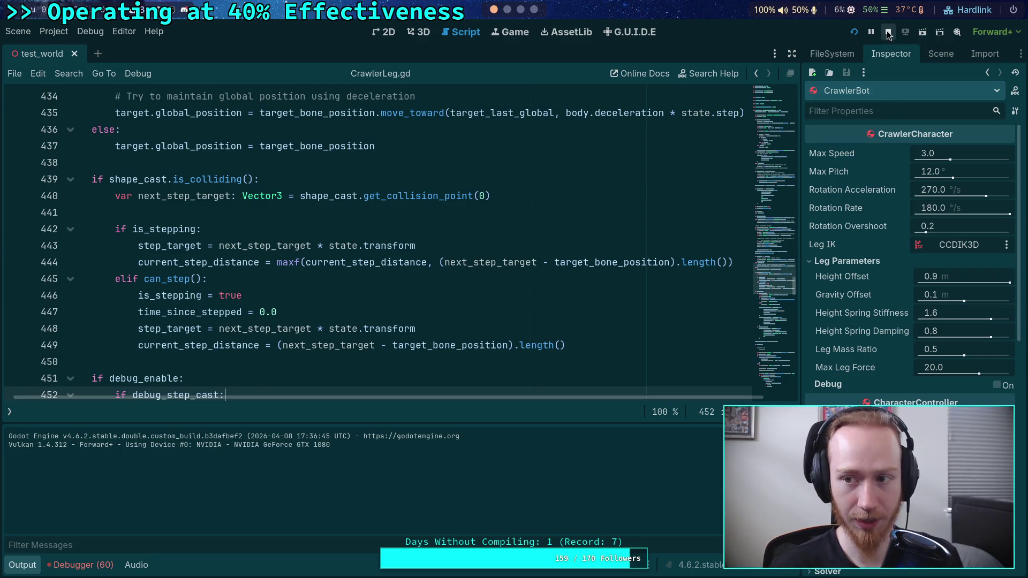
click(854, 31)
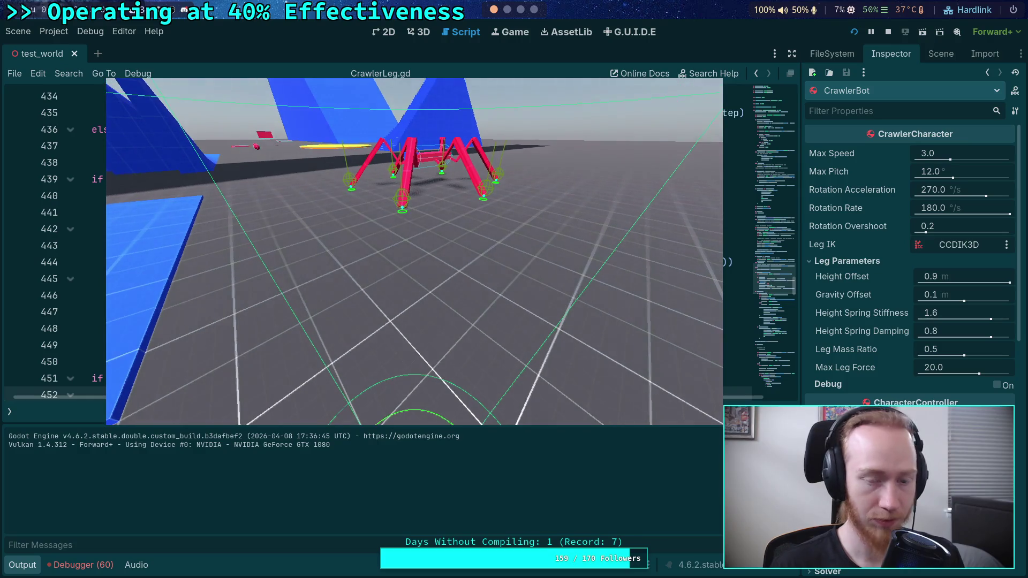
key(period)
key(period)
key(period)
key(period)
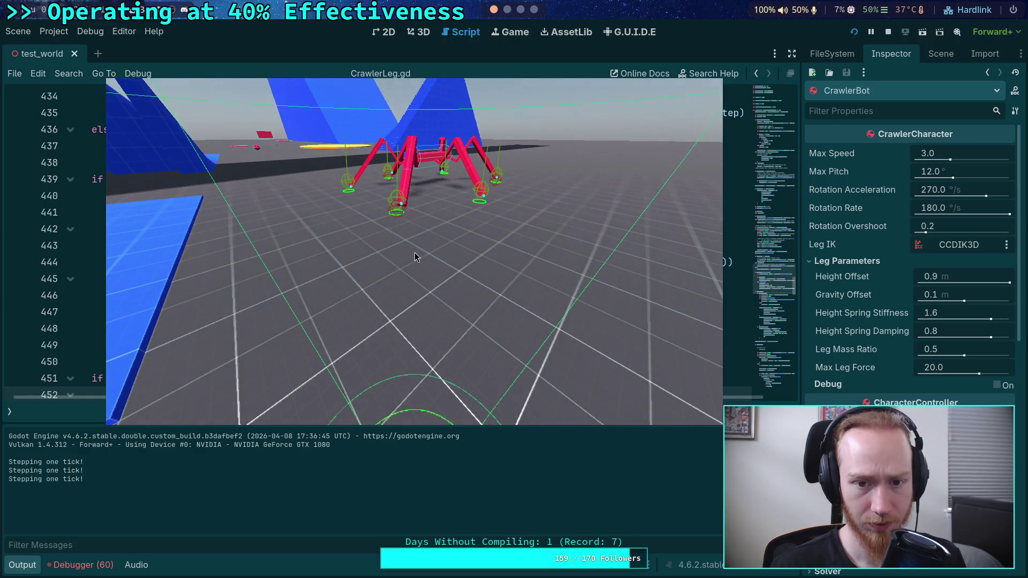
key(period)
key(period)
key(period)
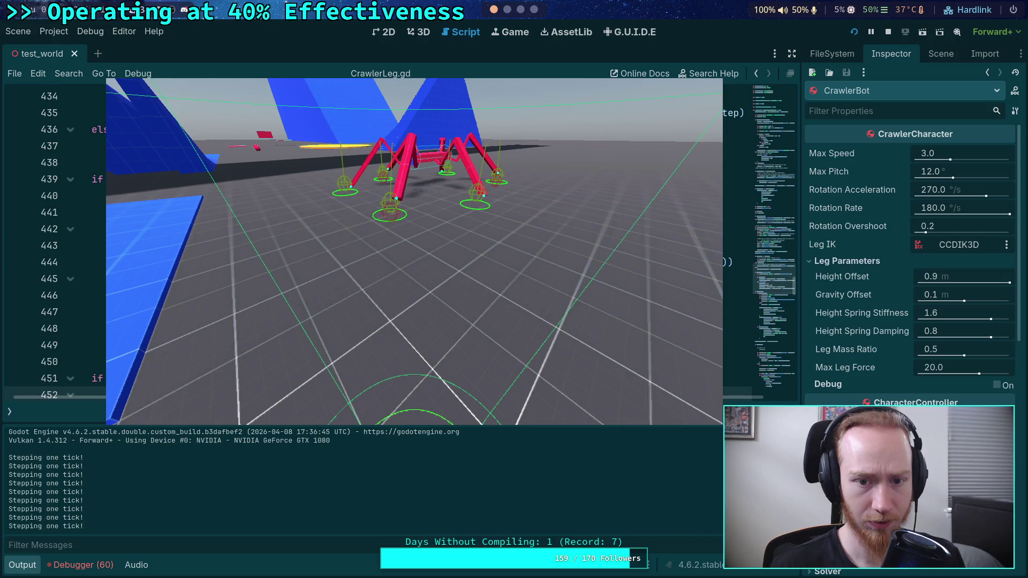
key(period)
key(period)
key(period)
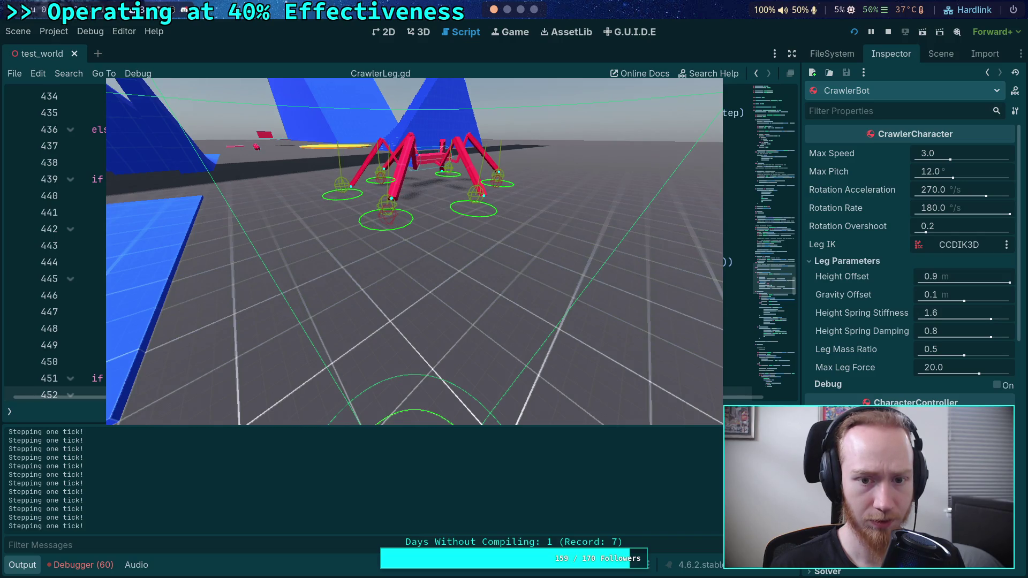
key(period)
key(period)
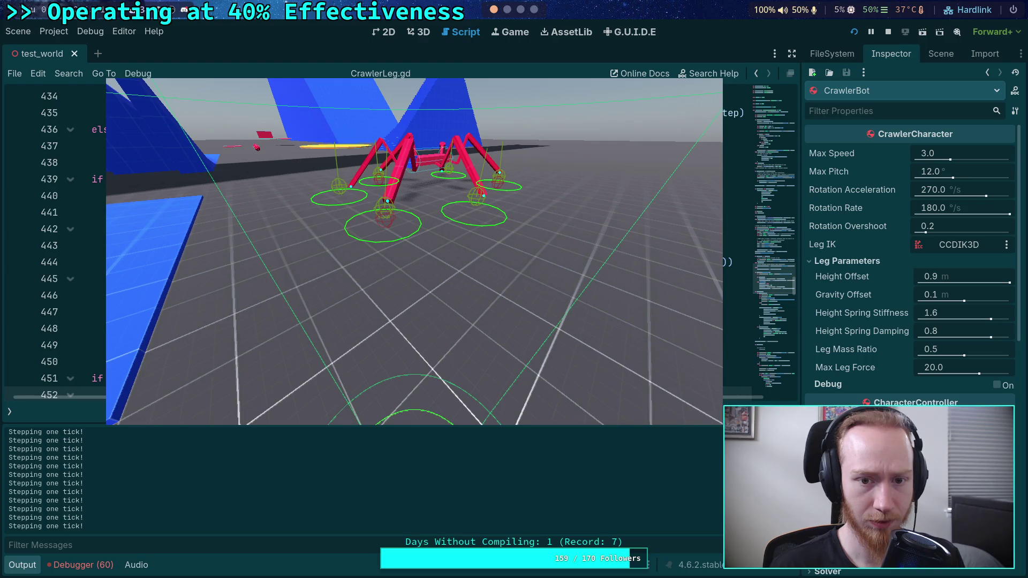
key(alt+Tab)
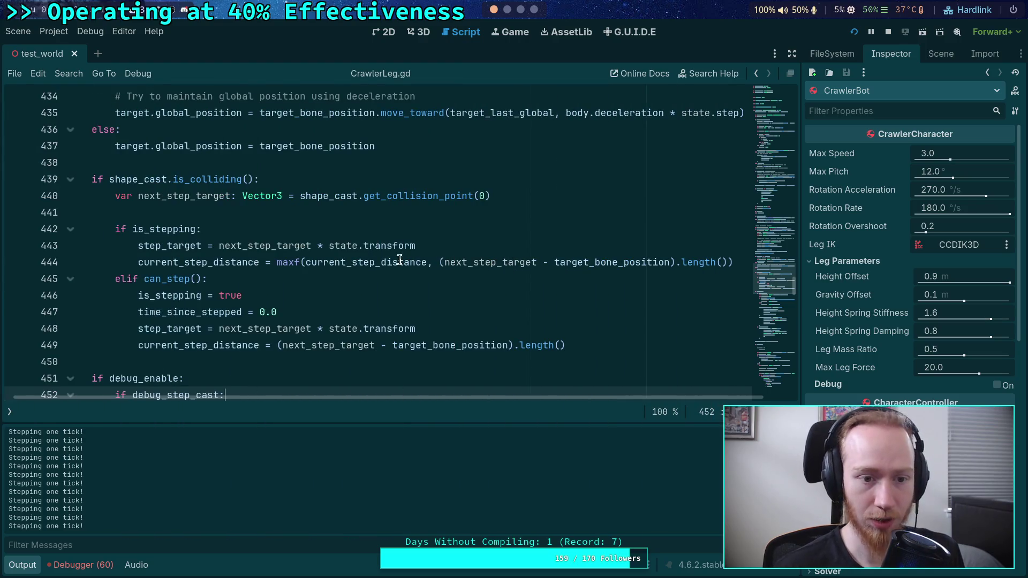
Step: Set a breakpoint on line 444, run the game, and inspect current_step_distance in Stack Variables
click(22, 268)
key(alt+Tab)
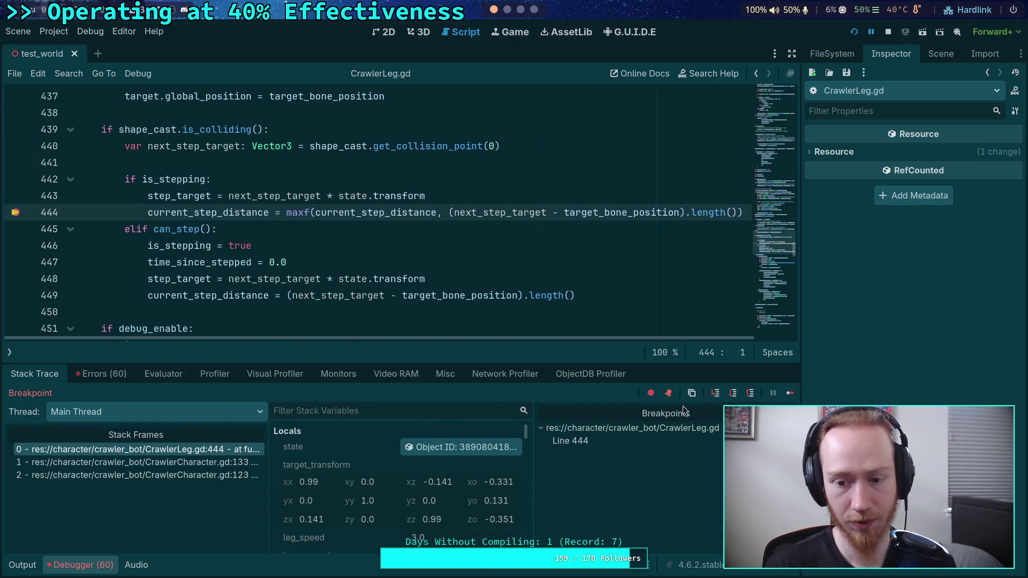
scroll(381, 464, down, 4)
scroll(381, 464, down, 8)
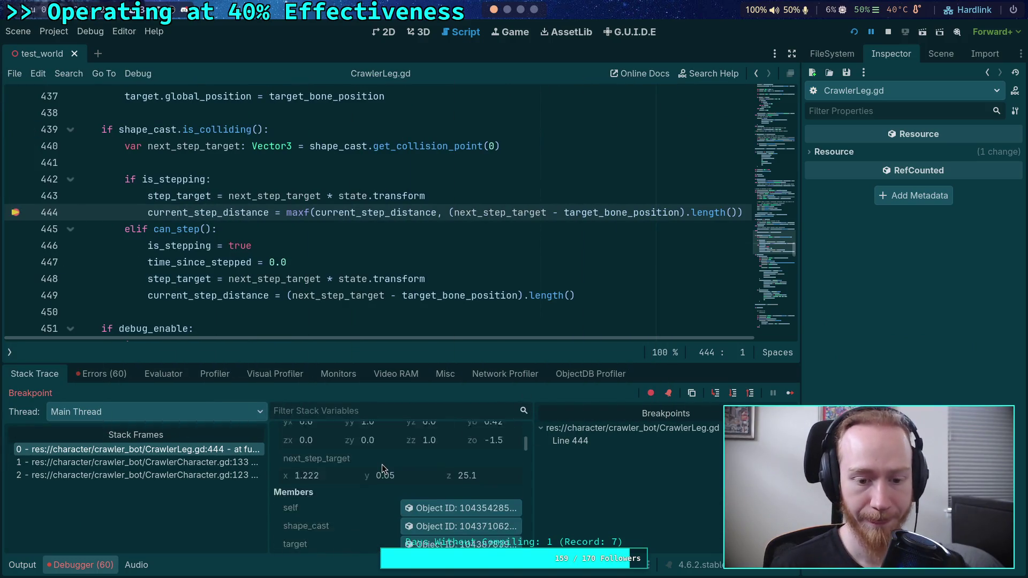
scroll(368, 455, down, 10)
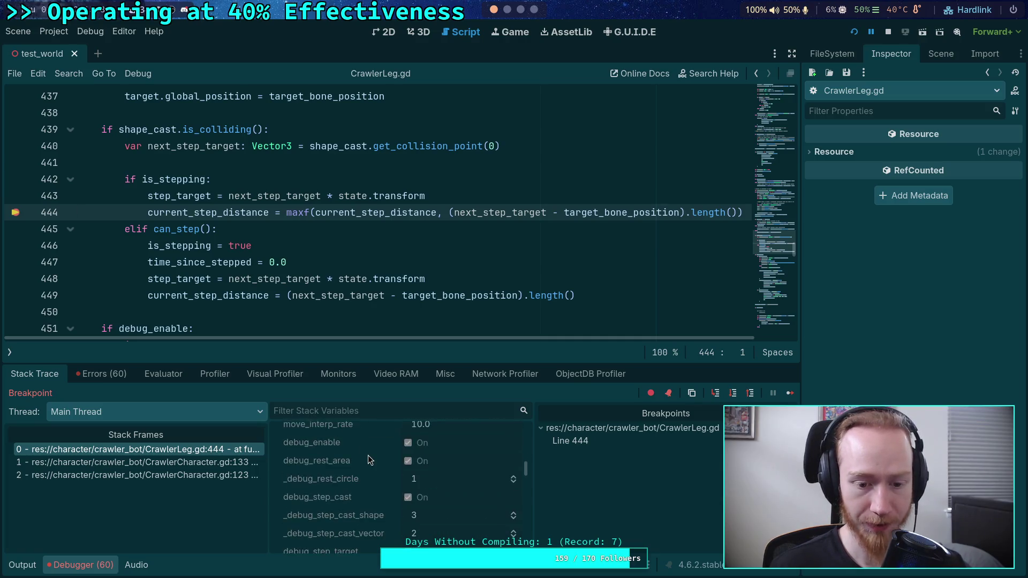
scroll(368, 455, down, 10)
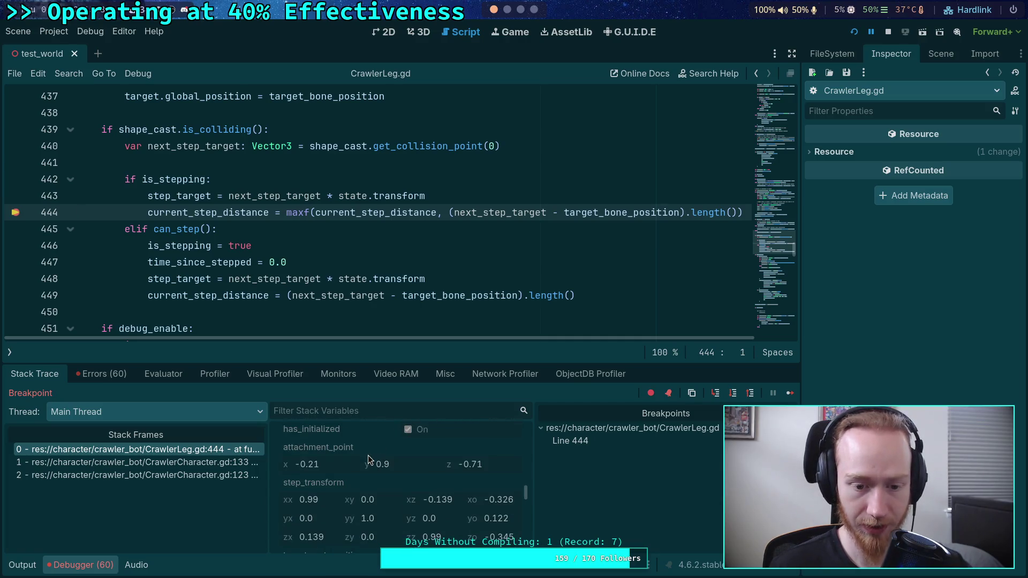
scroll(368, 455, down, 10)
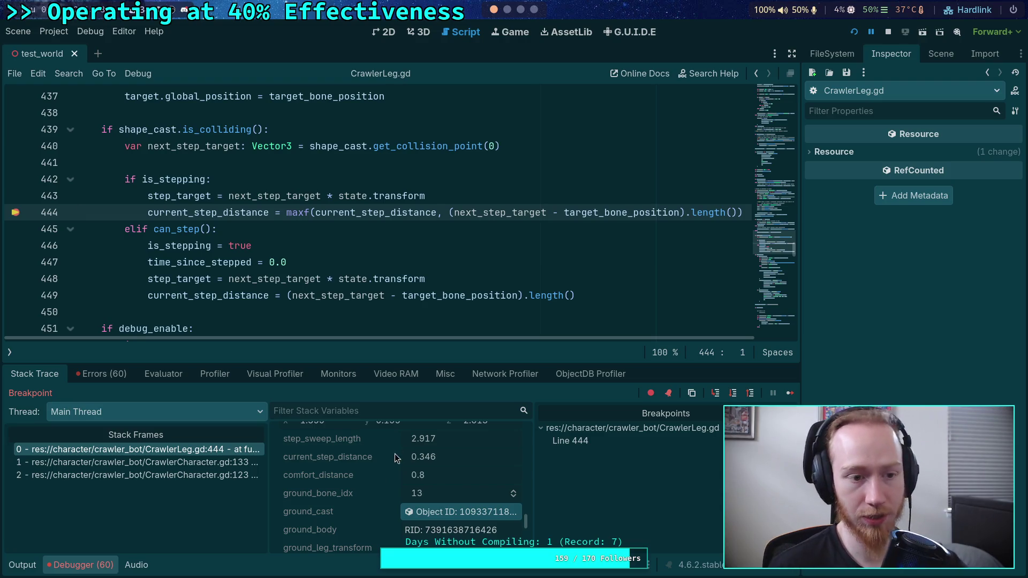
Step: End the debug session and switch to the GitHub copy of CrawlerLeg.gd
click(884, 33)
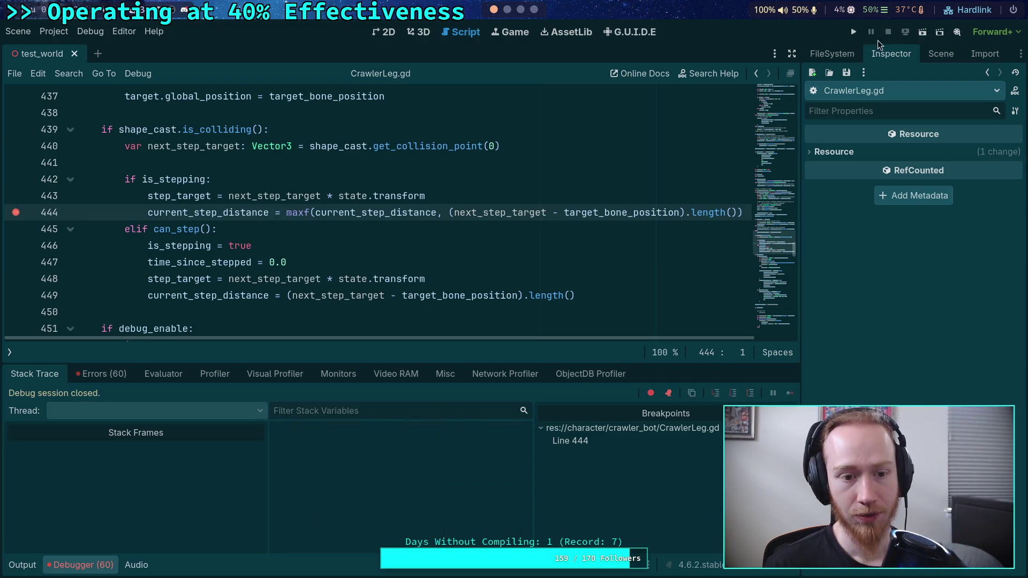
click(77, 564)
scroll(327, 428, down, 2)
scroll(325, 419, down, 15)
scroll(324, 419, up, 2)
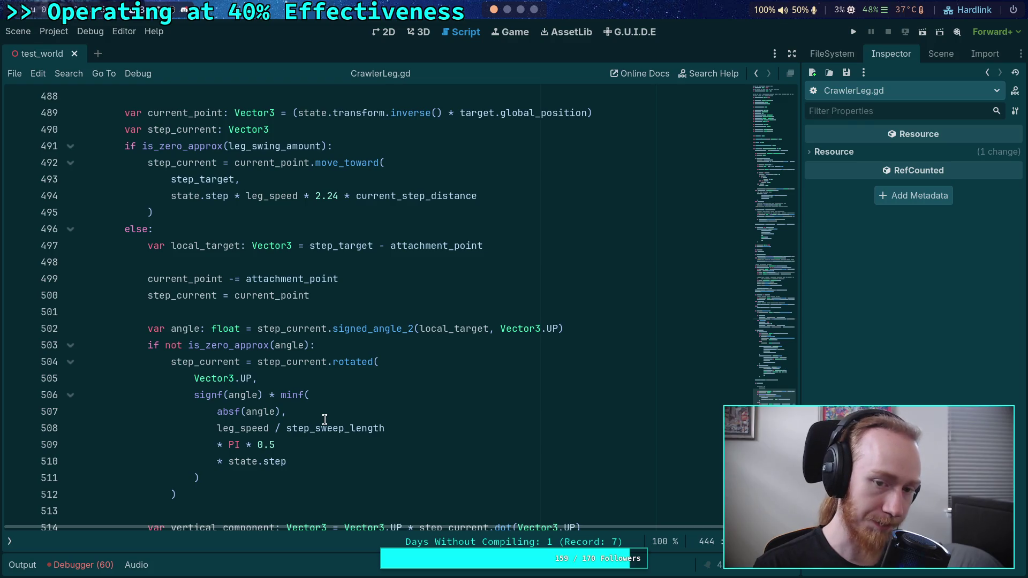
key(super+4)
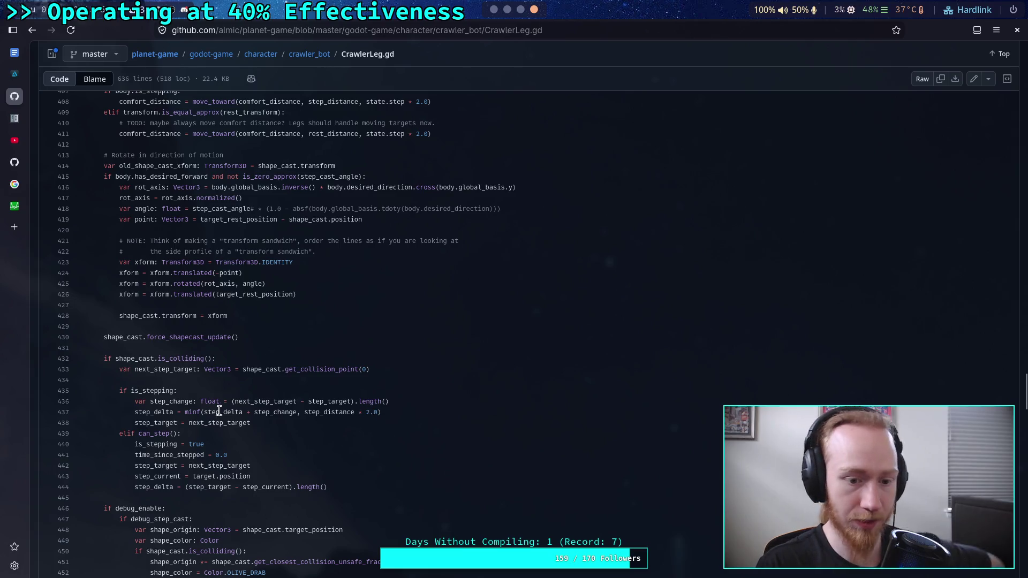
drag(204, 413, 298, 415)
scroll(304, 418, down, 2)
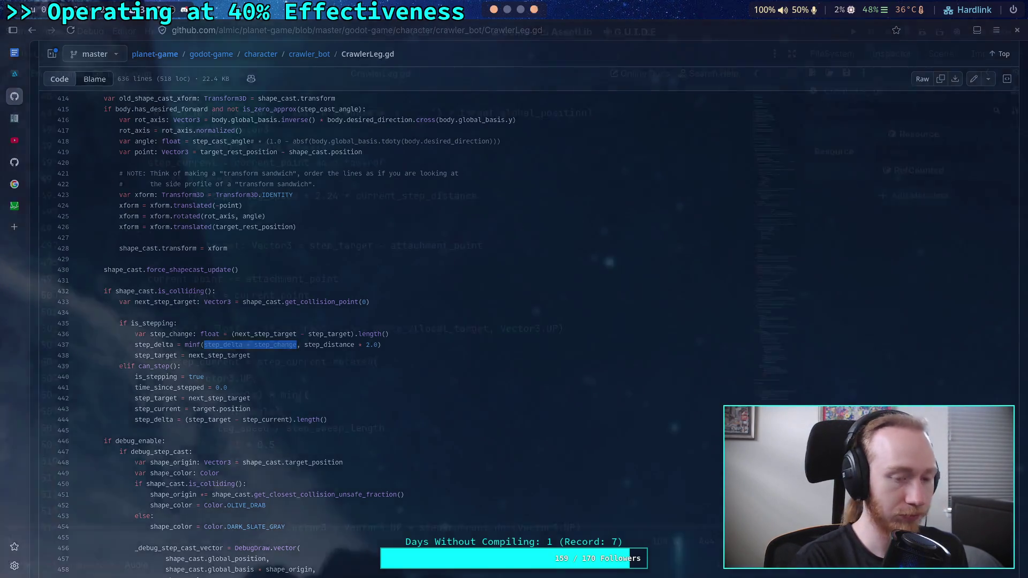
key(super+1)
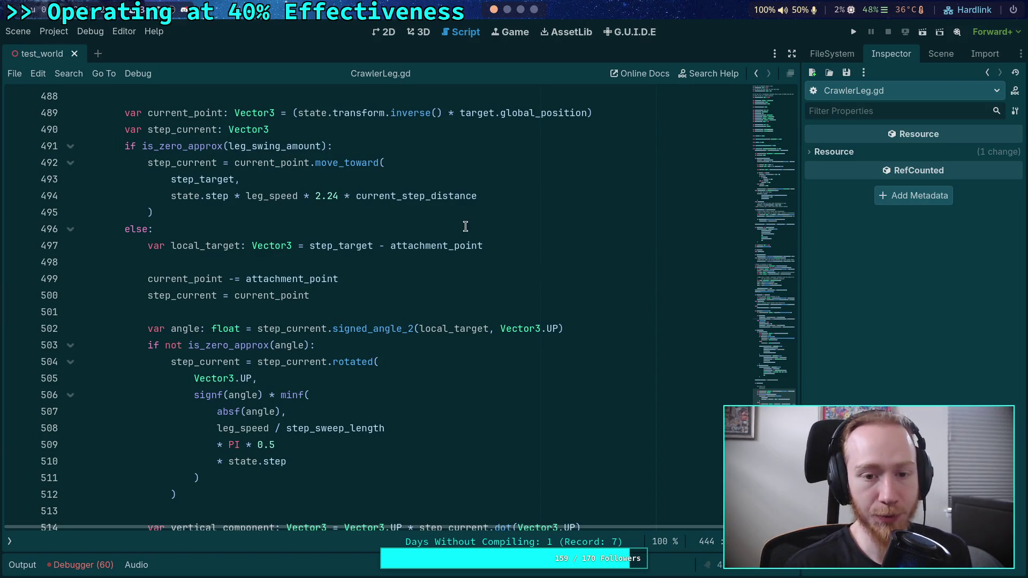
Step: Delete '* current_step_distance' from line 494, leaving state.step * leg_speed * 2.24
scroll(379, 328, up, 2)
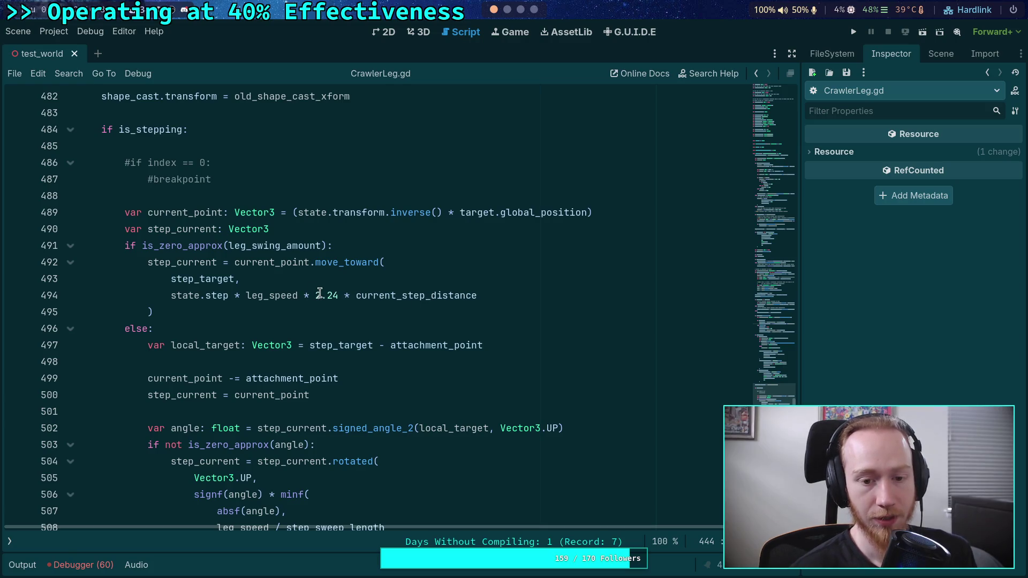
drag(343, 296, 495, 293)
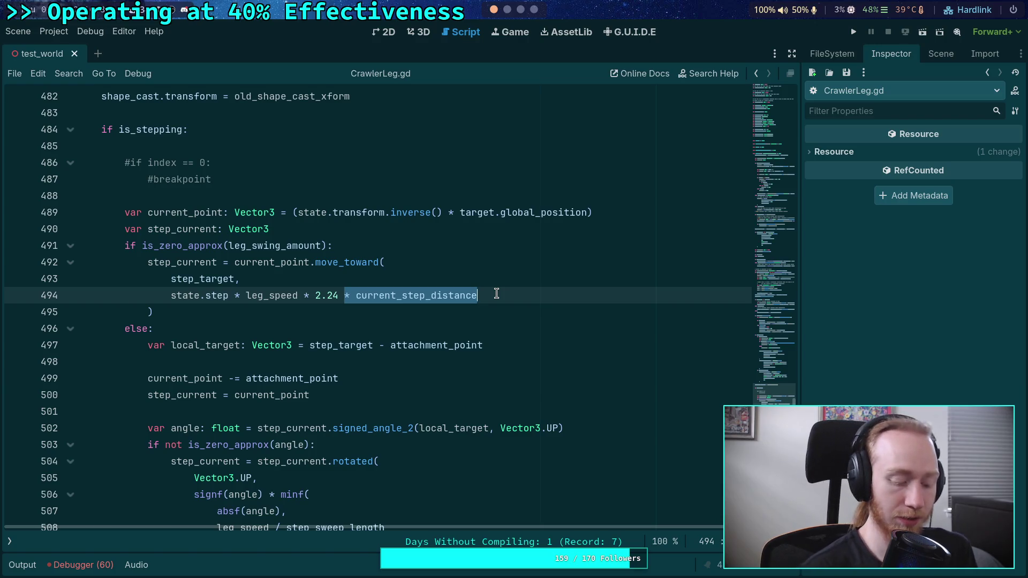
key(BackSpace)
key(BackSpace)
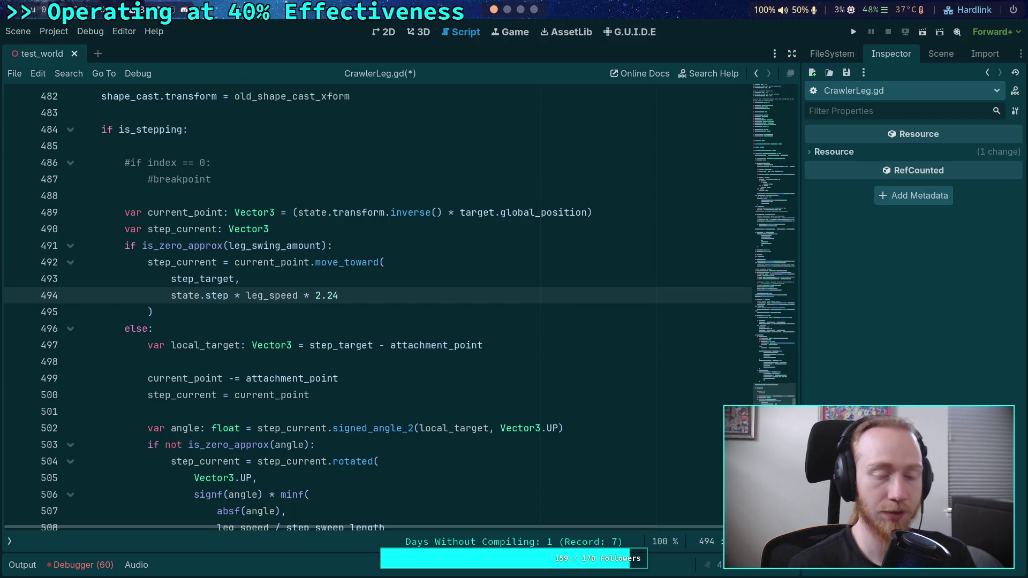
scroll(546, 310, up, 9)
scroll(519, 404, up, 6)
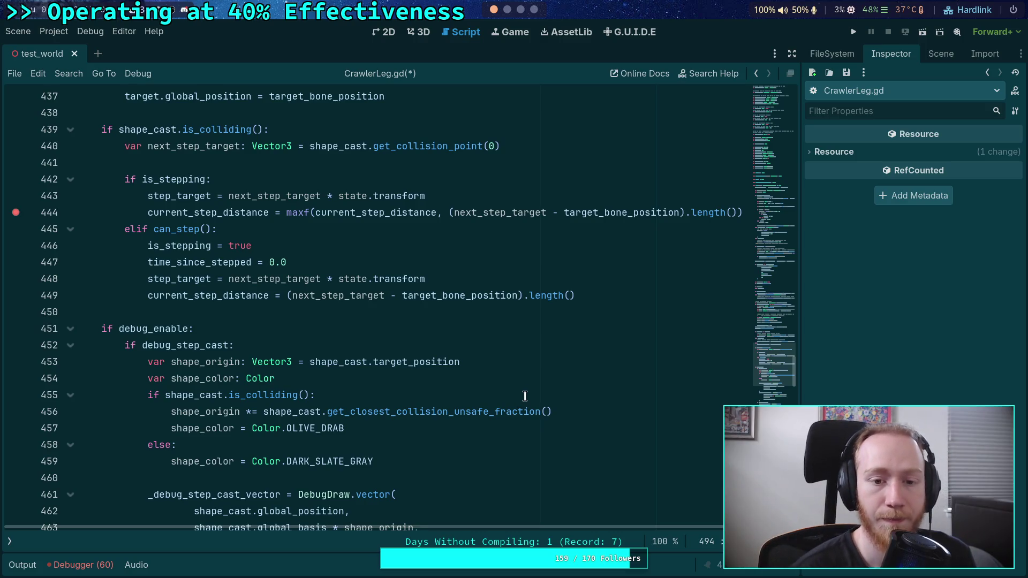
scroll(522, 398, up, 2)
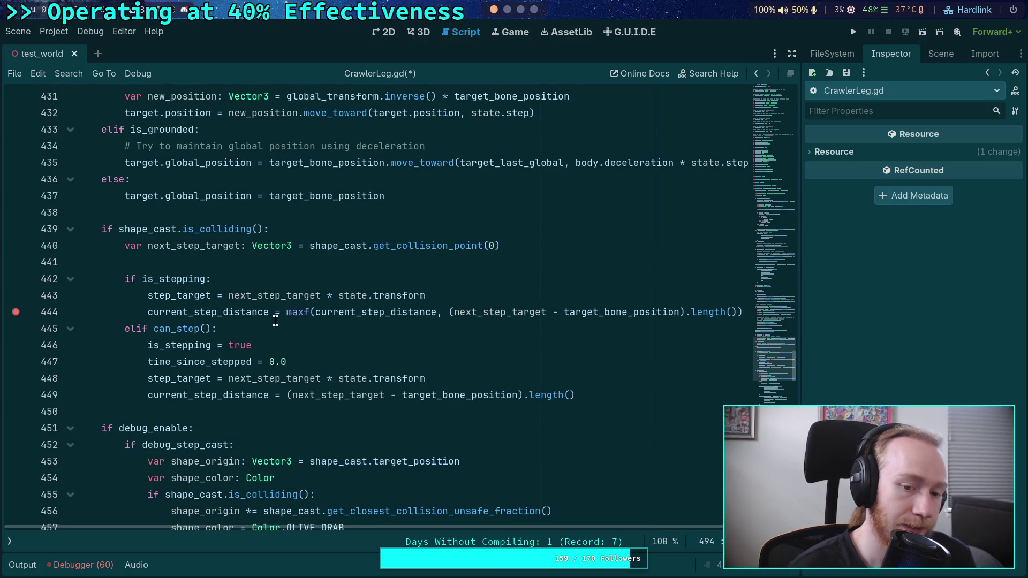
double_click(294, 315)
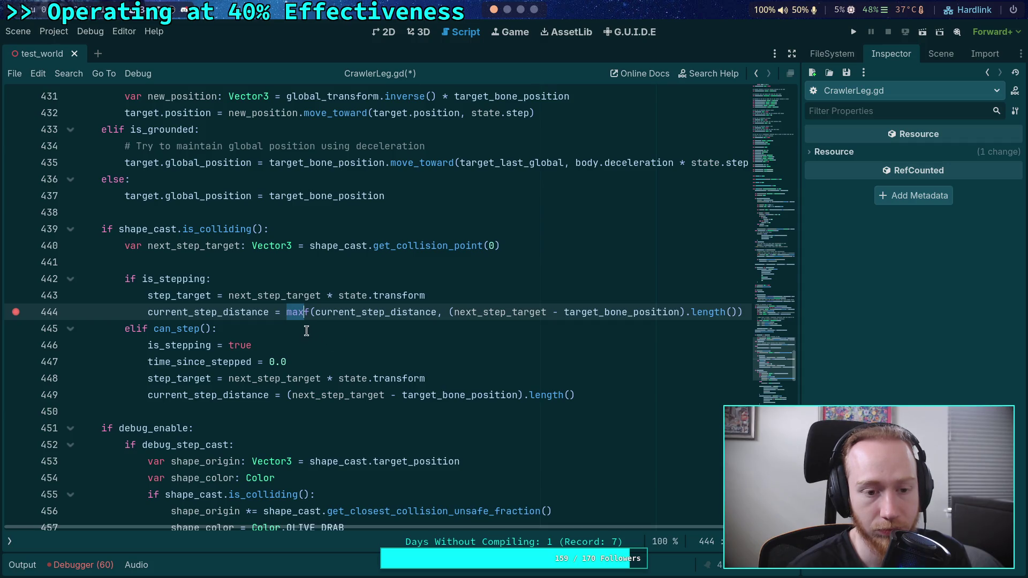
key(Left)
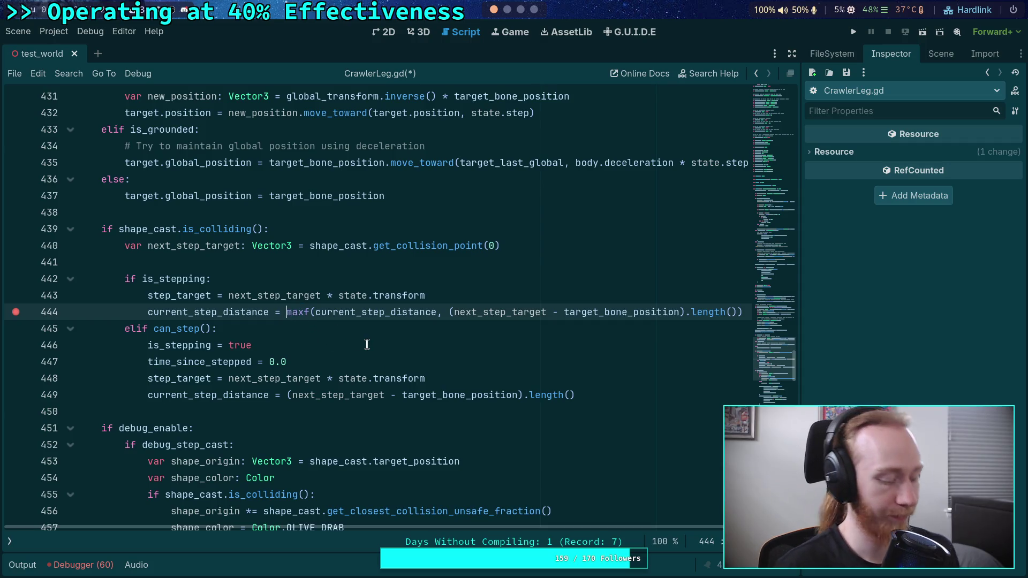
key(Up)
key(Up)
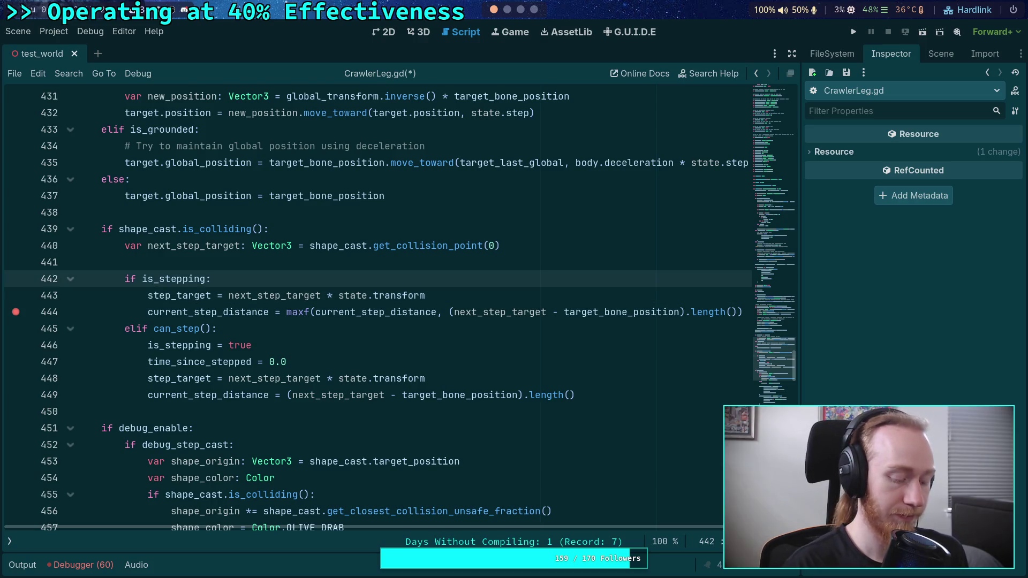
key(alt+Tab)
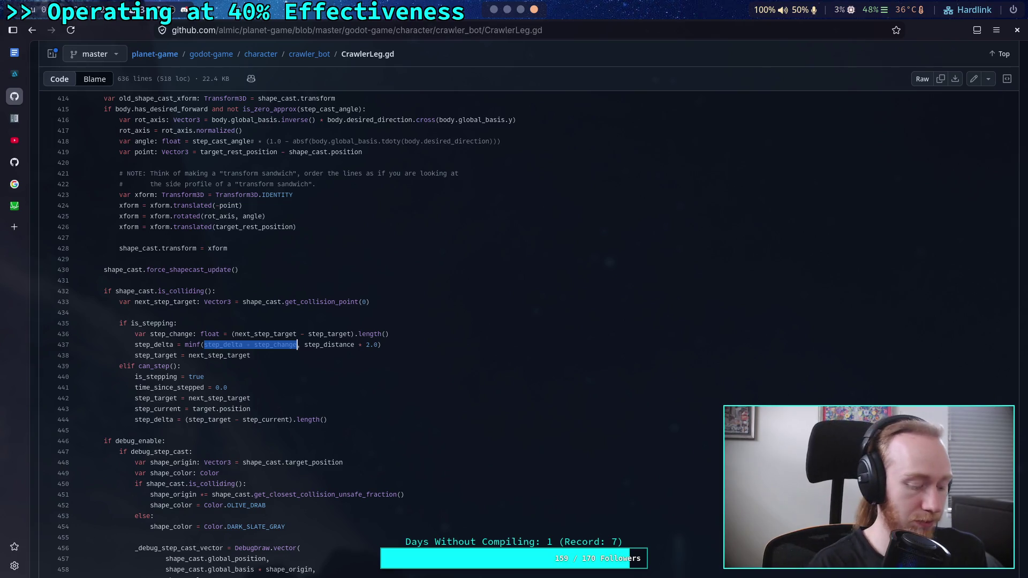
key(alt+Tab)
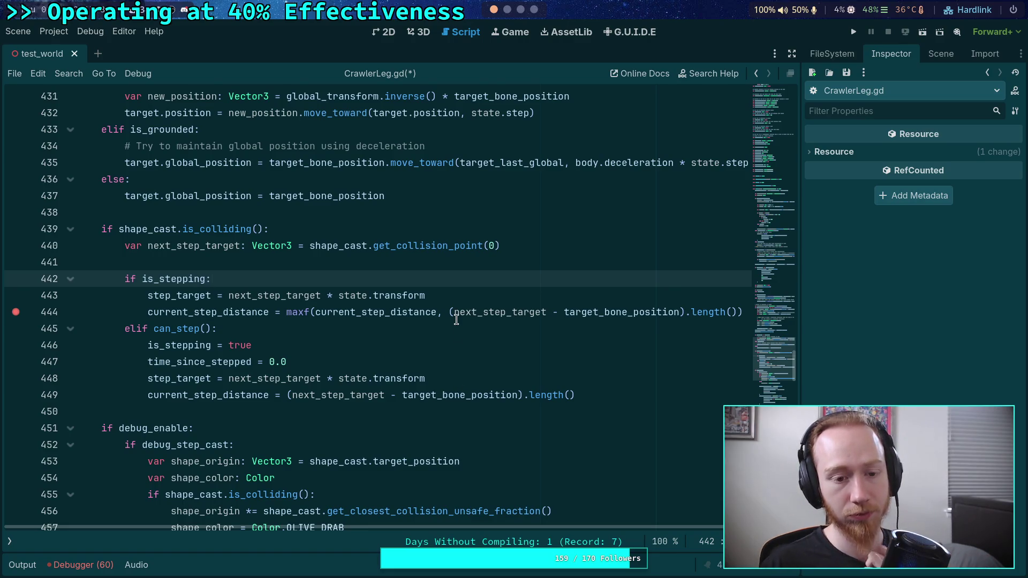
key(Return)
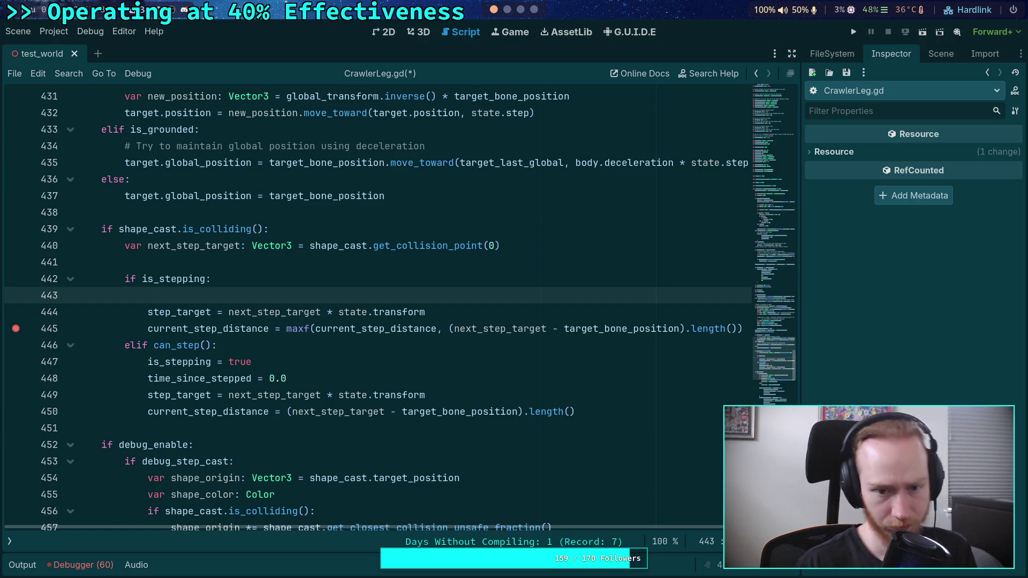
Step: Add the line 'next_step_target *= state.transform' in the stepping branch
text(next_step_target *= state.trasnf)
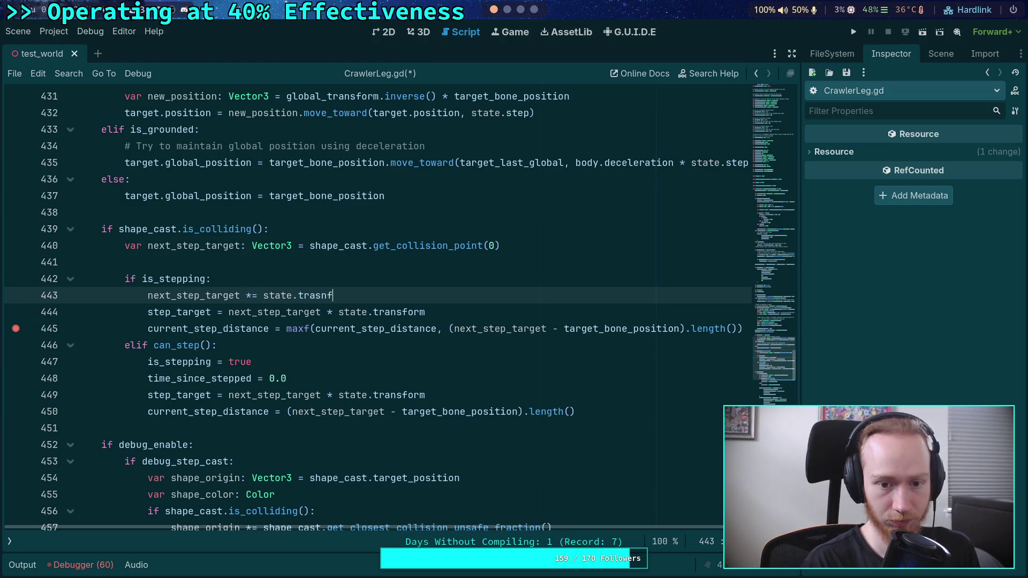
key(BackSpace)
key(BackSpace)
key(BackSpace)
text(nsform)
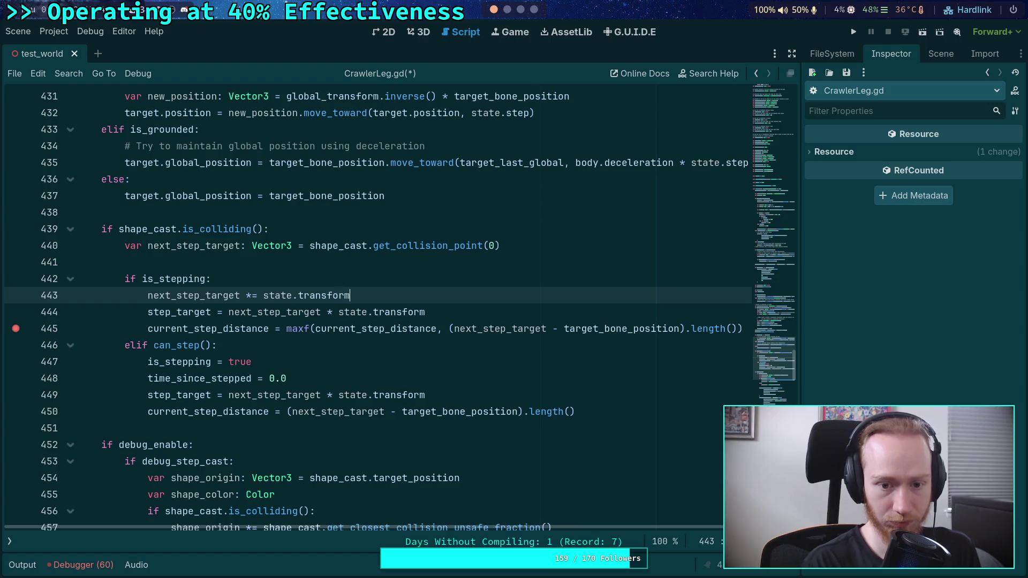
key(Return)
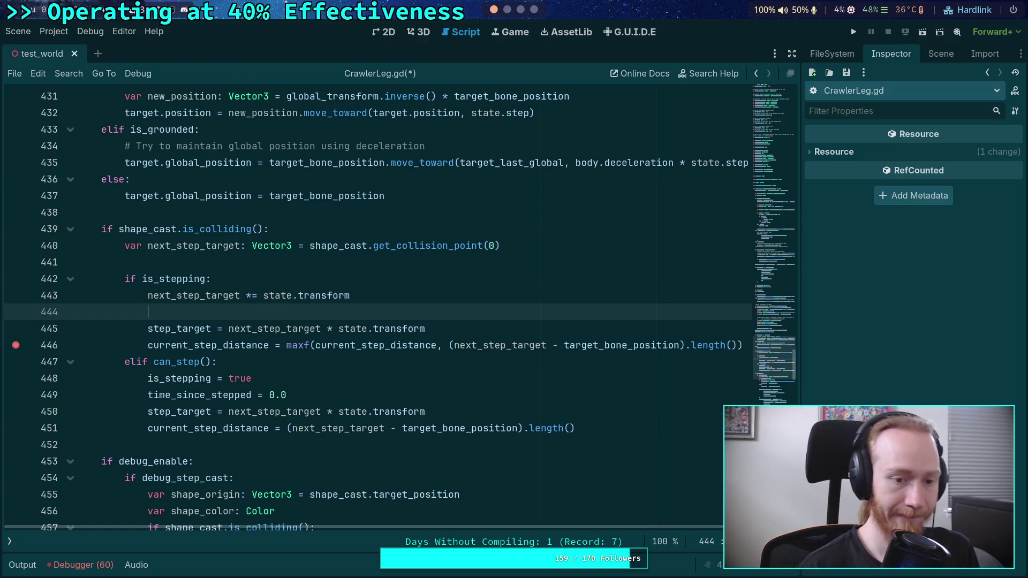
Step: Move the current_step_distance line up to 444 and drop '* state.transform' from the step_target line
click(375, 344)
key(alt+Up)
key(alt+Up)
drag(320, 345, 428, 345)
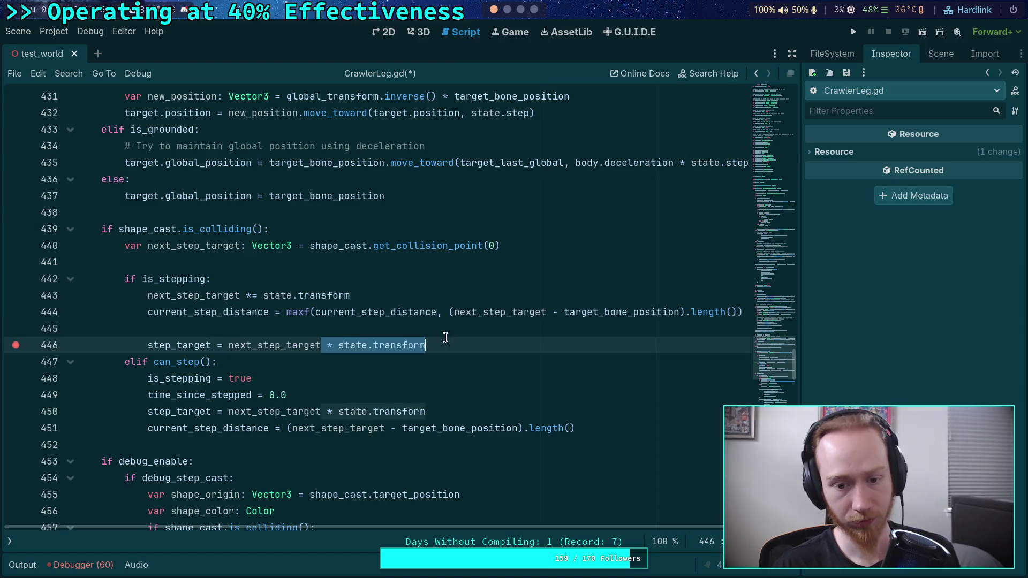
key(BackSpace)
key(Up)
key(BackSpace)
key(BackSpace)
click(15, 328)
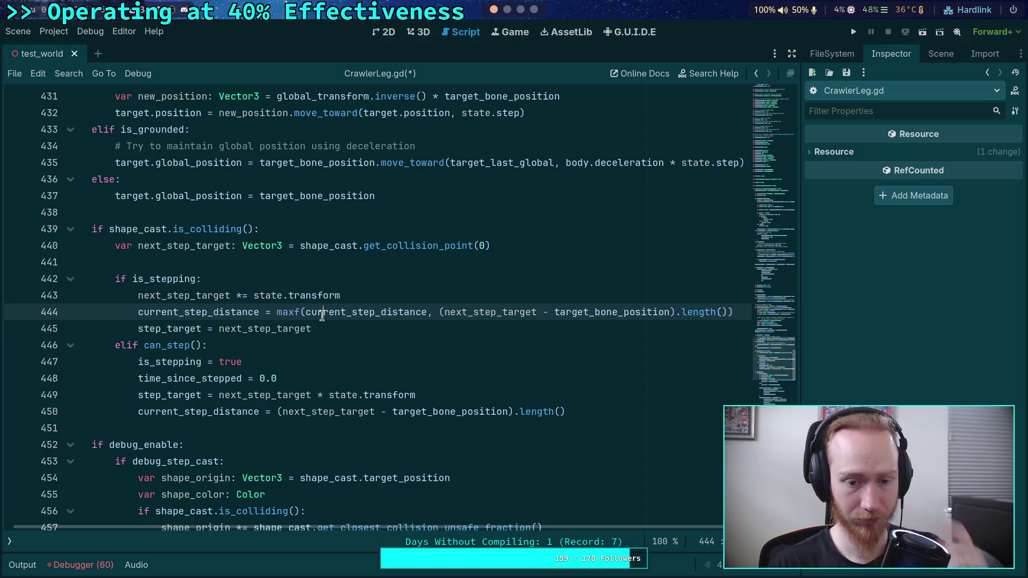
Step: On line 444, switch maxf to minf and join the terms with '+' instead of a comma
double_click(294, 314)
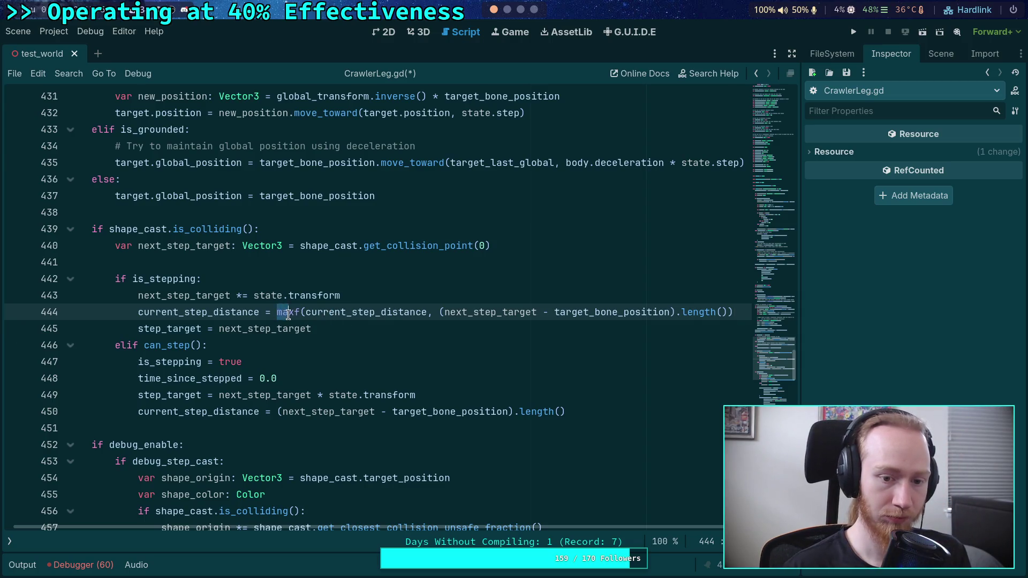
mouse_move(291, 314)
text(min)
key(Return)
text(+)
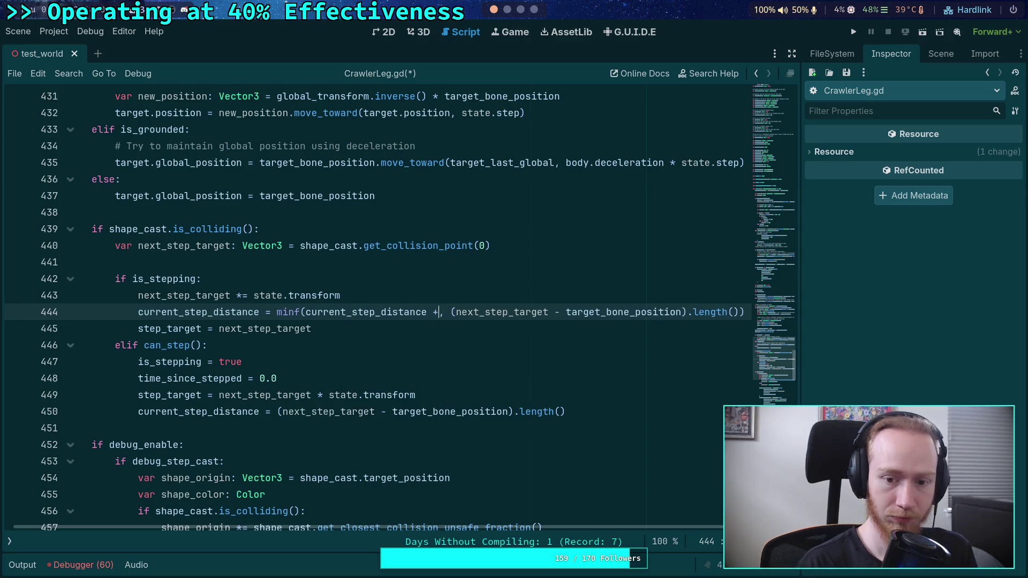
key(Delete)
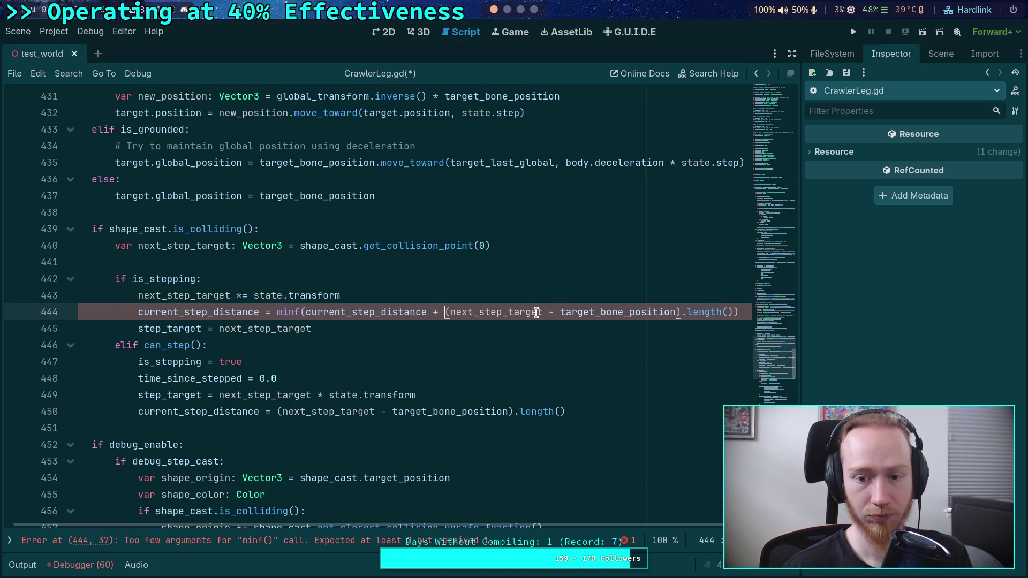
Step: Add step_target's length to the sum and cap it at 2.0 * step_distance
double_click(577, 313)
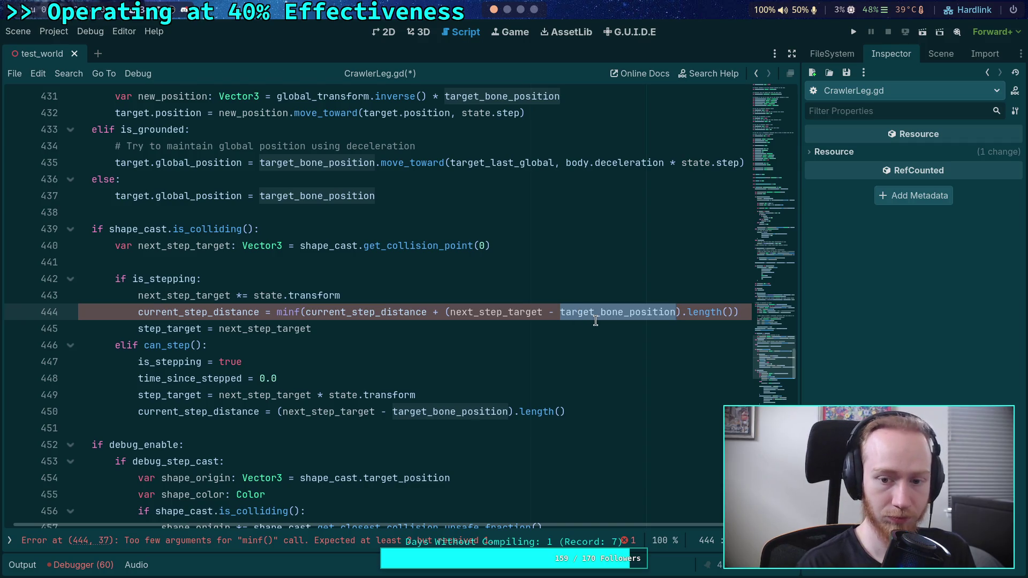
text(step_t)
key(Return)
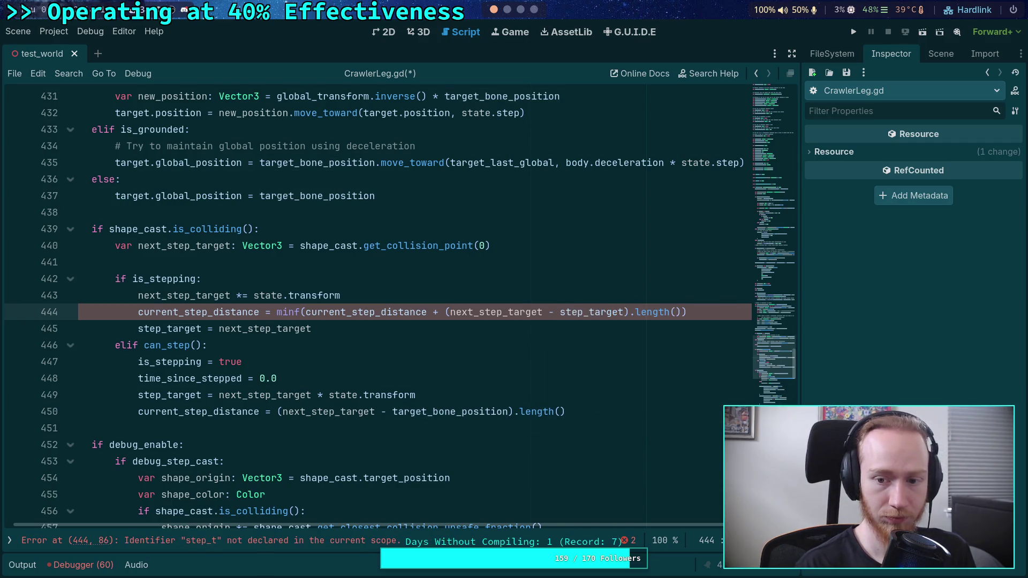
click(680, 312)
text(,)
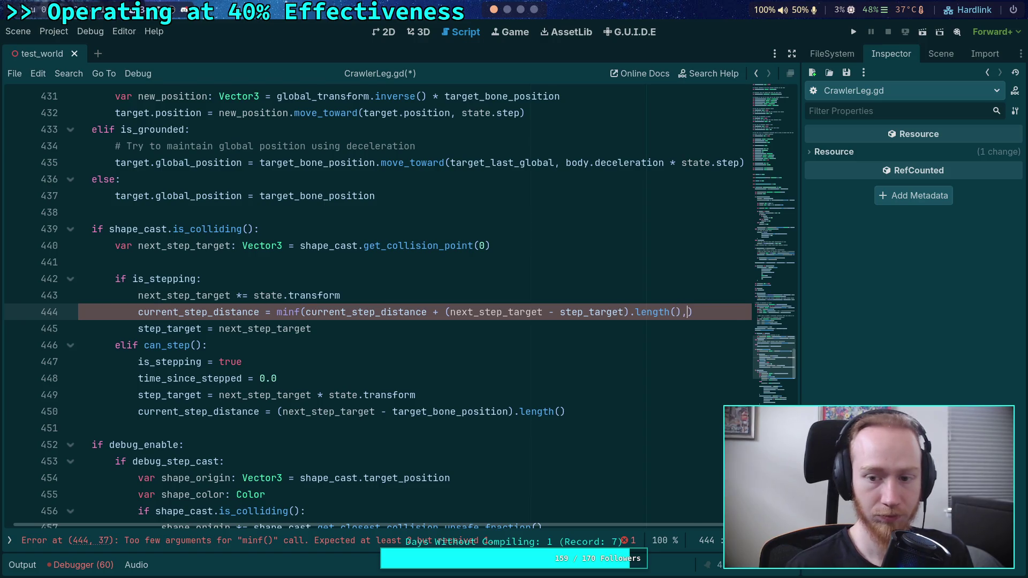
text(2.0 * step_dis)
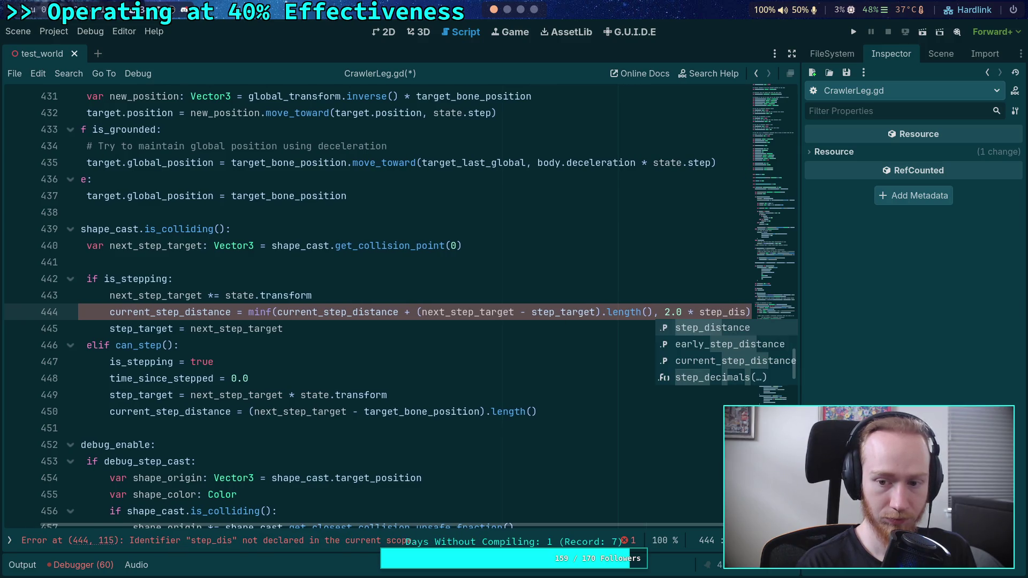
key(Return)
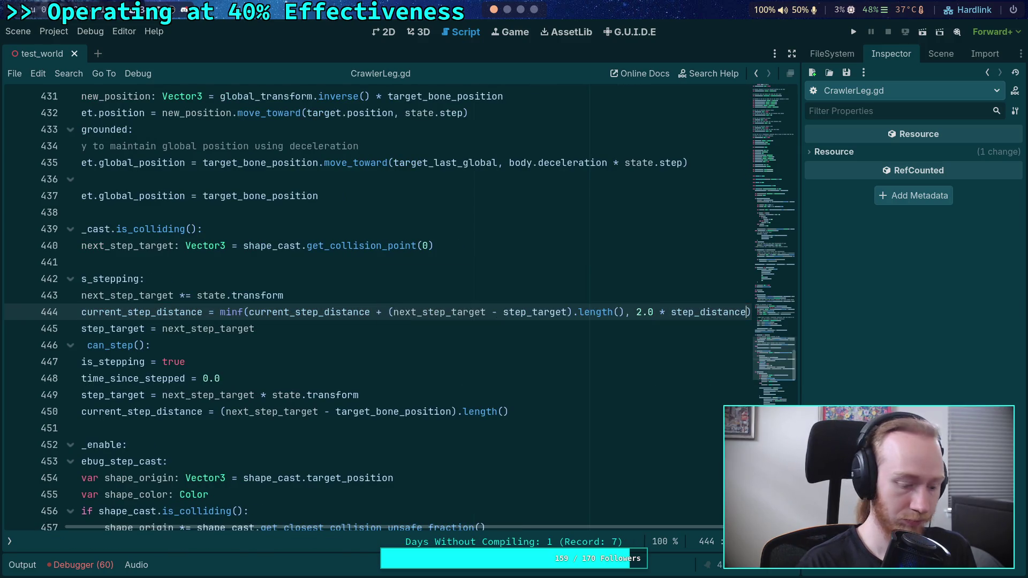
Step: Compare with the reference CrawlerLeg.gd on GitHub, then return to the Godot script
key(super+4)
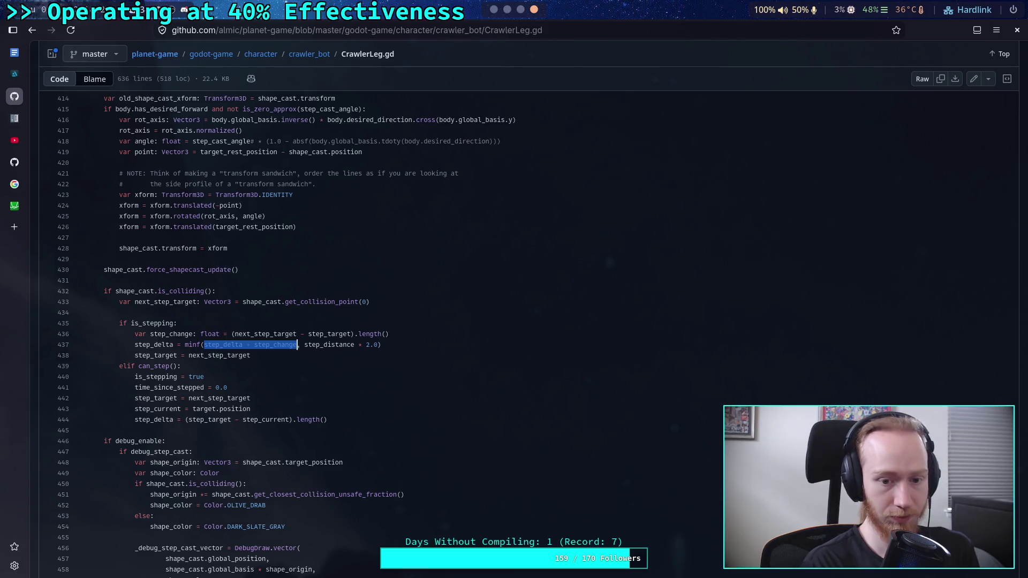
key(super+3)
key(super+2)
key(super+1)
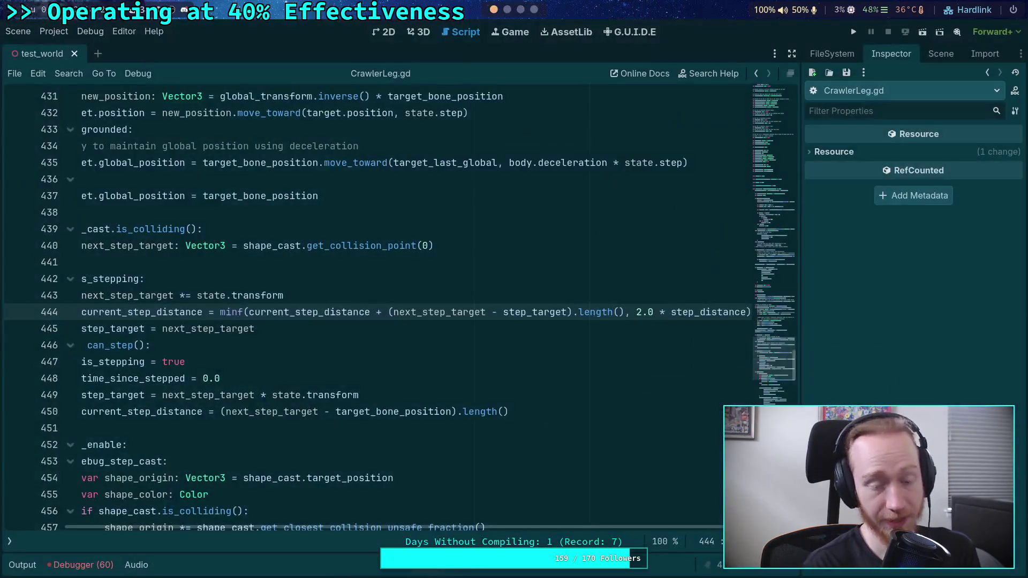
scroll(523, 528, left, 3)
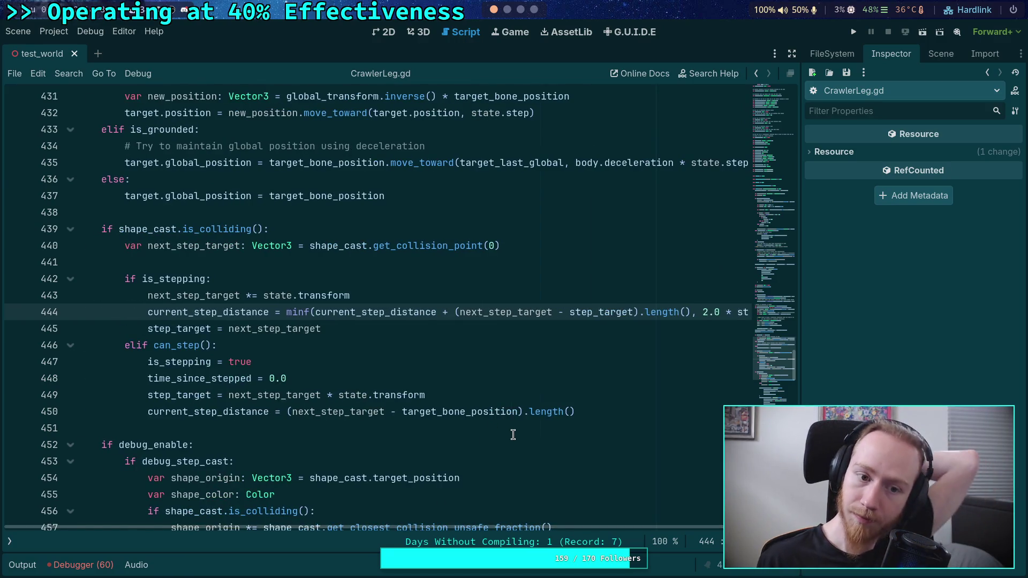
scroll(568, 360, down, 4)
scroll(567, 360, down, 15)
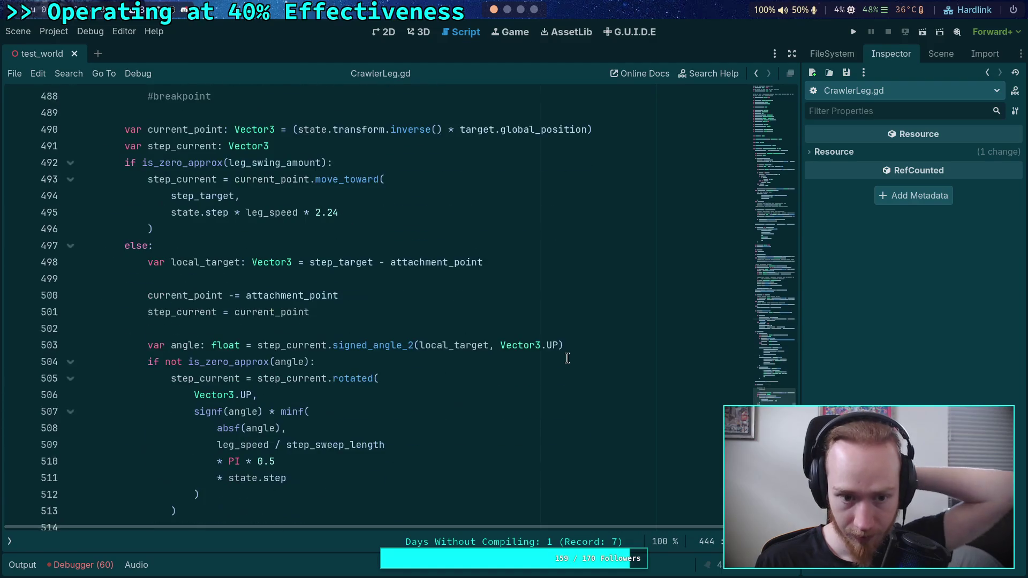
Step: Append '* current_step_distance' to the step speed on line 495 and run the project with F5
click(379, 214)
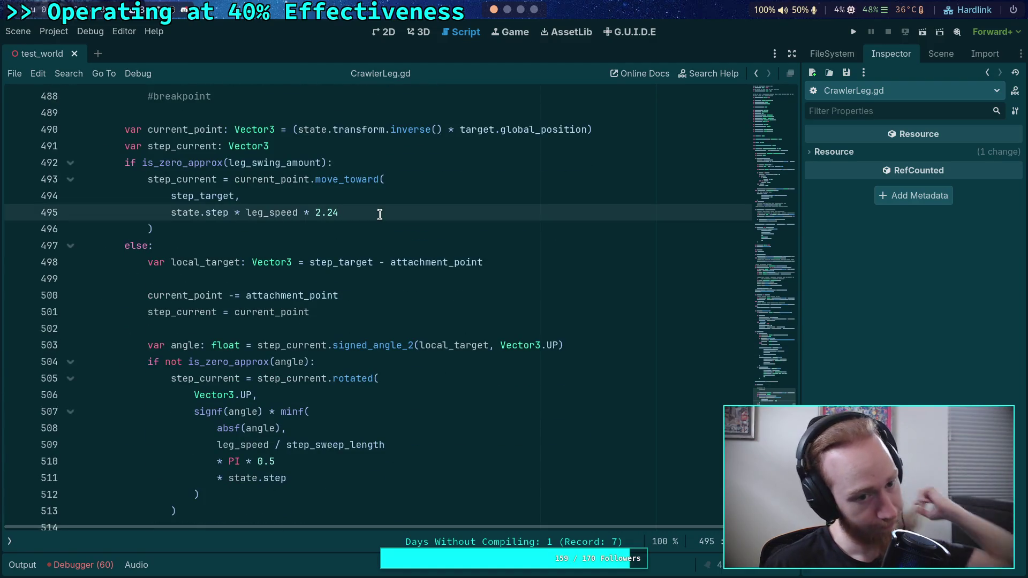
text(step_id)
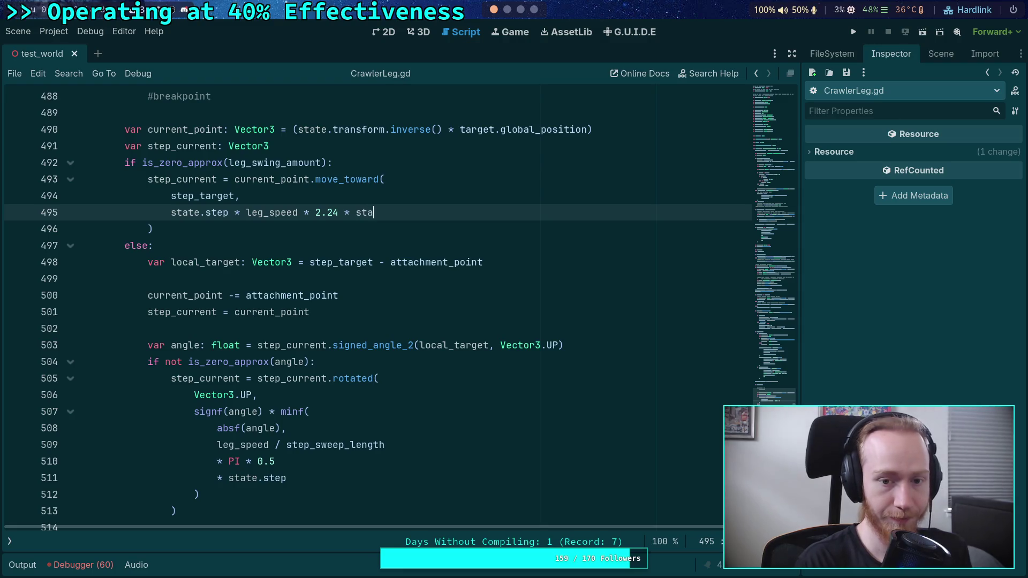
key(BackSpace)
key(BackSpace)
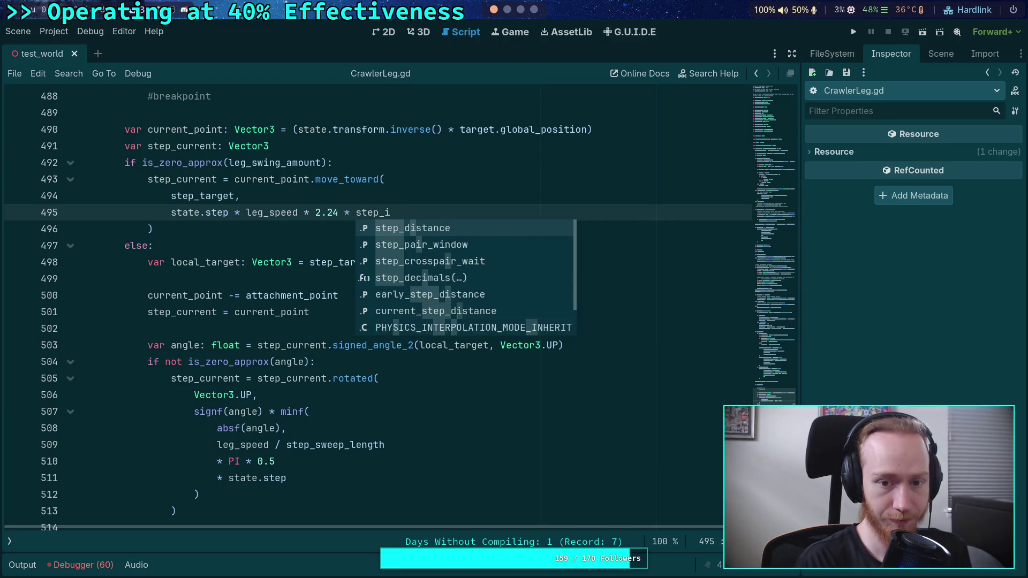
text(di)
key(Down)
key(Down)
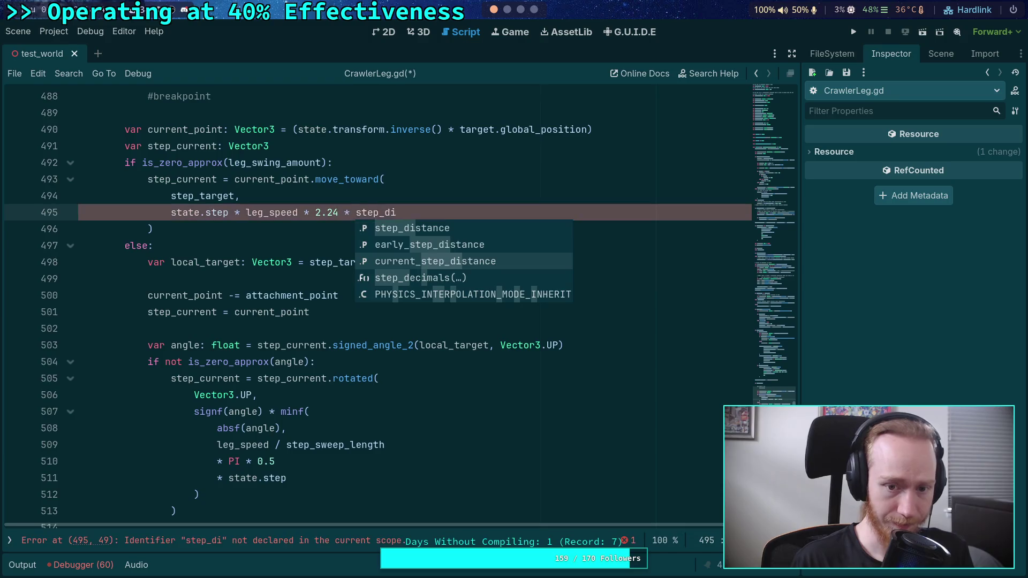
key(Return)
key(F5)
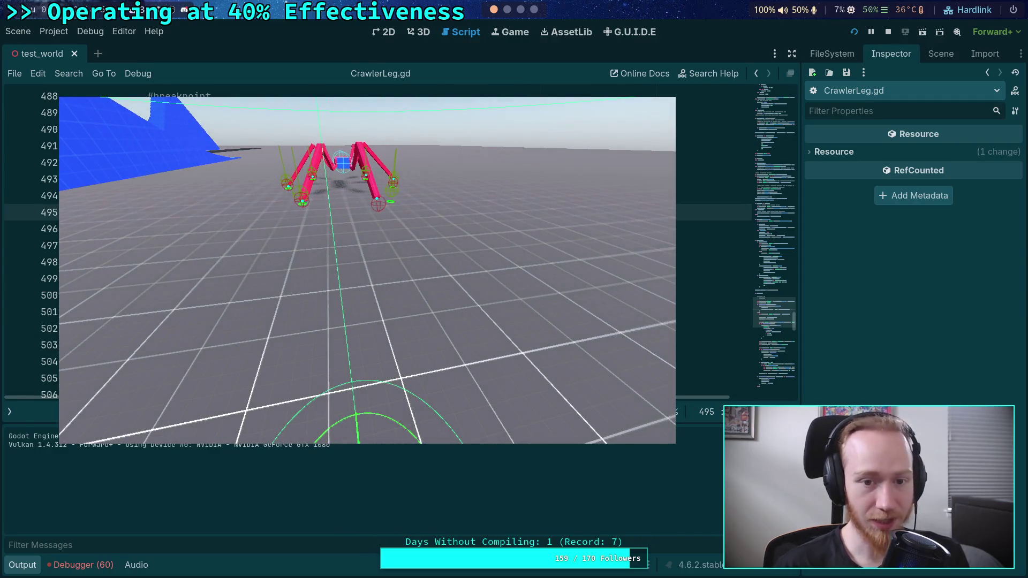
Step: Stop the running game and scroll back up through CrawlerLeg.gd
click(888, 31)
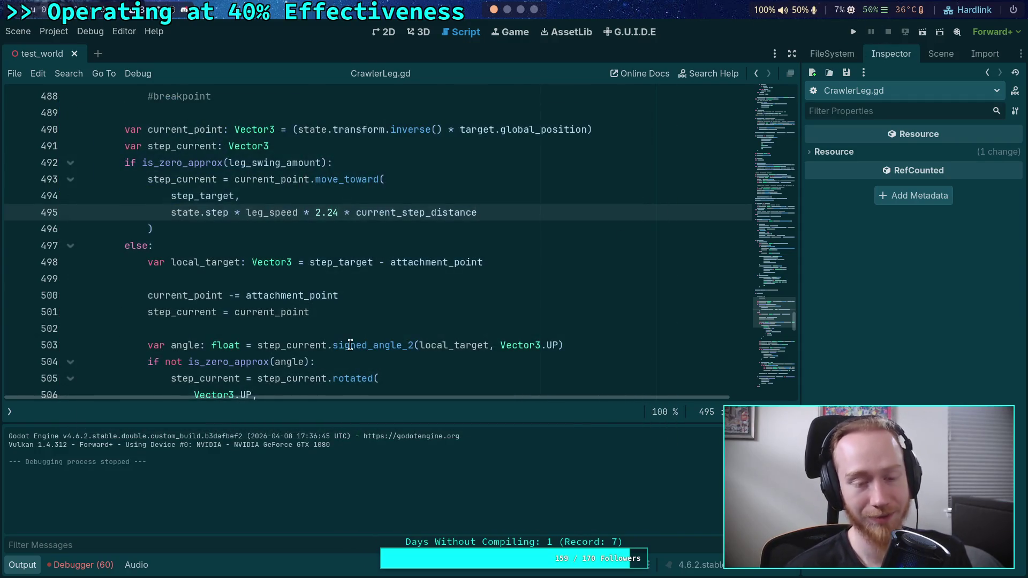
scroll(321, 337, up, 2)
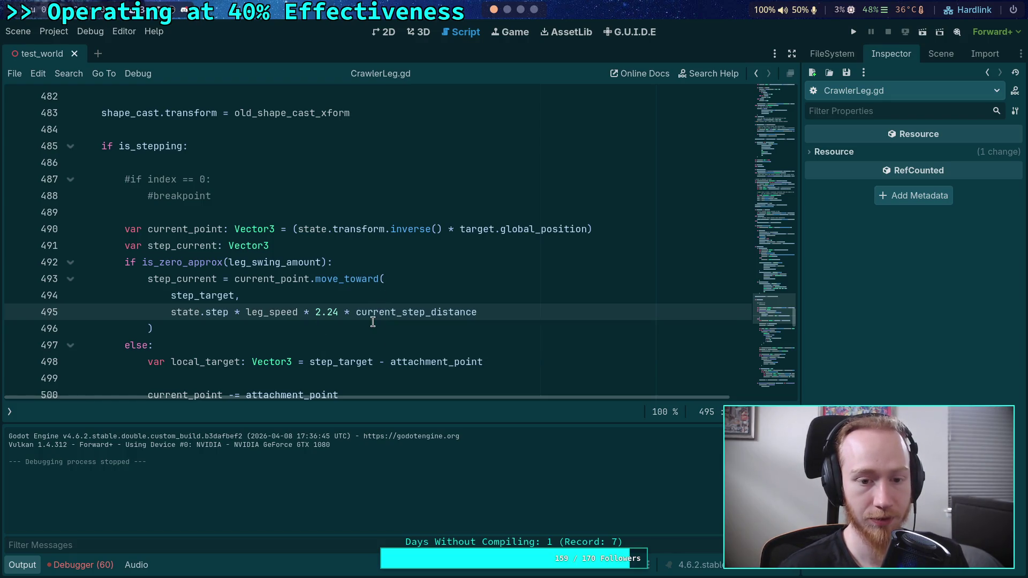
scroll(284, 293, up, 6)
scroll(267, 295, up, 10)
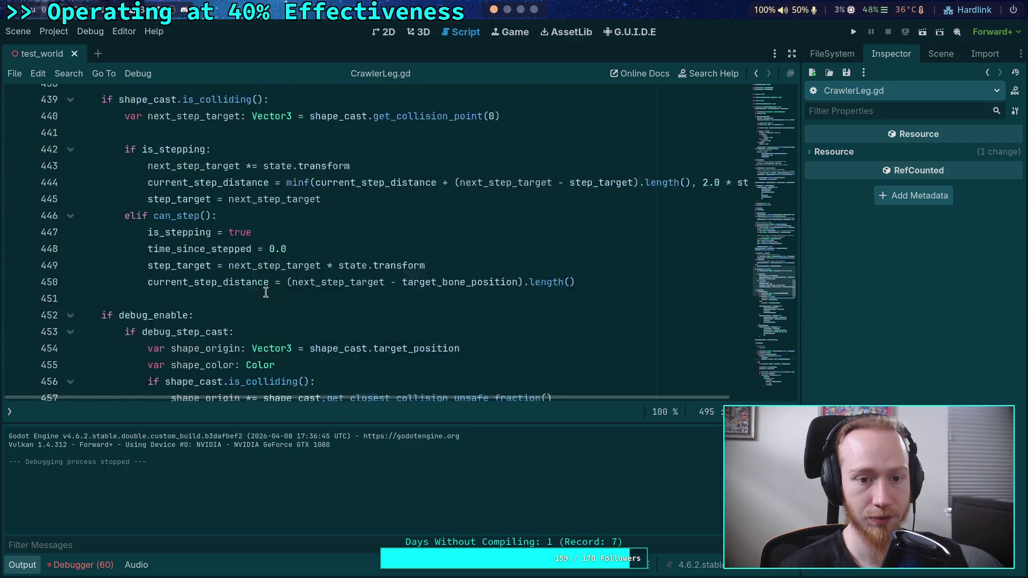
Step: Relaunch, step the crawler tick by tick in free camera, then breakpoint line 444
click(856, 32)
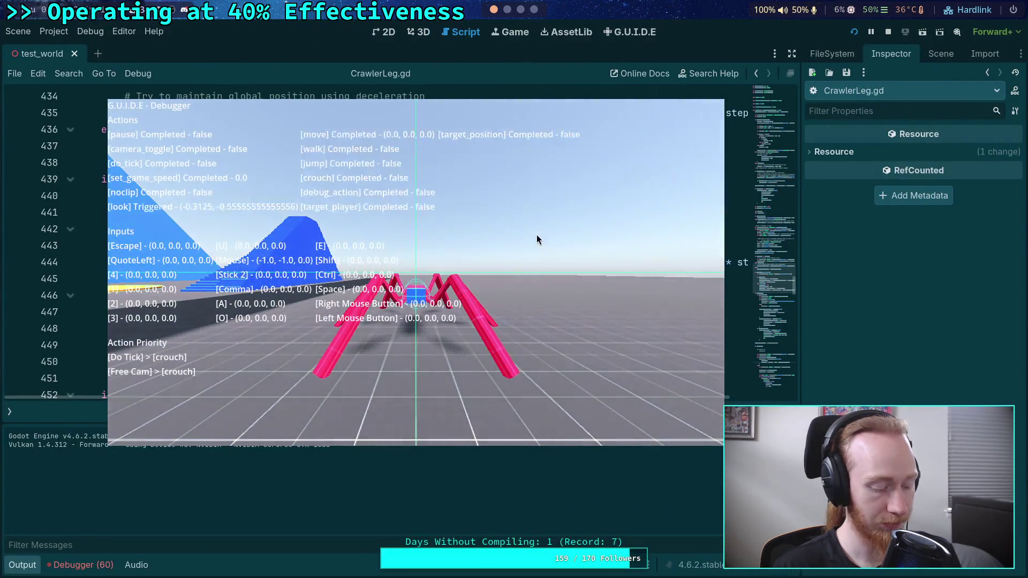
key(grave)
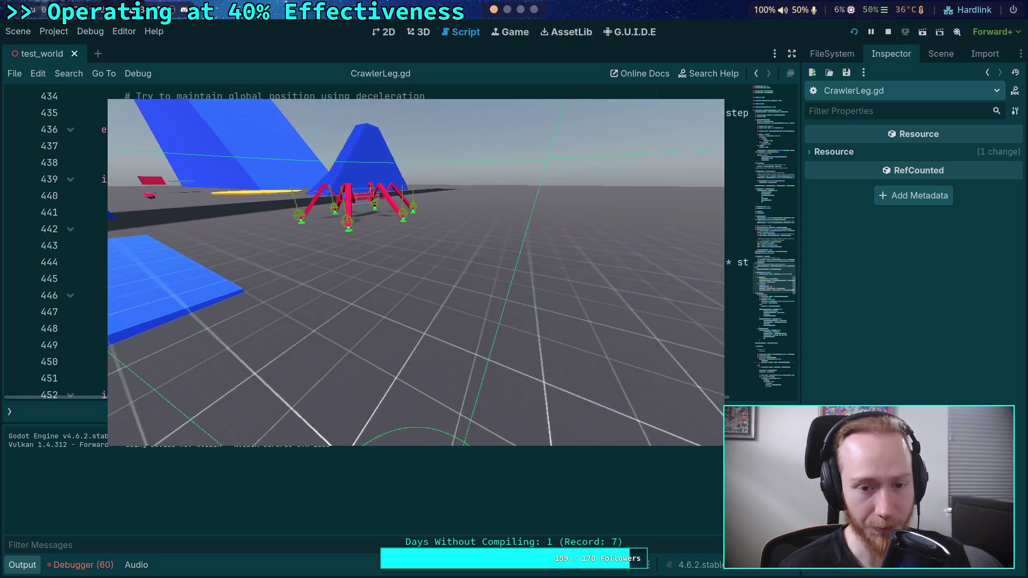
key(period)
key(period)
key(period)
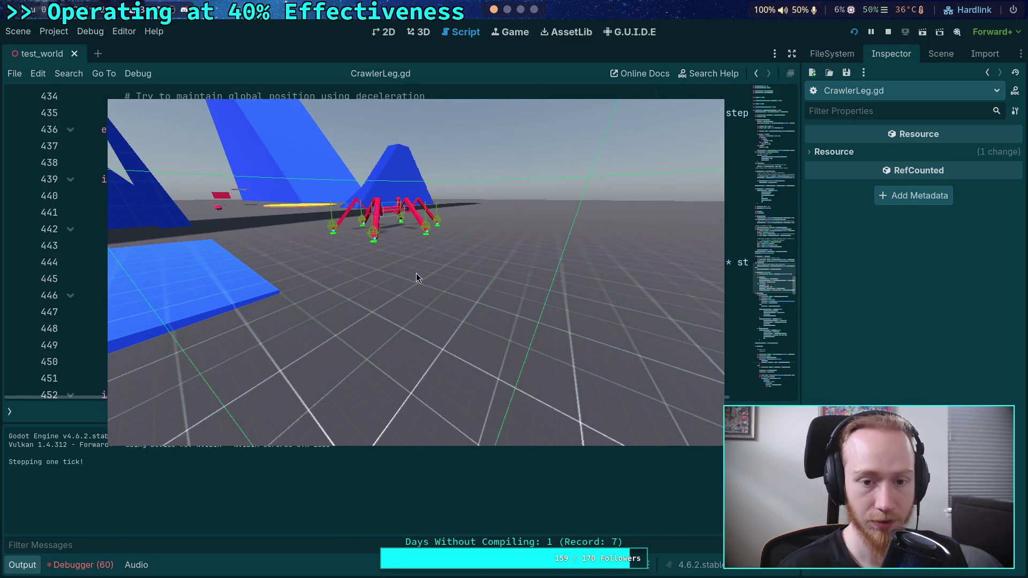
key(period)
key(period)
key(period)
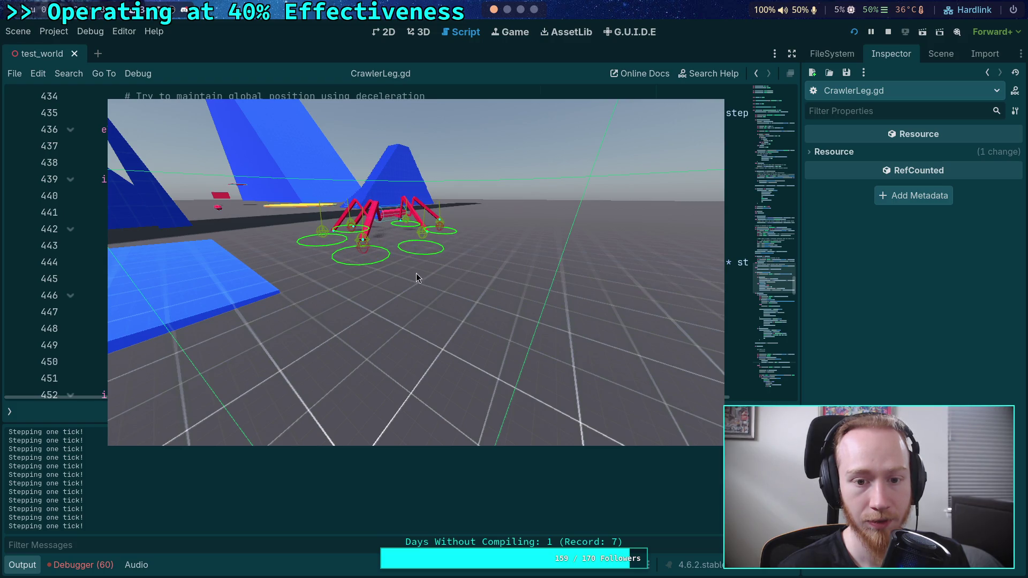
key(F8)
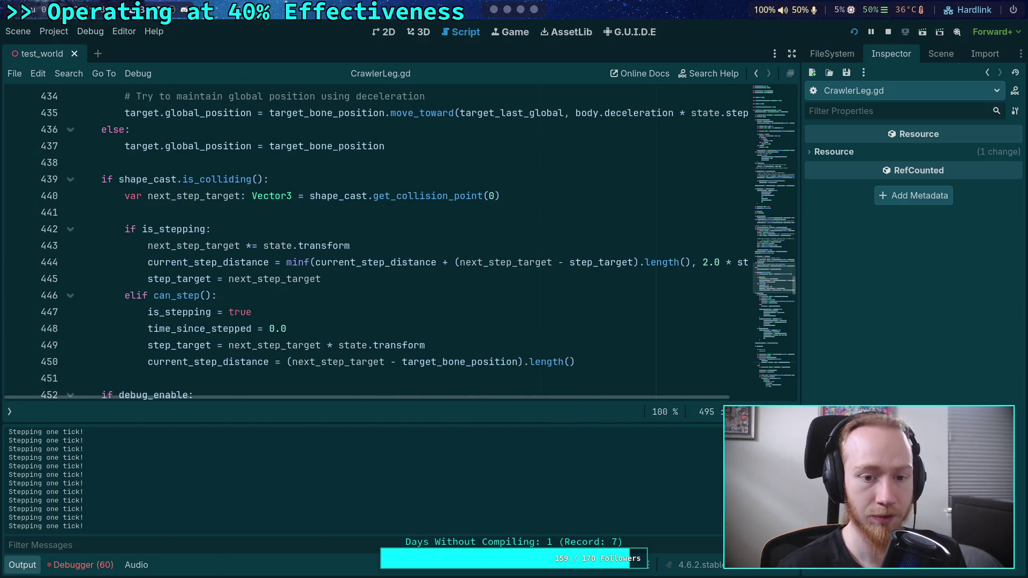
click(15, 262)
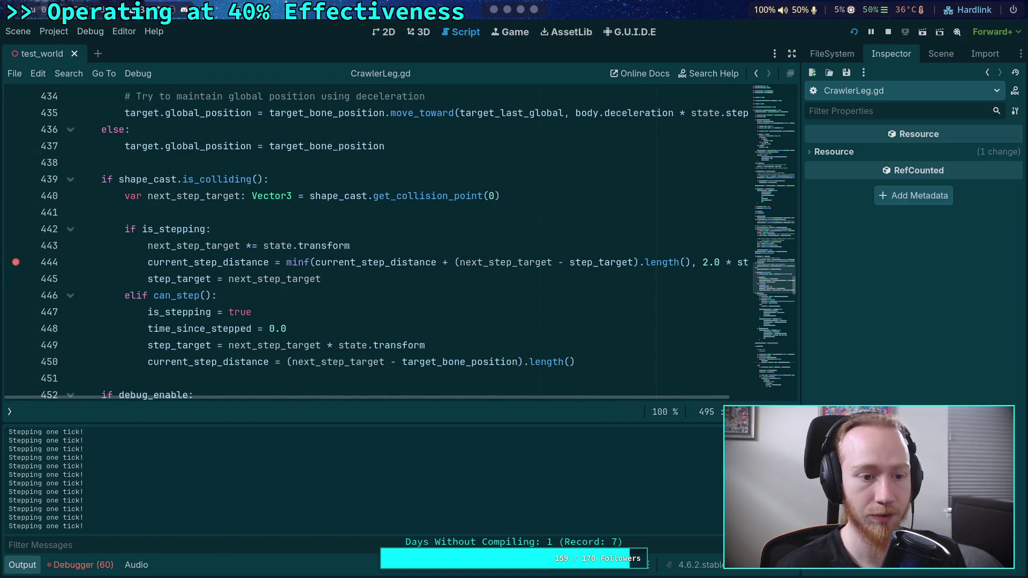
Step: Hit the line 444 breakpoint and inspect current_step_distance in the Debugger's stack variables
key(alt+Tab)
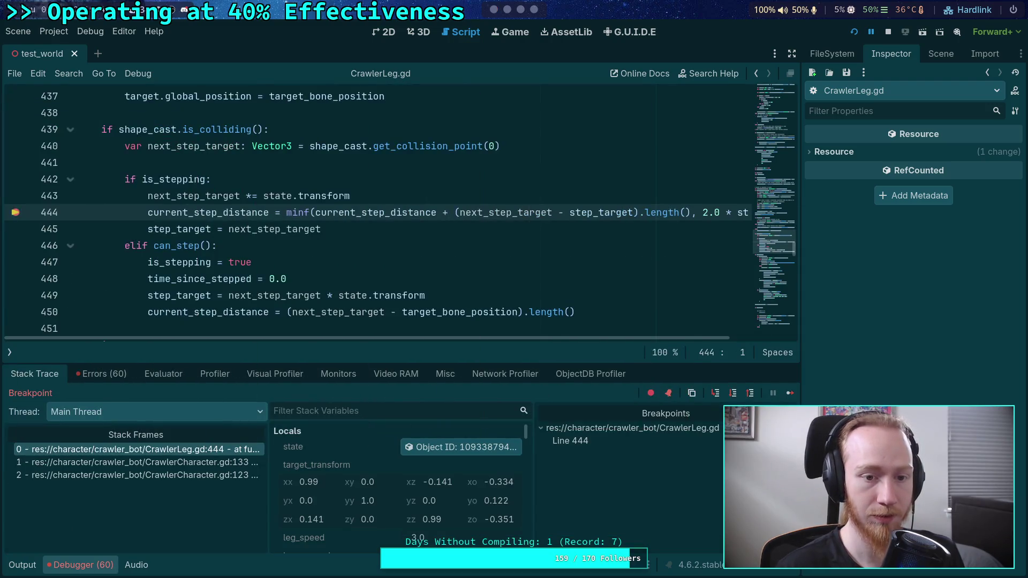
scroll(381, 481, down, 5)
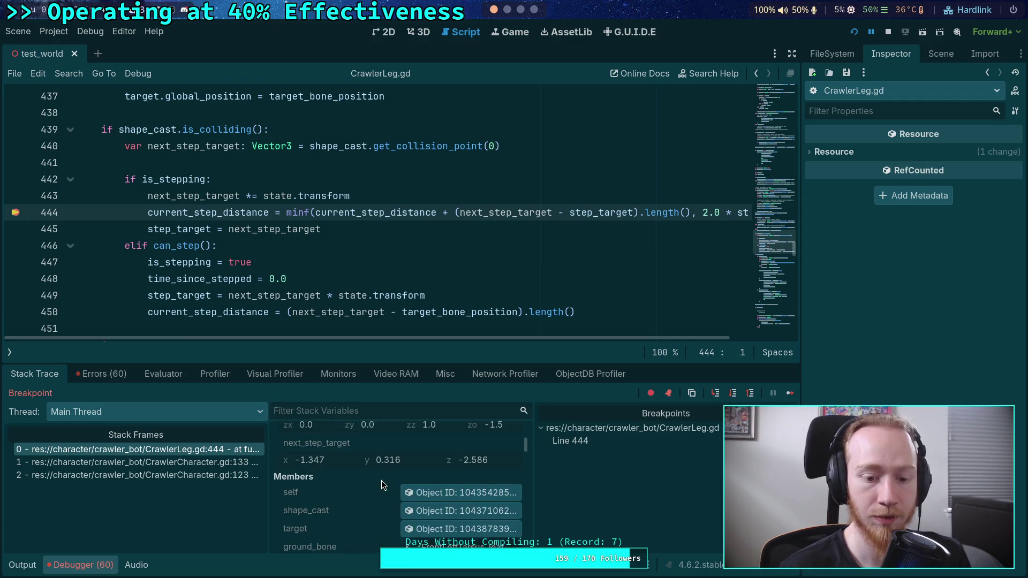
scroll(381, 481, down, 10)
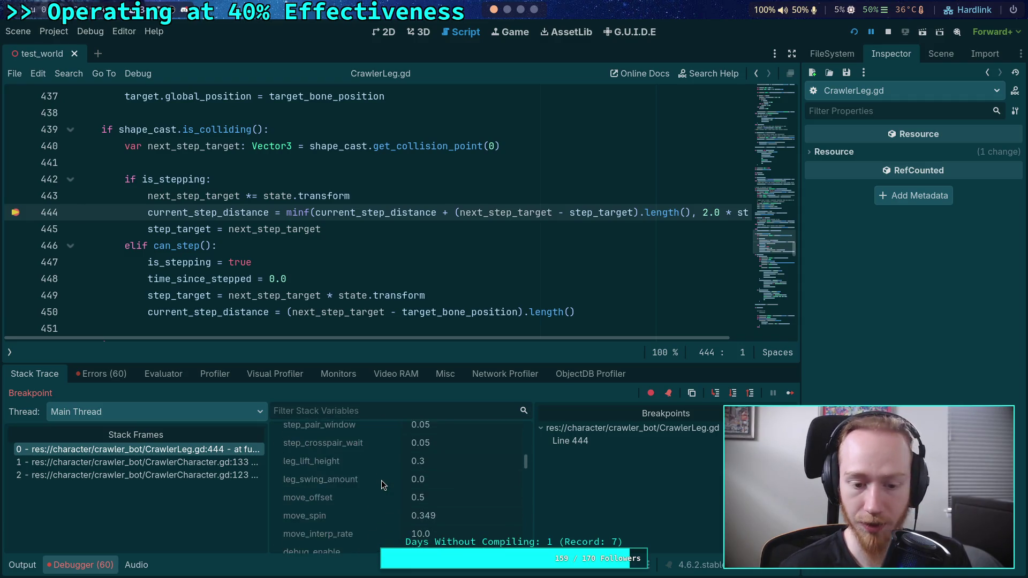
scroll(381, 480, down, 10)
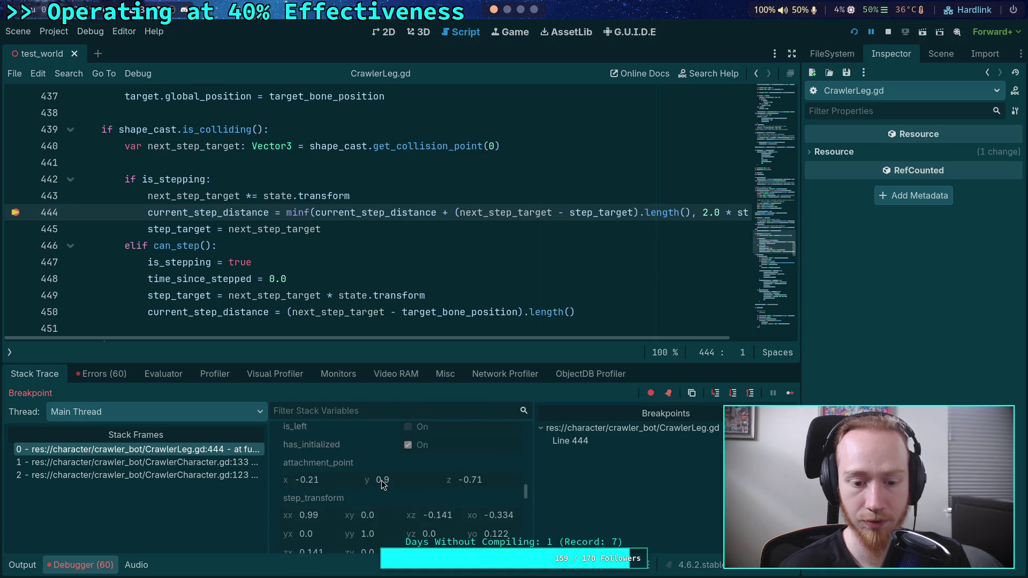
scroll(381, 480, down, 10)
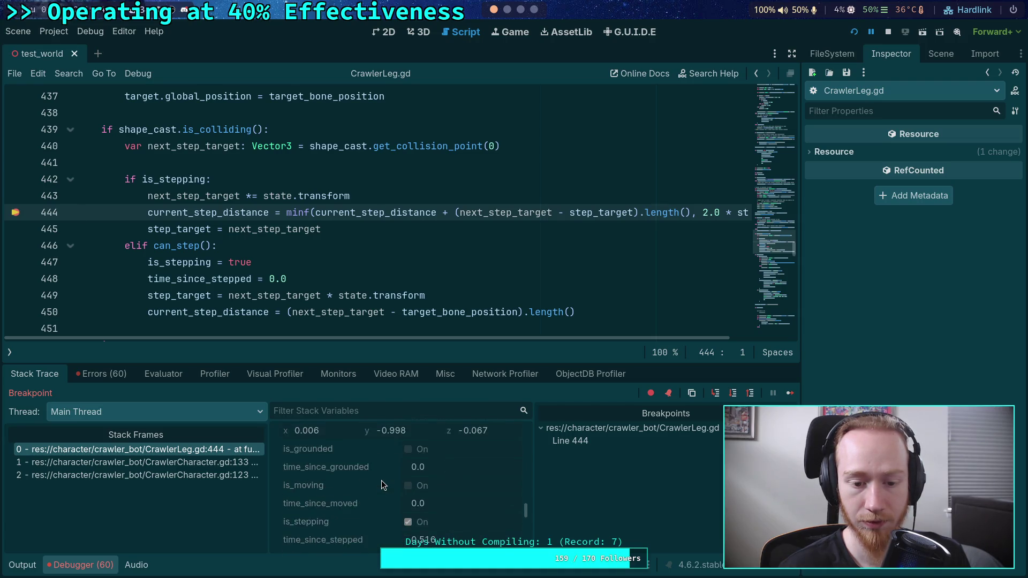
scroll(381, 480, down, 5)
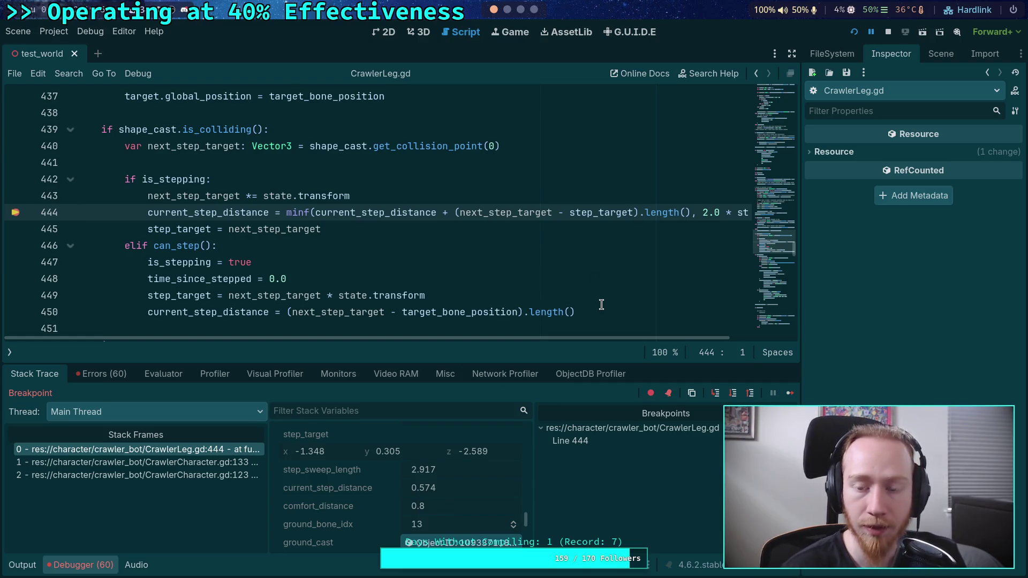
scroll(609, 335, right, 3)
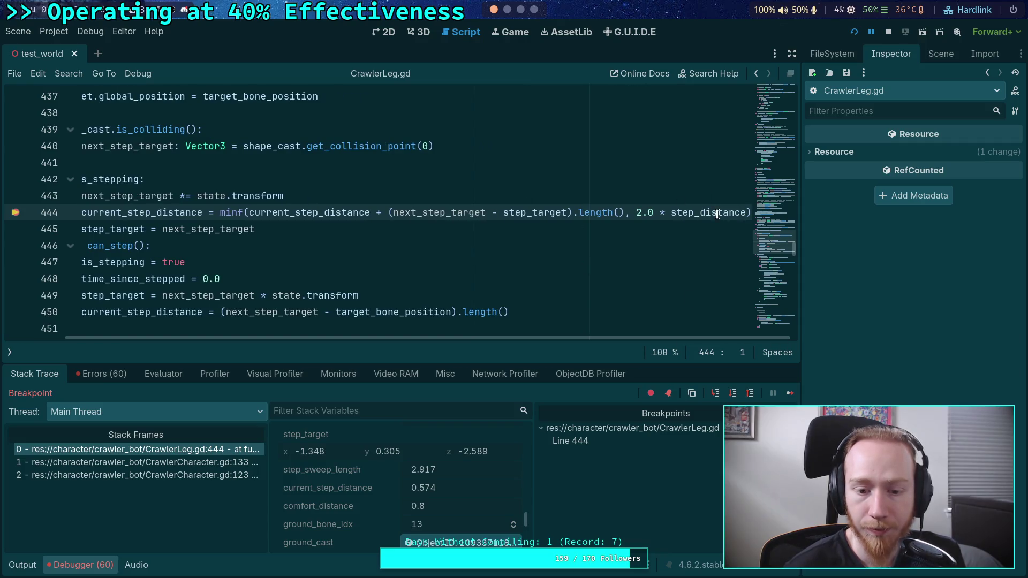
mouse_move(717, 214)
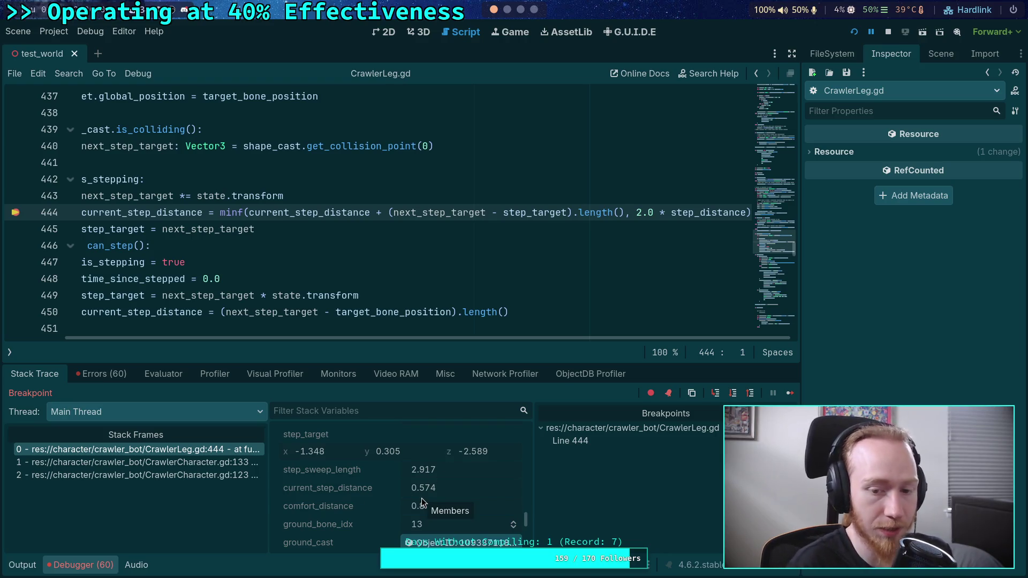
Step: Stop debugging, remove the line 444 breakpoint, and collapse the Debugger panel
click(887, 33)
click(24, 214)
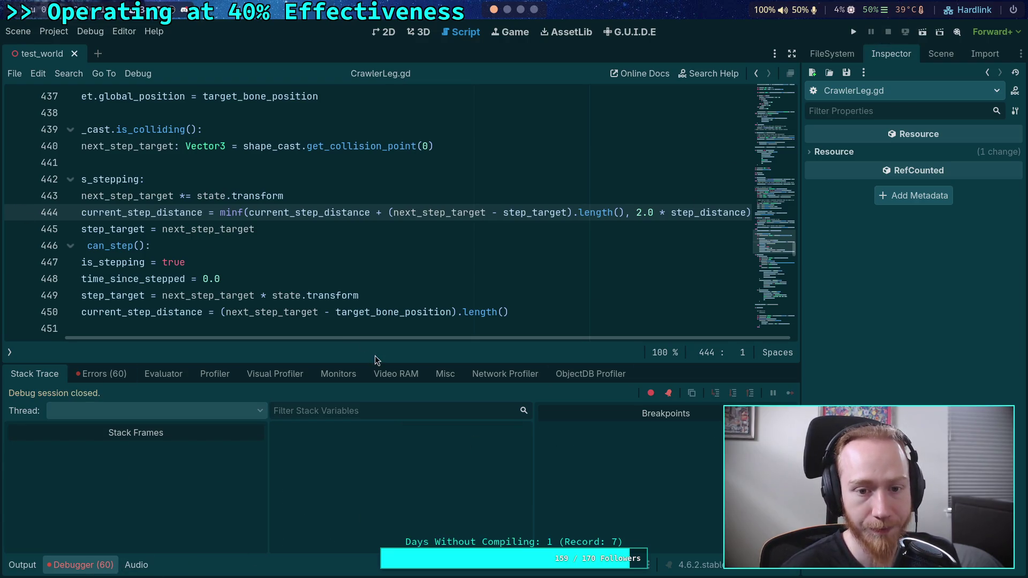
drag(390, 339, 326, 339)
click(99, 563)
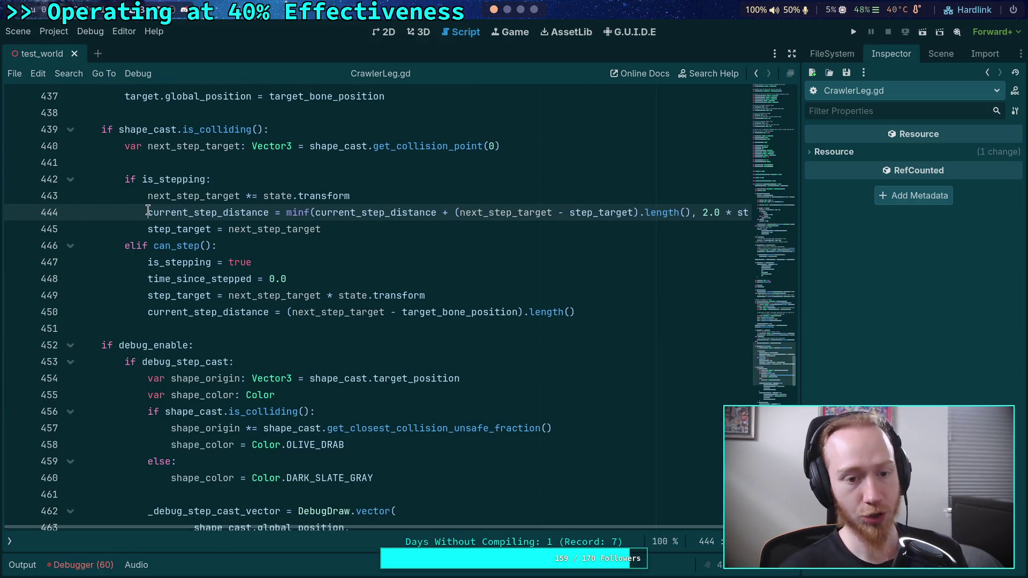
Step: Review the current_step_distance update lines and scroll down through the stepping code
drag(145, 211, 149, 229)
click(269, 241)
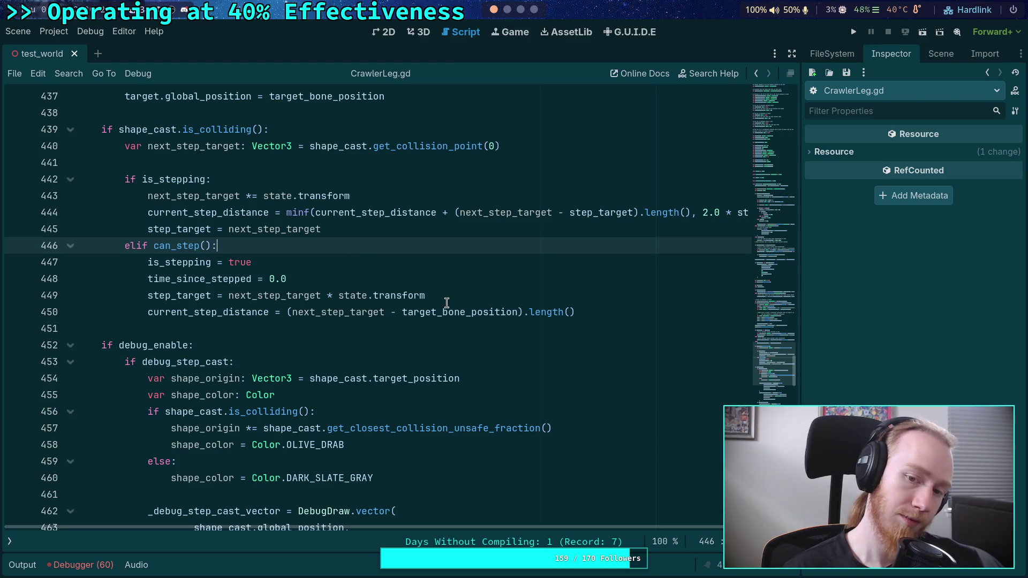
scroll(447, 303, down, 15)
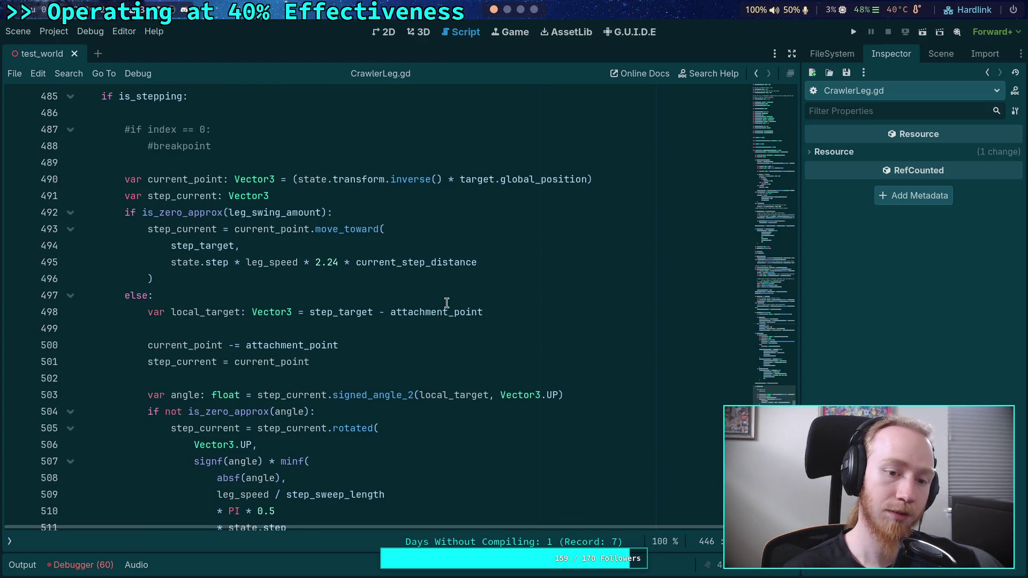
mouse_move(271, 260)
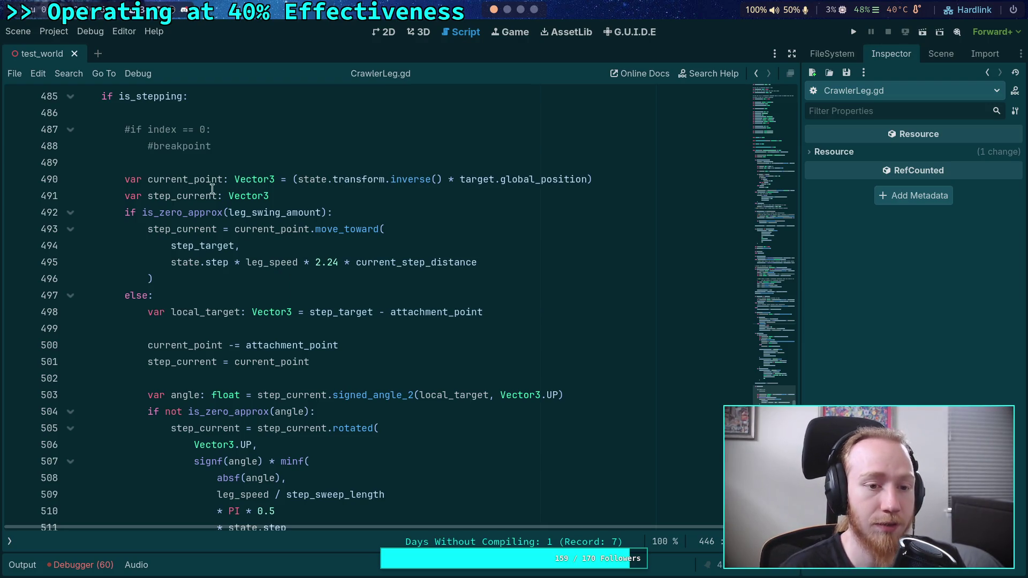
Step: Highlight the uses of current_point, then select the ' * current_step_distance' factor on line 495
double_click(261, 229)
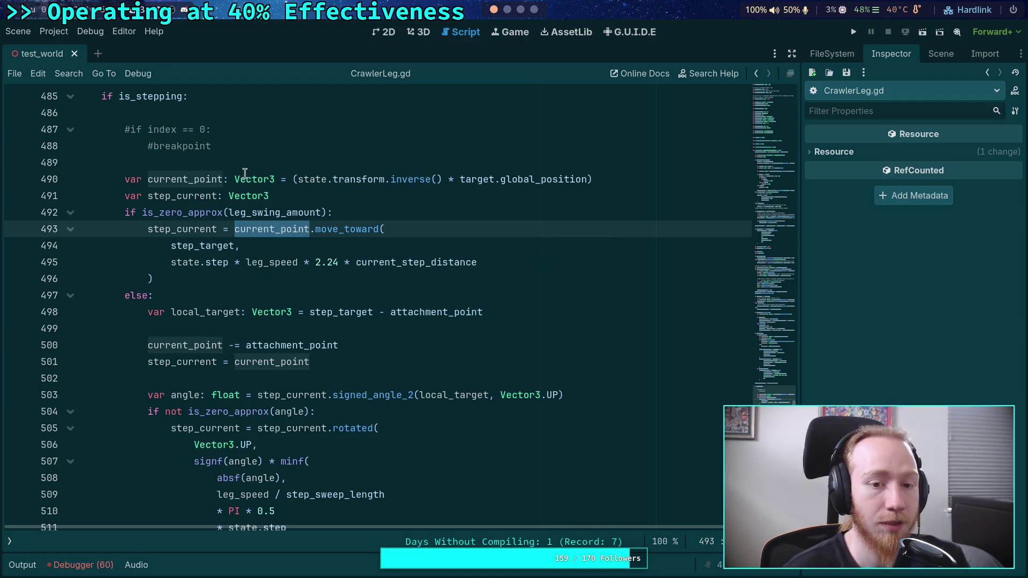
mouse_move(527, 181)
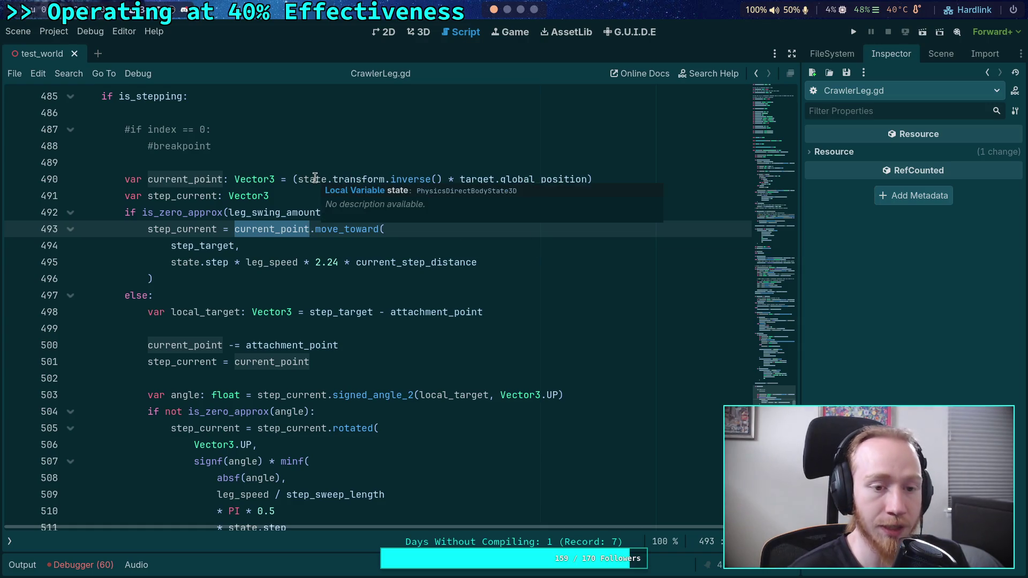
scroll(317, 323, up, 1)
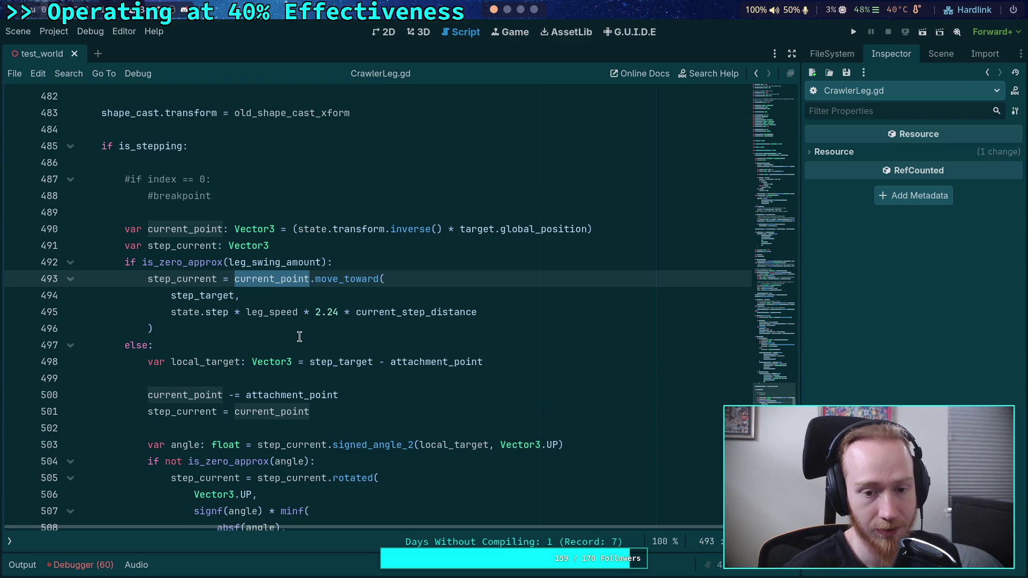
drag(338, 313, 520, 318)
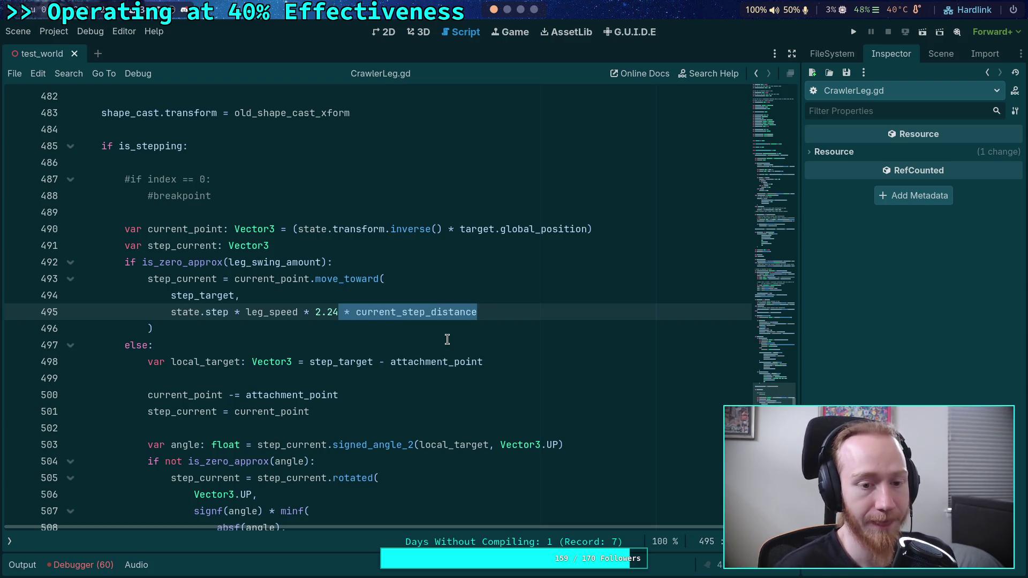
double_click(279, 311)
scroll(310, 289, up, 10)
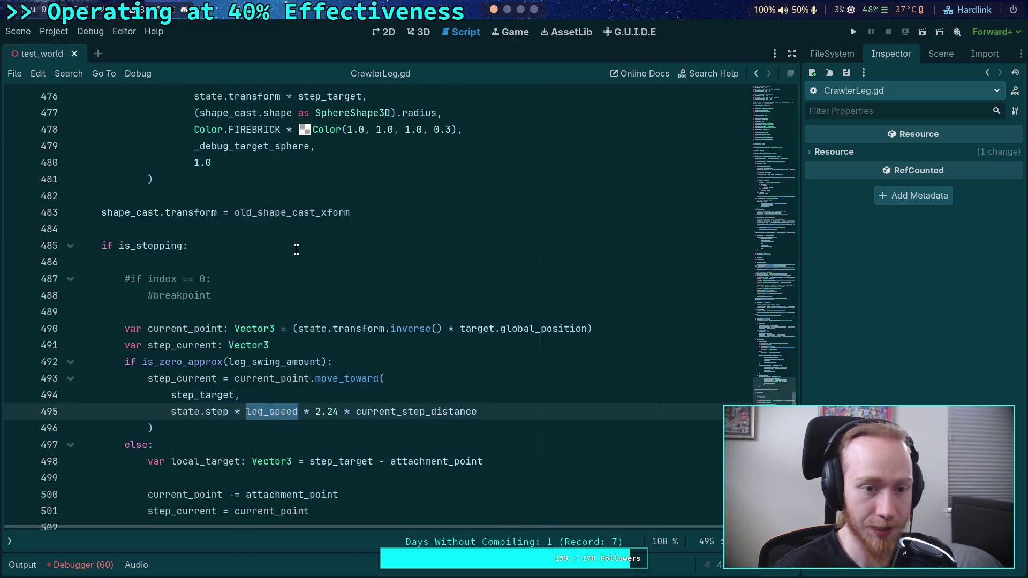
scroll(315, 276, up, 20)
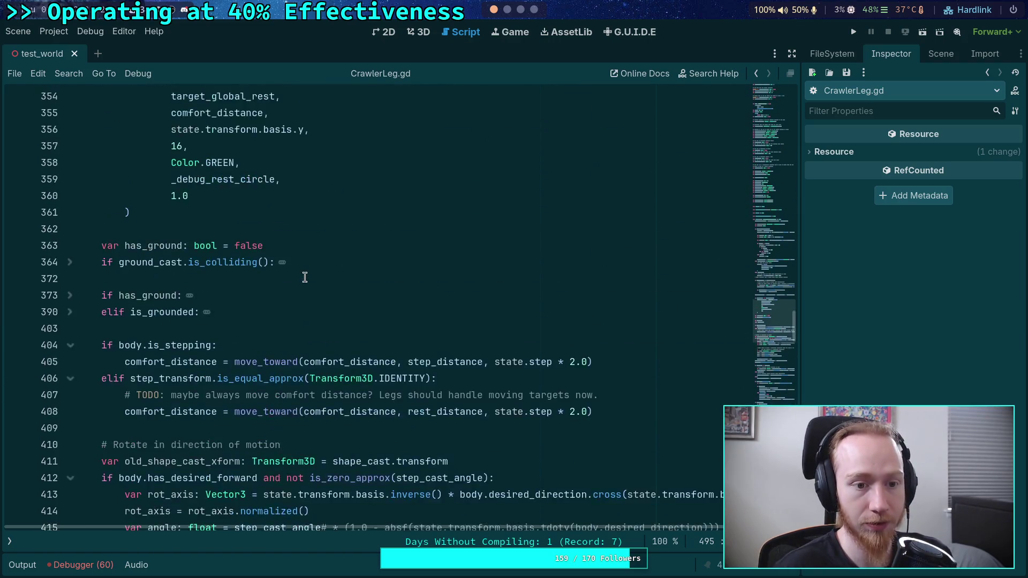
scroll(305, 276, up, 11)
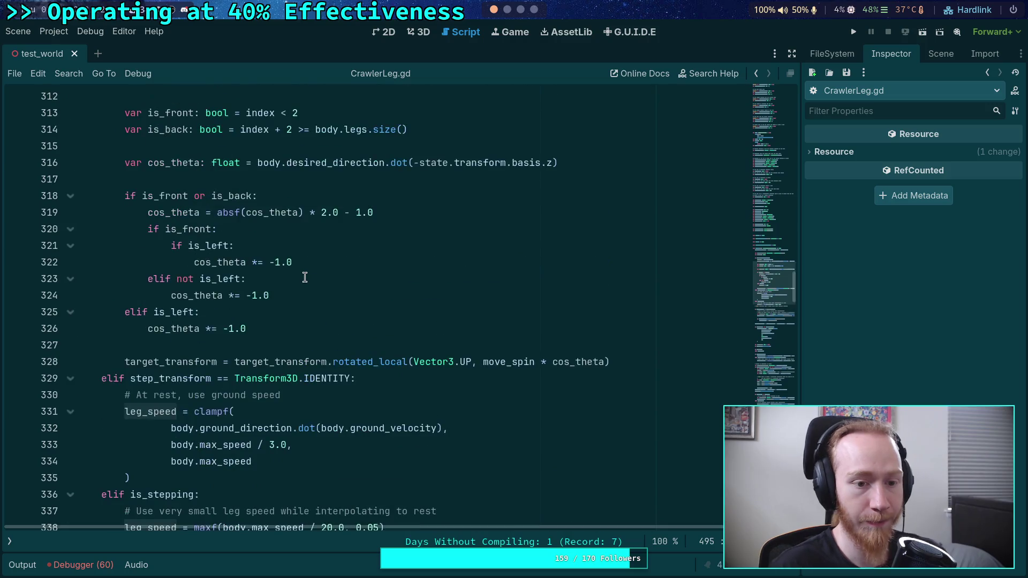
scroll(304, 276, down, 2)
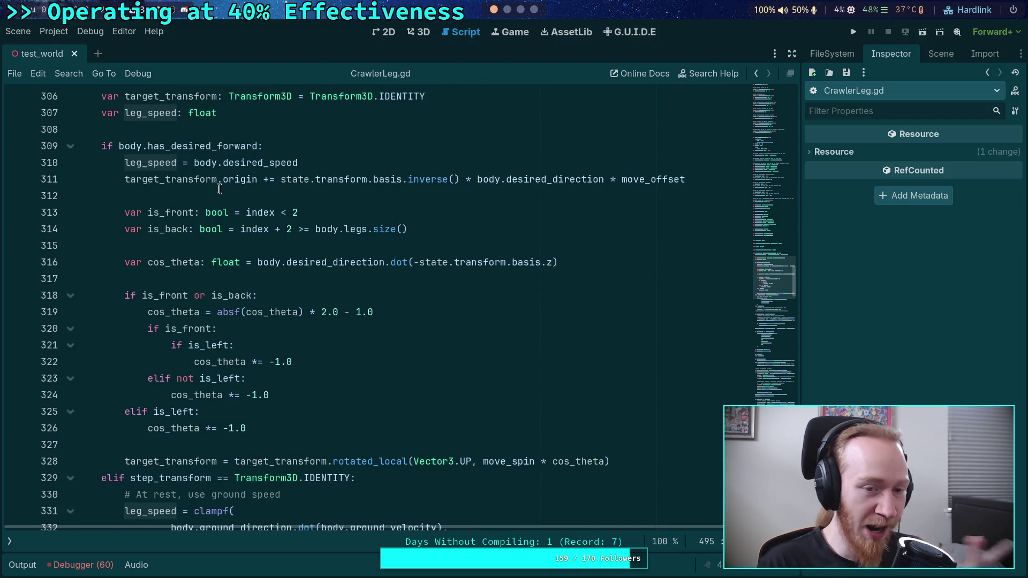
double_click(145, 164)
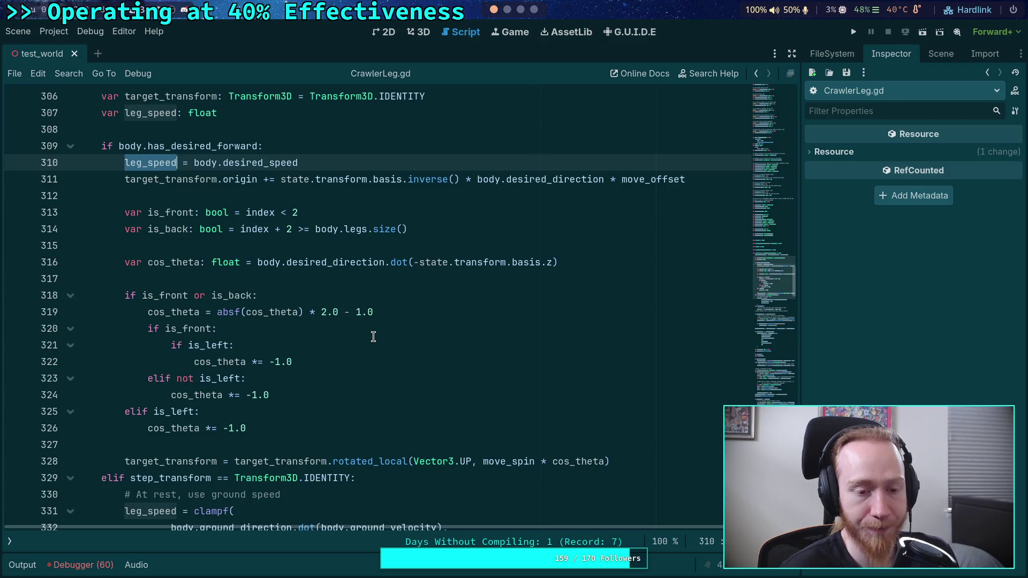
scroll(373, 341, down, 10)
scroll(373, 336, down, 20)
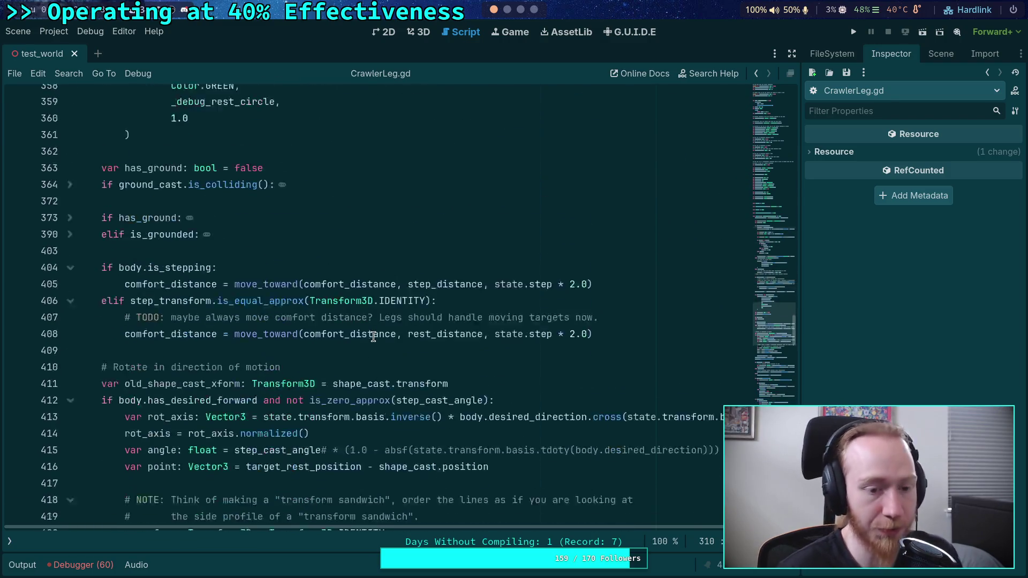
scroll(373, 336, down, 3)
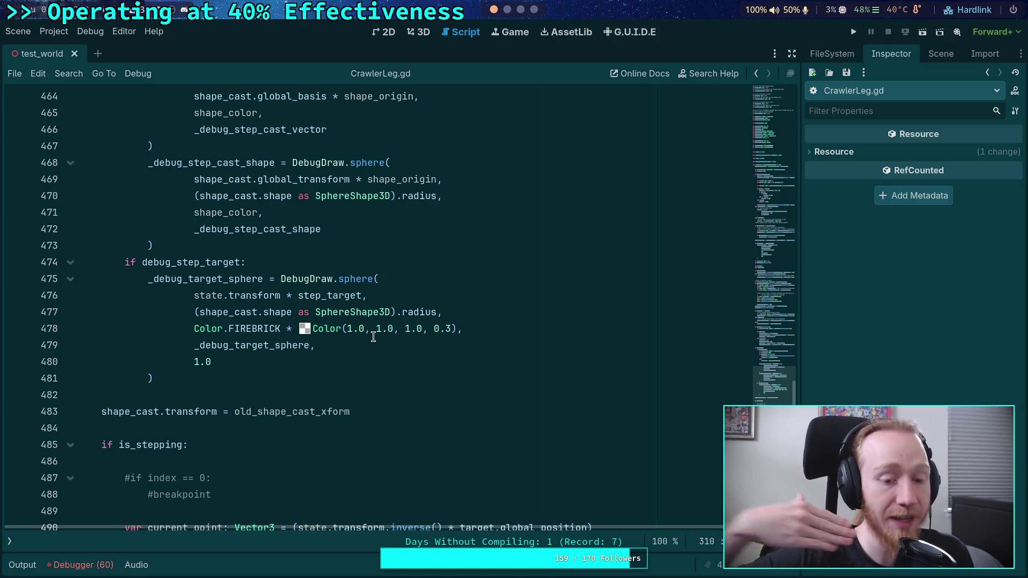
scroll(369, 335, down, 8)
scroll(359, 333, up, 2)
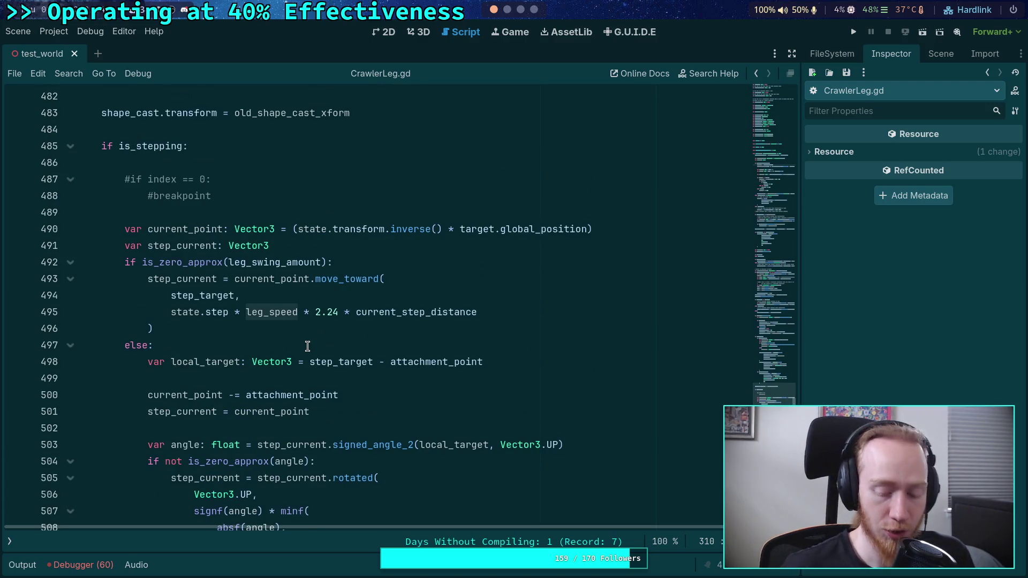
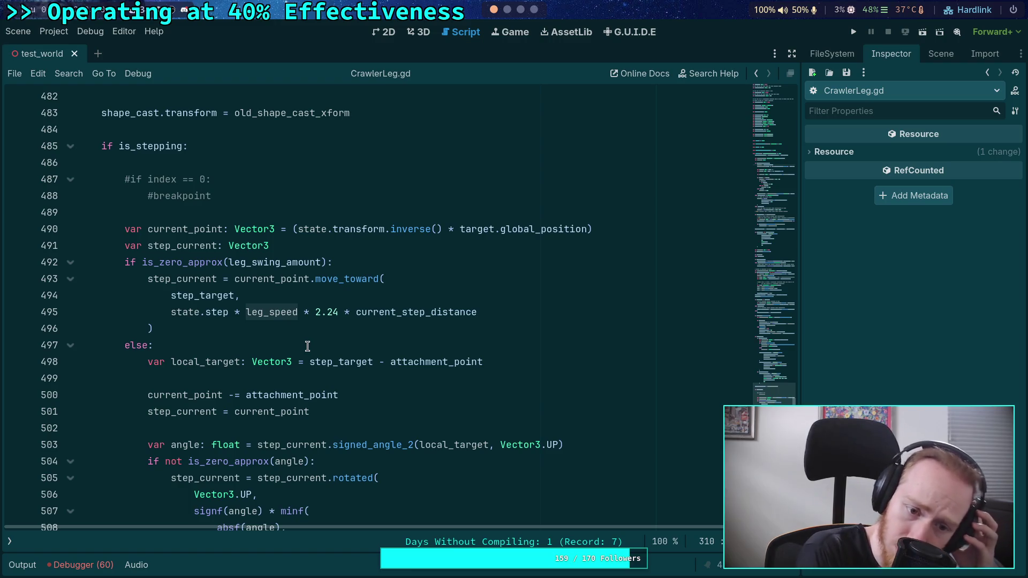
Step: Comment out '* 2.24 * current_step_distance' after leg_speed on line 495 with # and save CrawlerLeg.gd
mouse_move(277, 313)
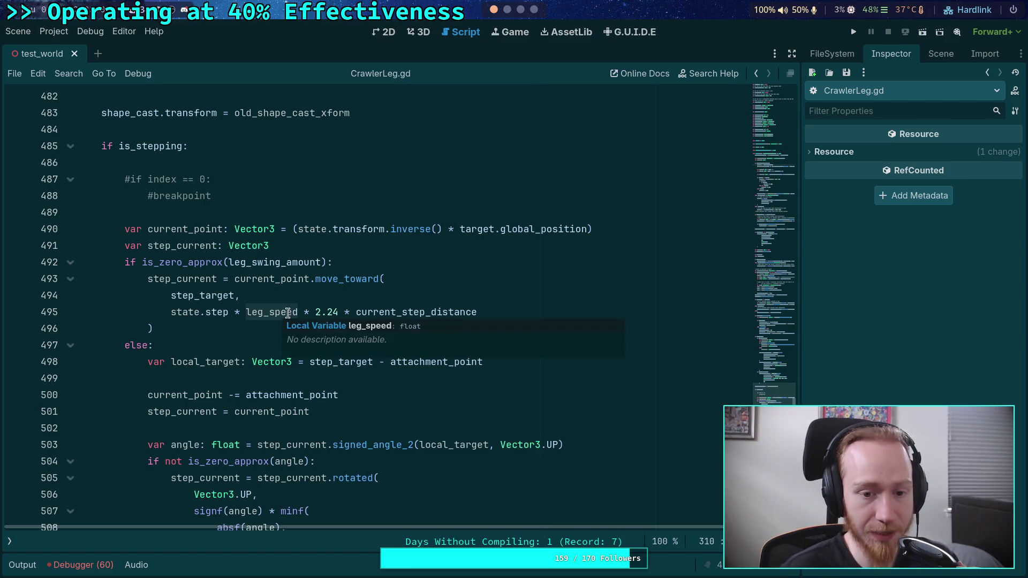
drag(298, 312, 477, 312)
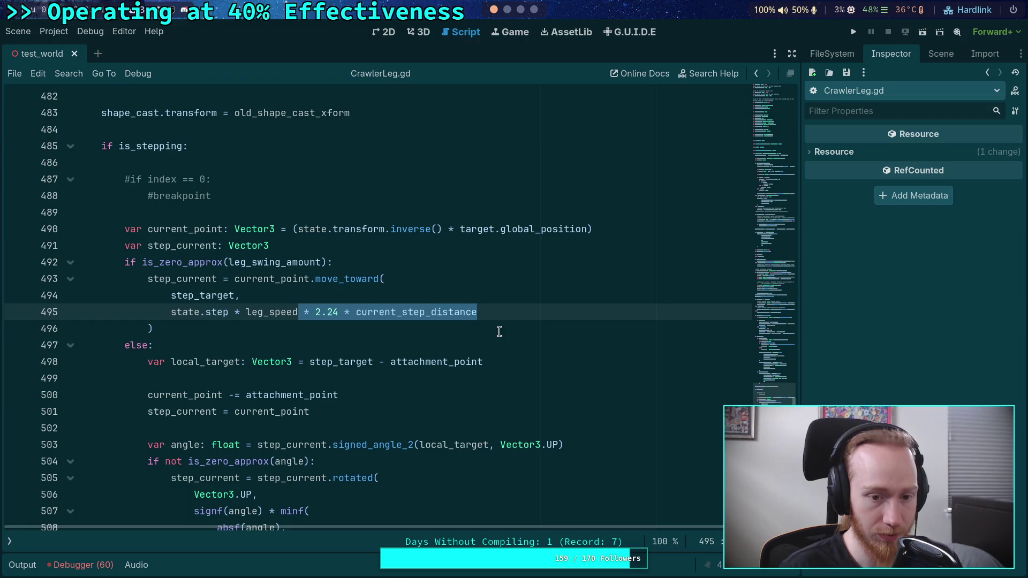
click(333, 328)
drag(338, 311, 486, 312)
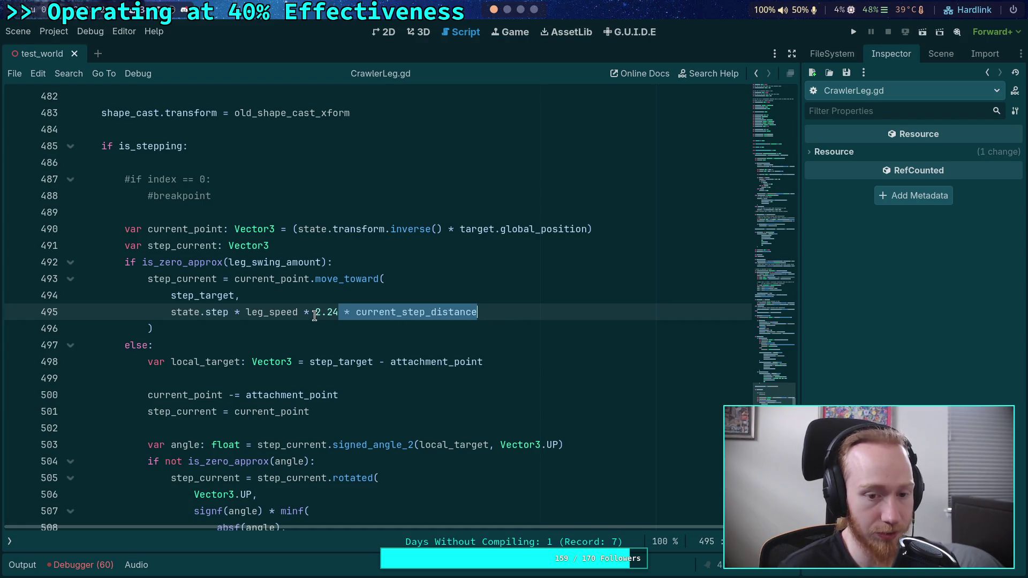
drag(298, 313, 504, 315)
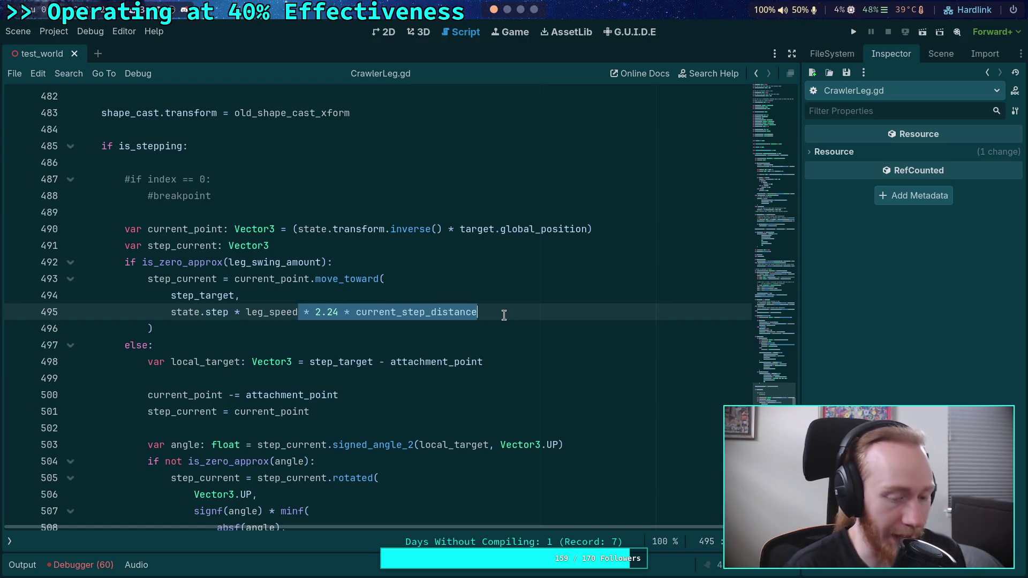
key(Left)
text(#)
key(ctrl+s)
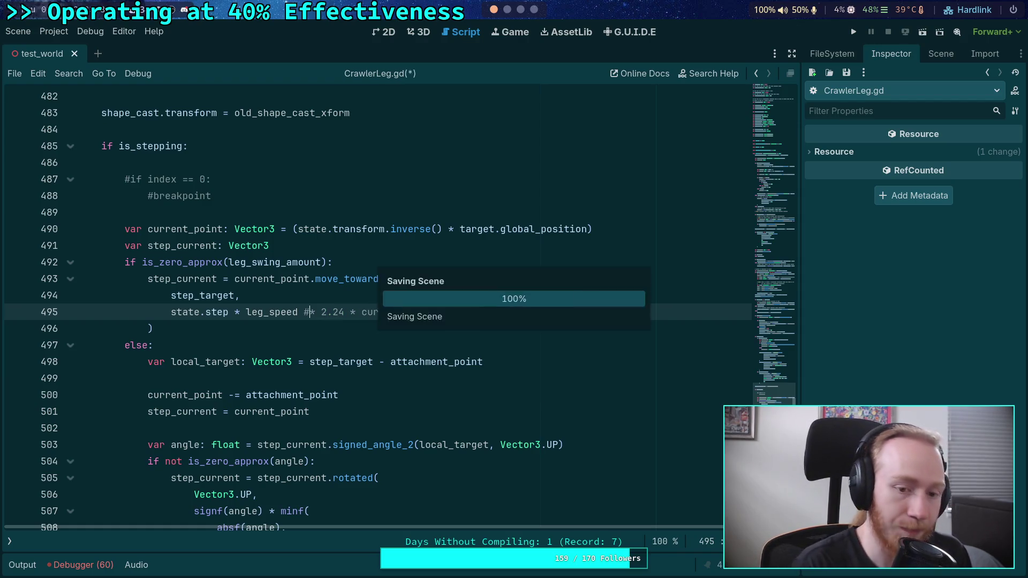
Step: Toggle a breakpoint on line 493's move_toward call with F9 and run the project
scroll(397, 368, down, 2)
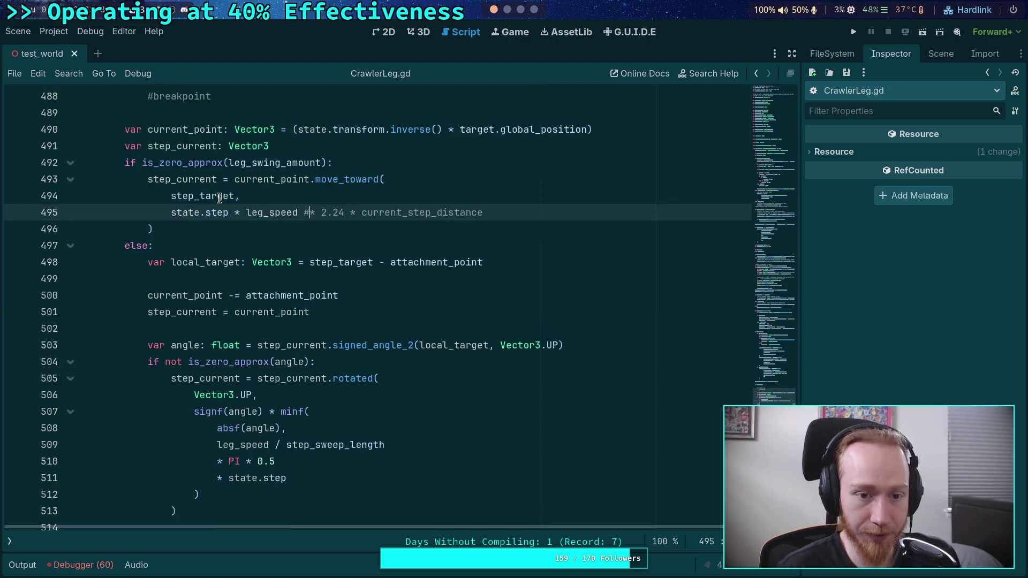
click(219, 197)
double_click(219, 197)
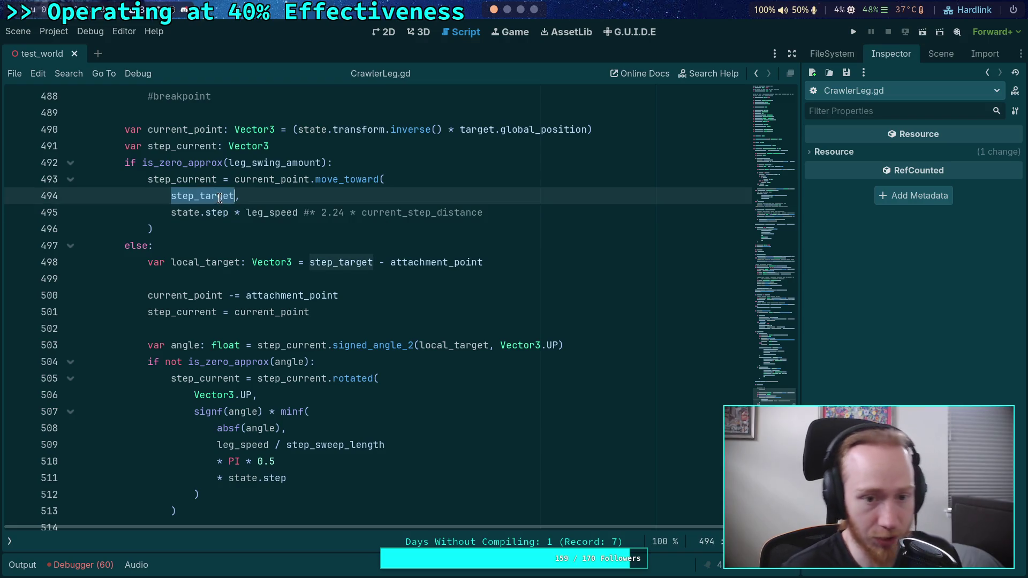
click(188, 180)
key(F9)
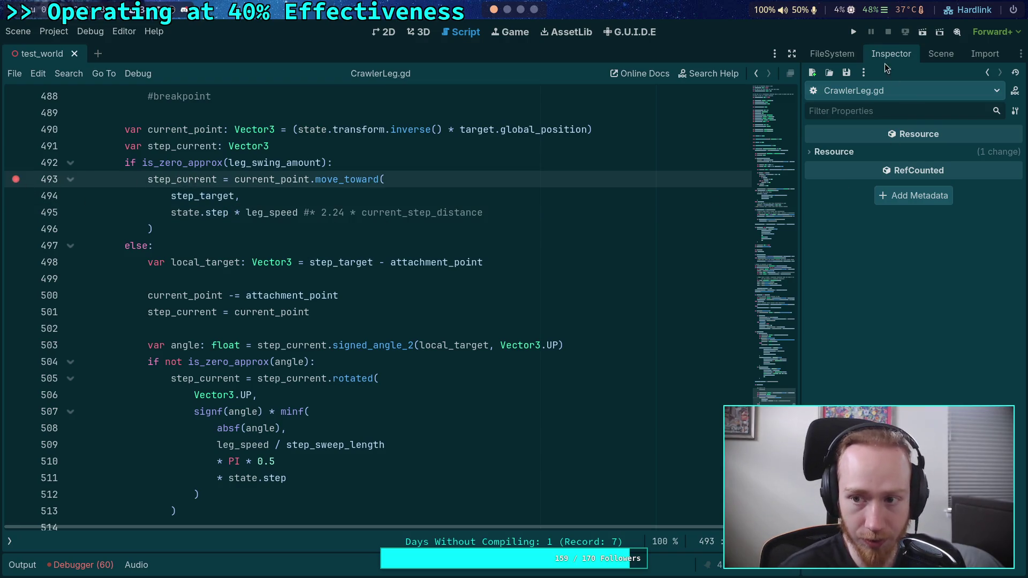
click(853, 32)
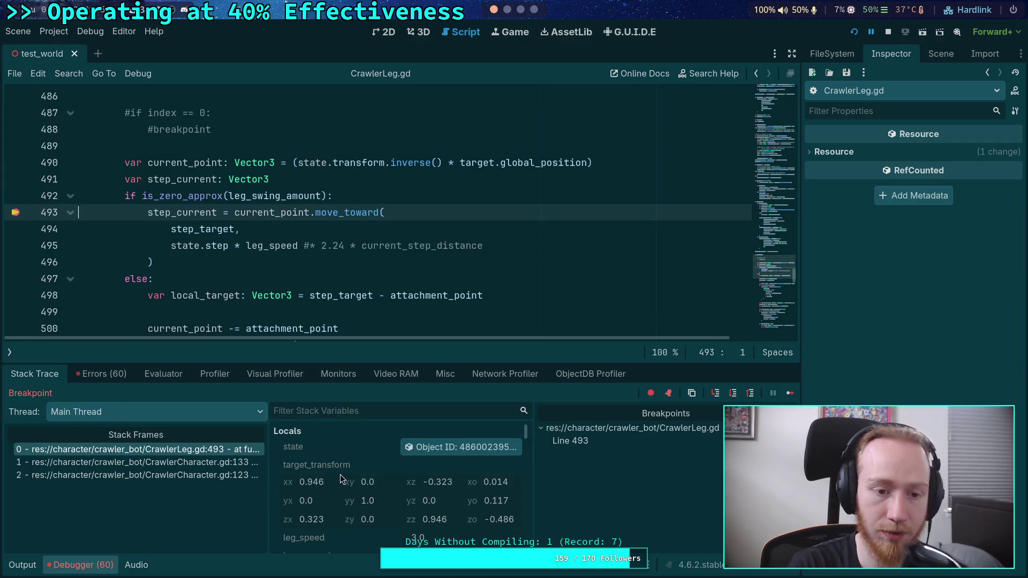
Step: Read the paused values: leg_speed 3.0, current_point (-1.305, 0.095, -2.21), step_target (-1.232, 0.095, -2.239)
mouse_move(278, 253)
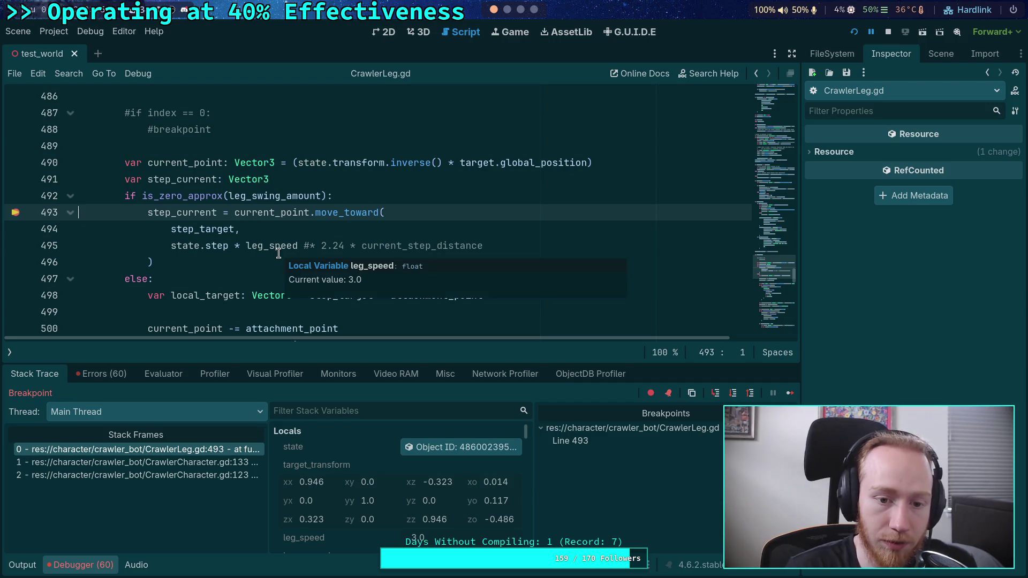
scroll(362, 481, down, 1)
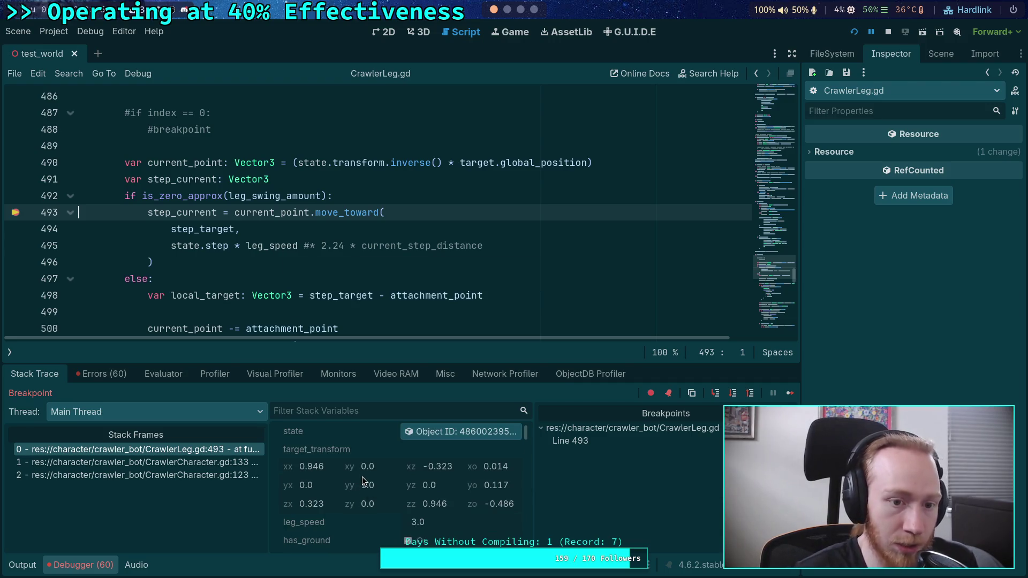
mouse_move(276, 208)
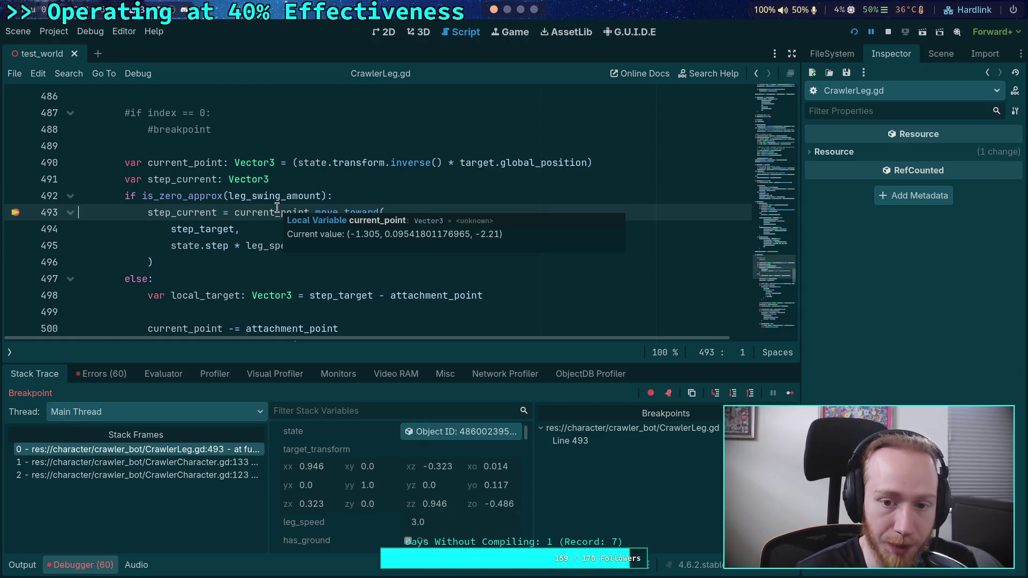
mouse_move(169, 217)
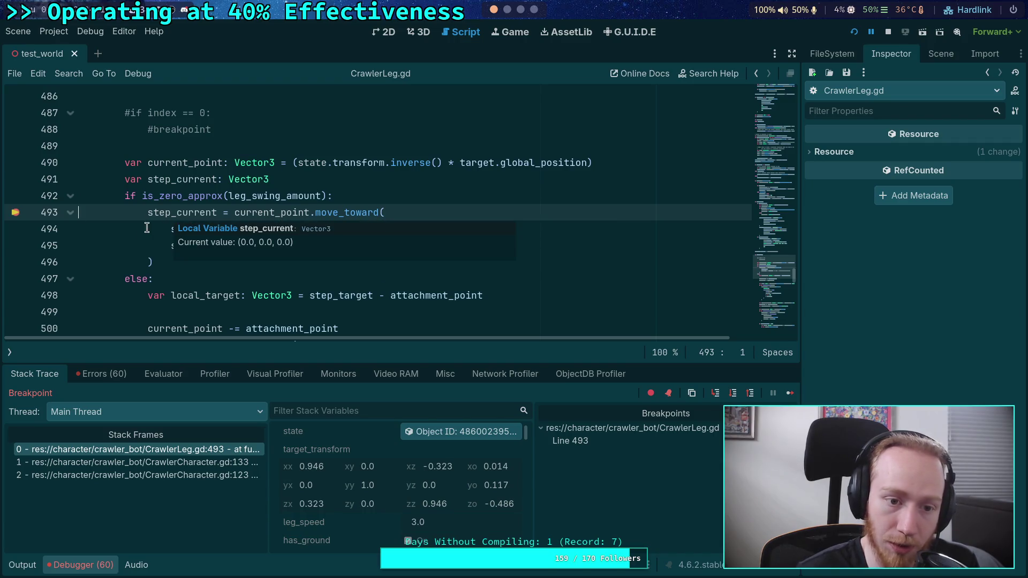
click(136, 245)
mouse_move(224, 227)
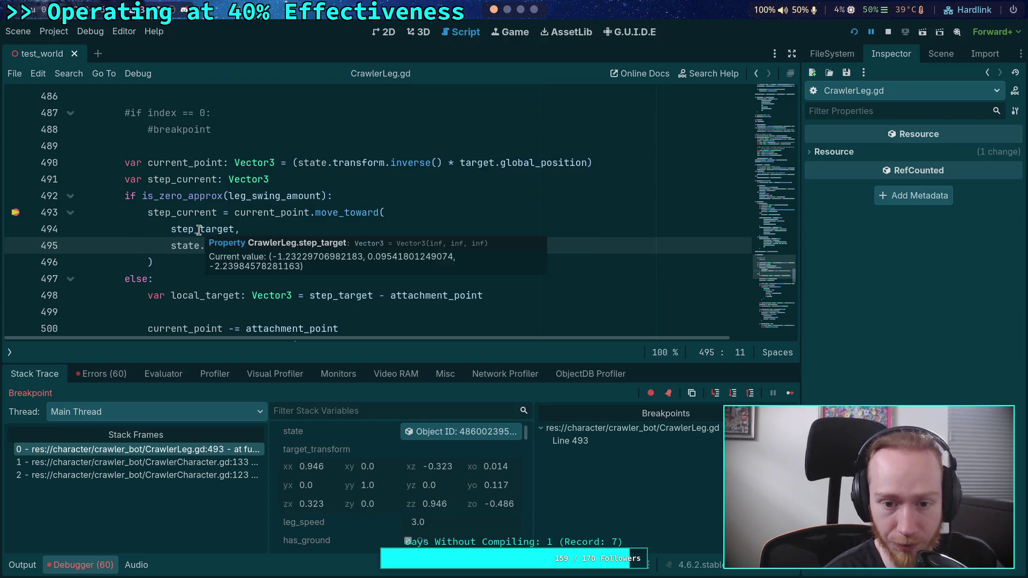
Step: Remove the line 493 breakpoint, resume the crawler game, then stop the running project
mouse_move(279, 213)
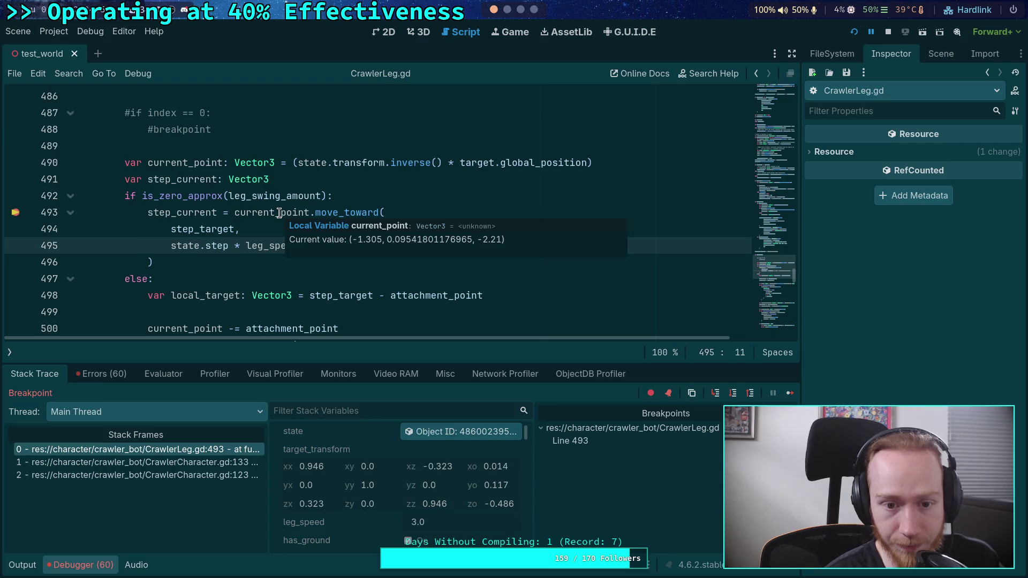
mouse_move(203, 229)
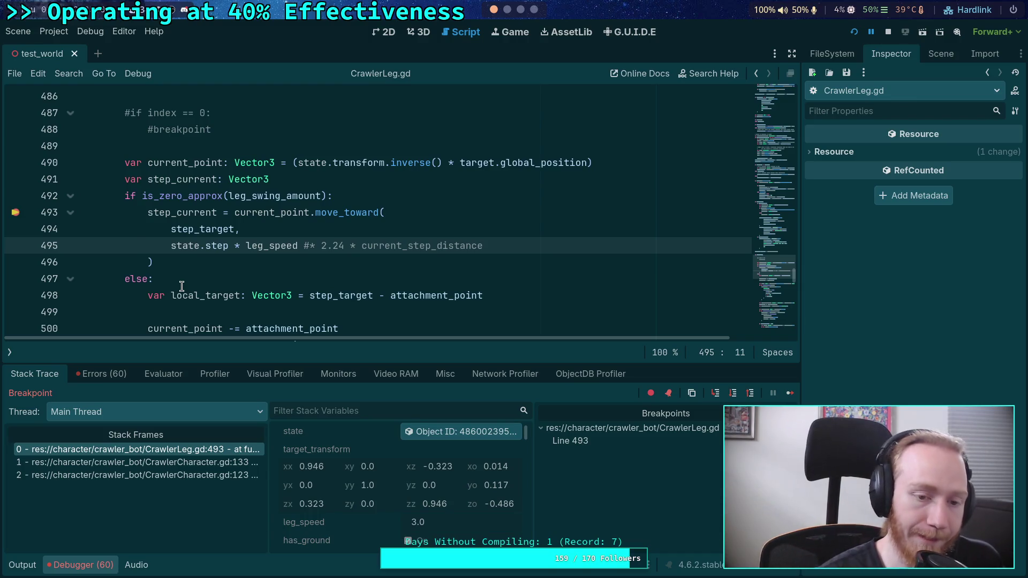
mouse_move(282, 244)
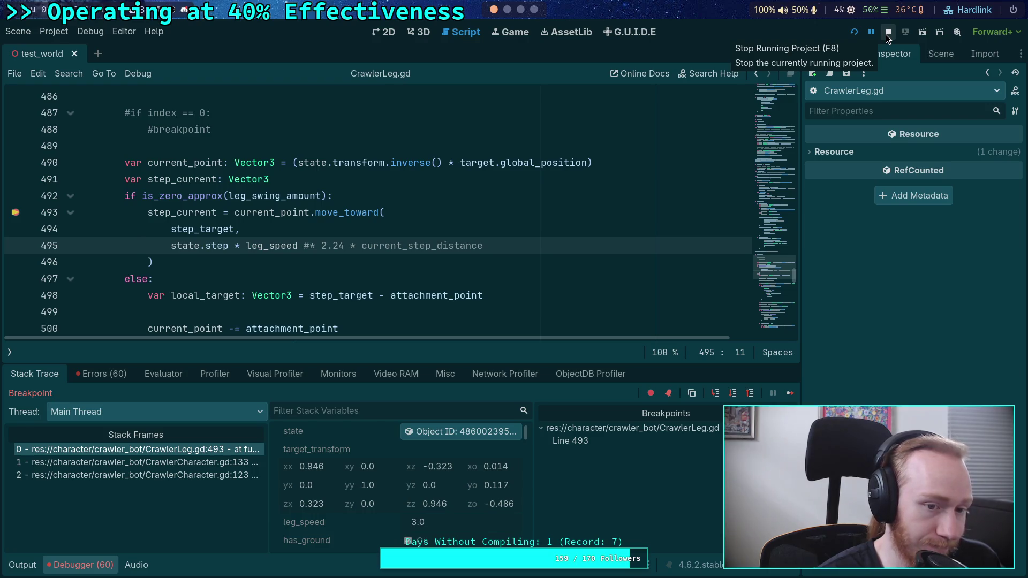
click(15, 213)
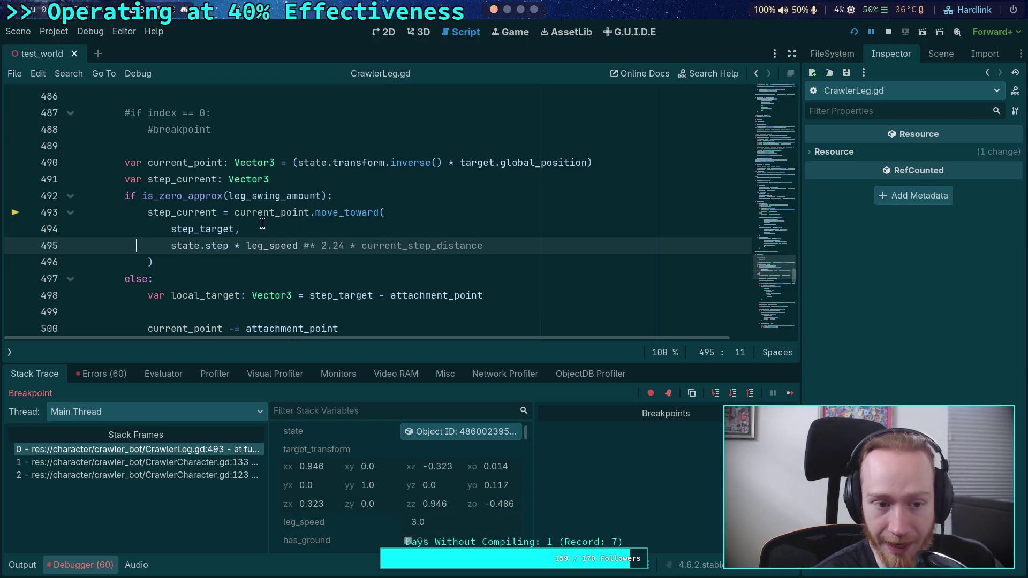
click(870, 32)
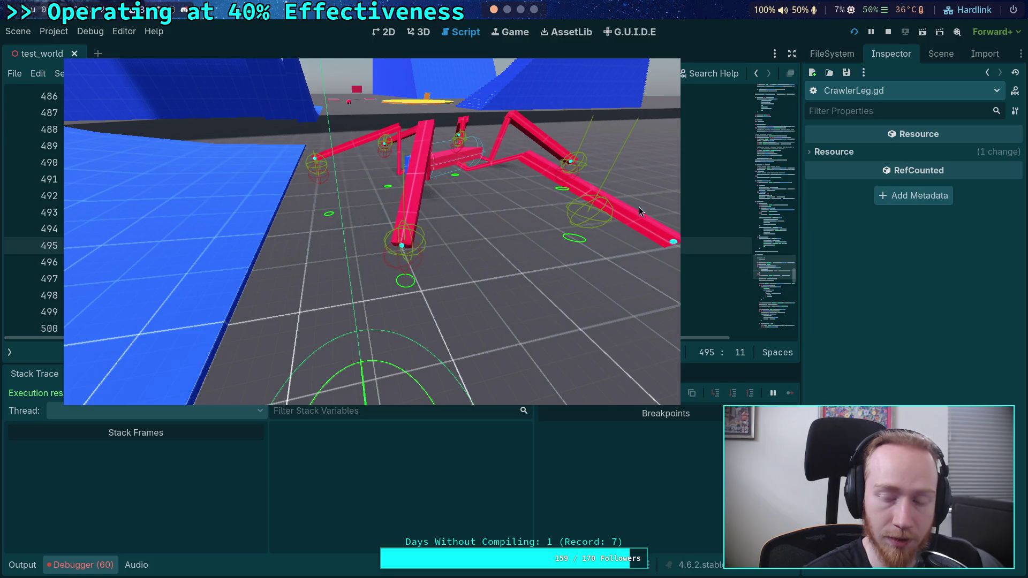
click(889, 32)
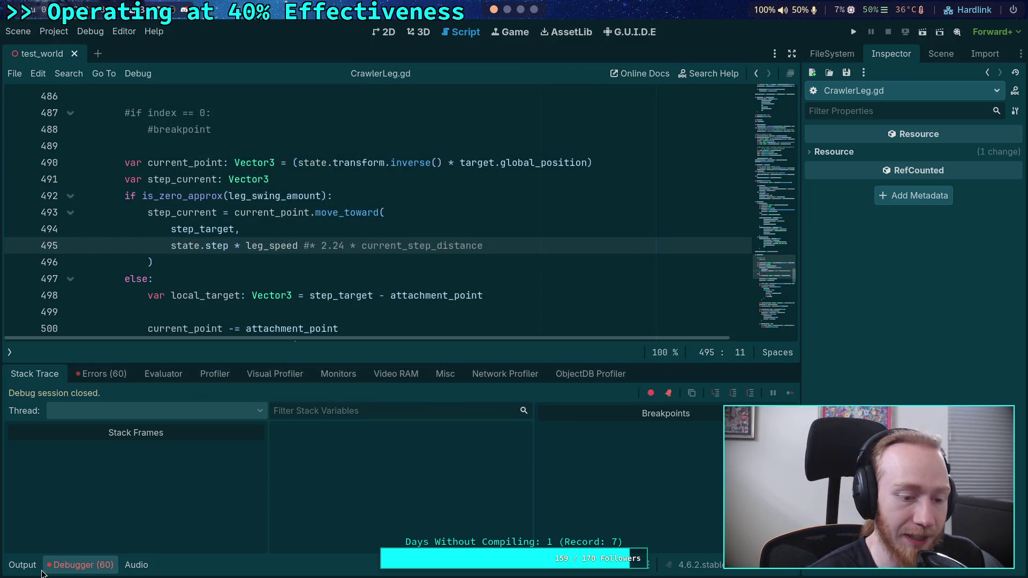
Step: Hide the Debugger panel and scroll through the code around step_current on line 537
click(81, 565)
scroll(339, 308, down, 6)
scroll(340, 309, down, 9)
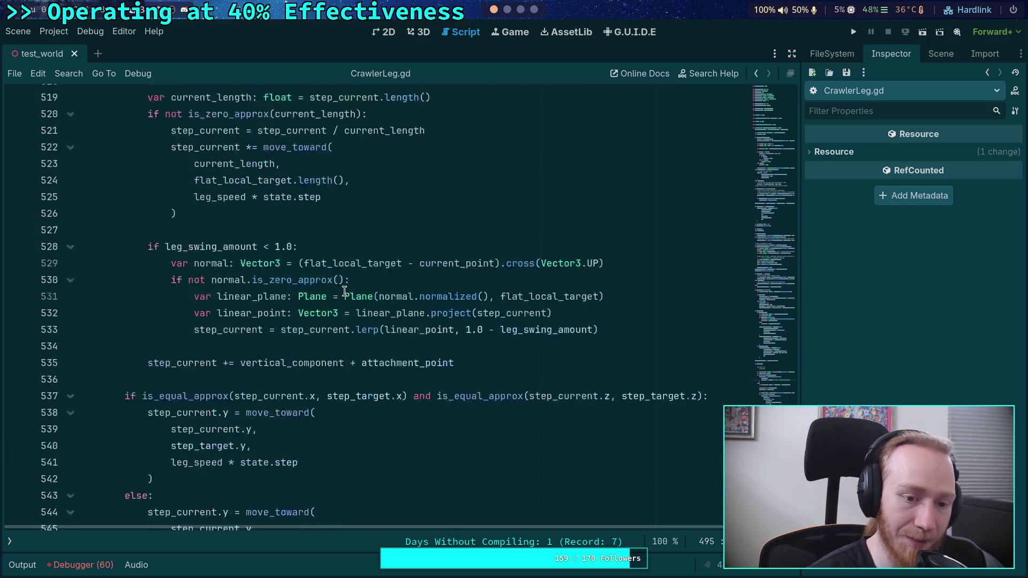
scroll(417, 357, up, 3)
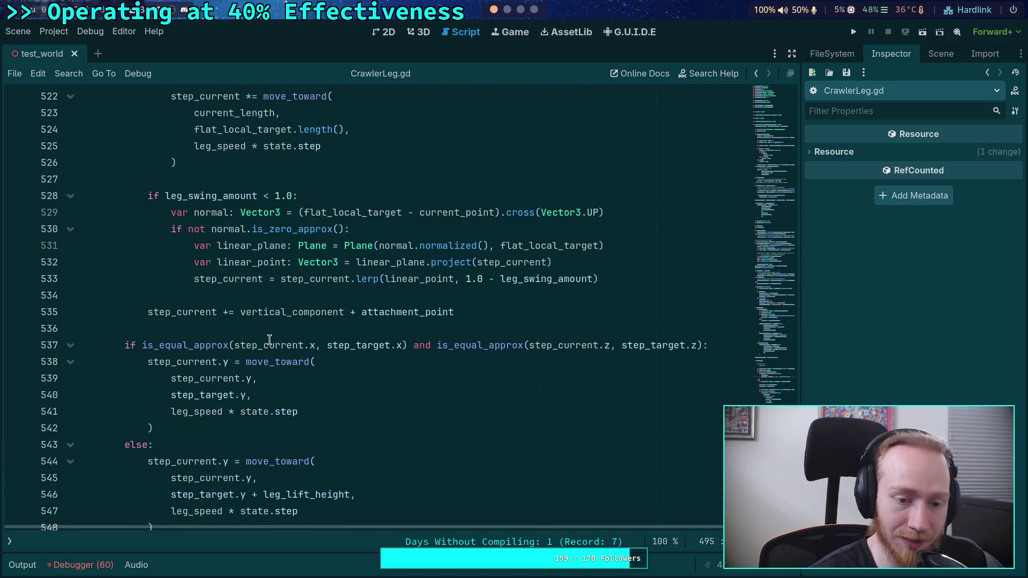
click(270, 345)
scroll(212, 314, up, 6)
scroll(213, 315, up, 5)
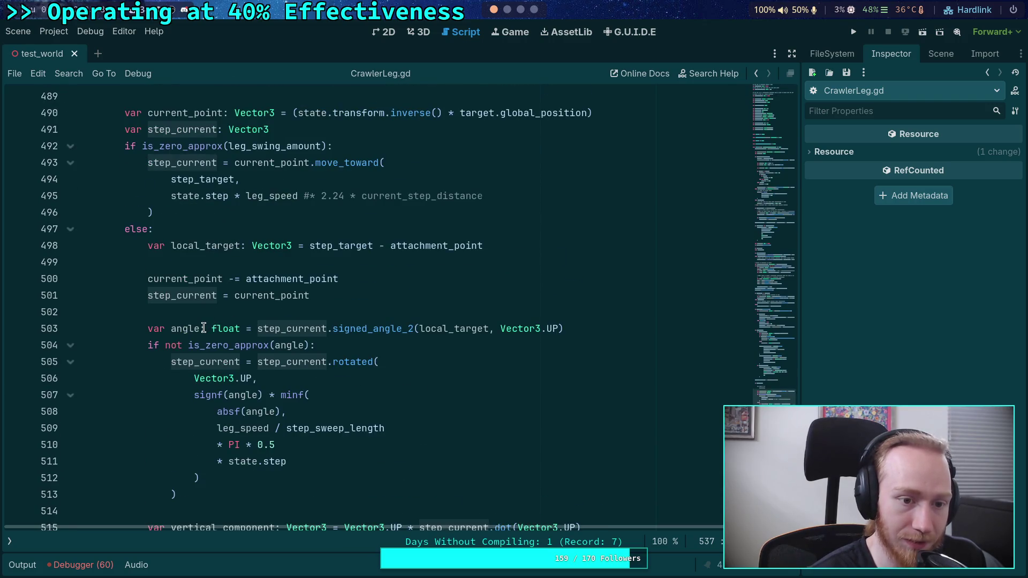
scroll(204, 328, down, 12)
scroll(204, 328, up, 13)
scroll(123, 304, up, 2)
scroll(137, 315, down, 1)
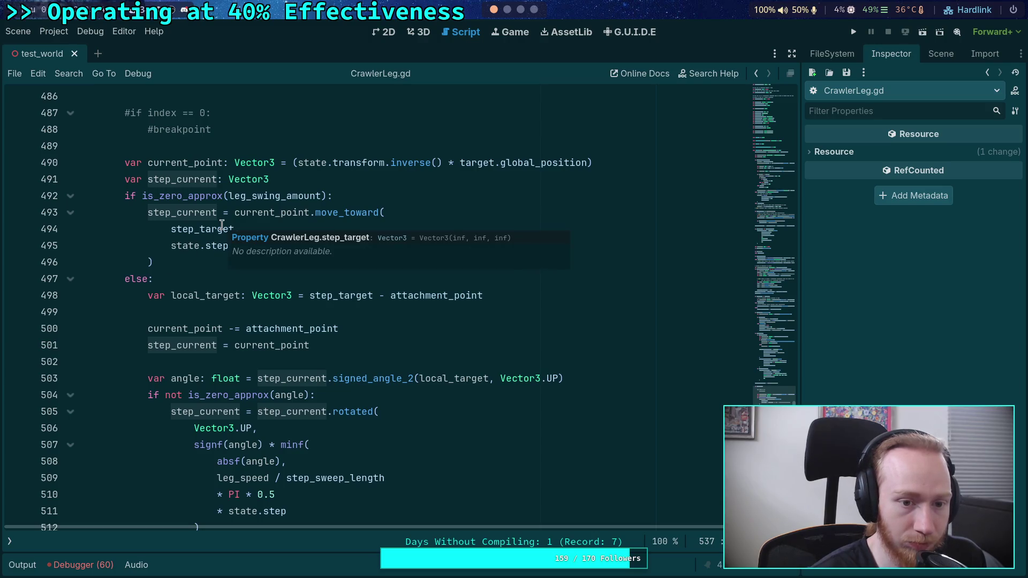
scroll(172, 284, down, 14)
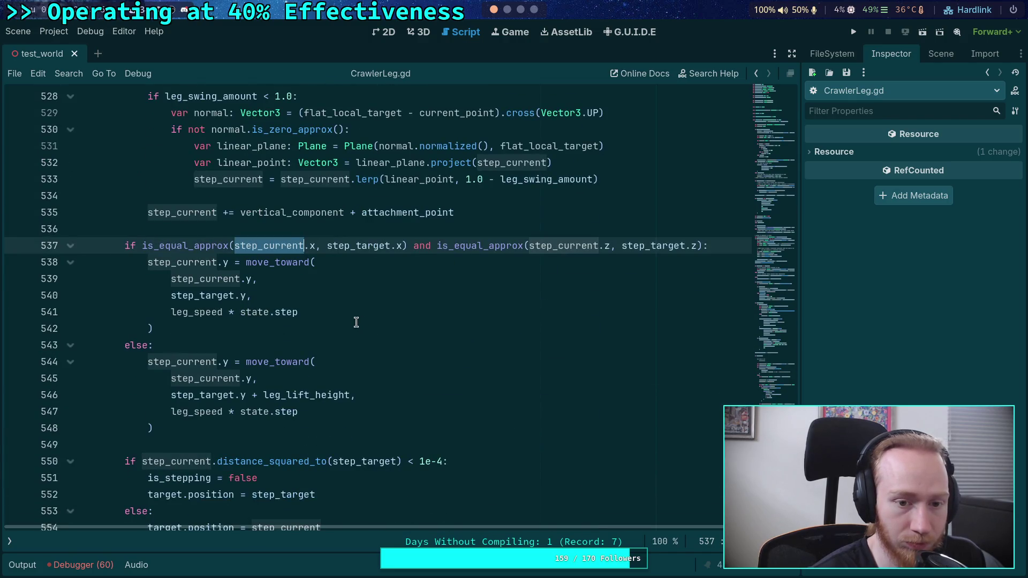
scroll(356, 322, up, 5)
scroll(356, 321, up, 9)
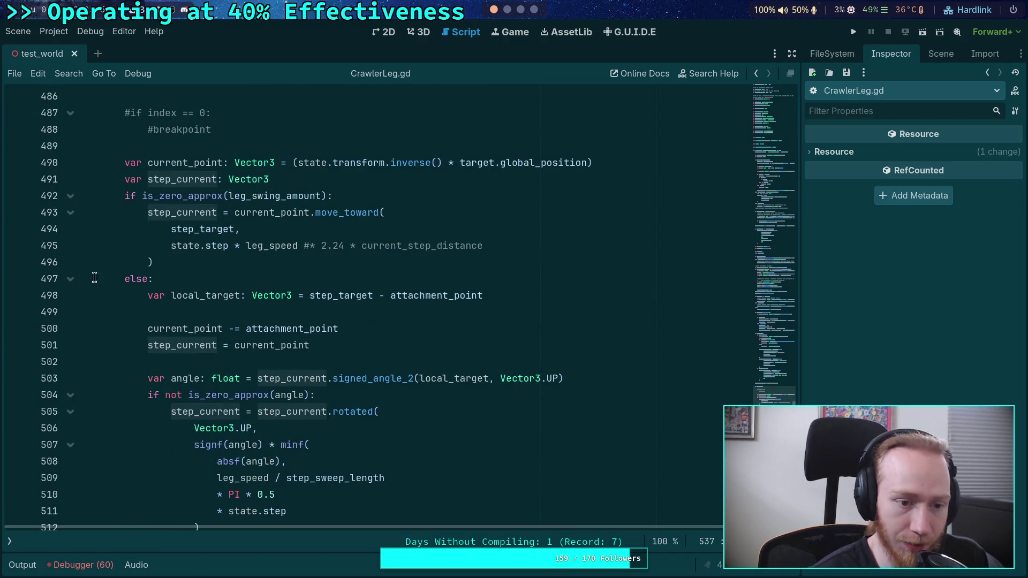
Step: Fold the else block at line 497 and run the crawler scene again
click(71, 279)
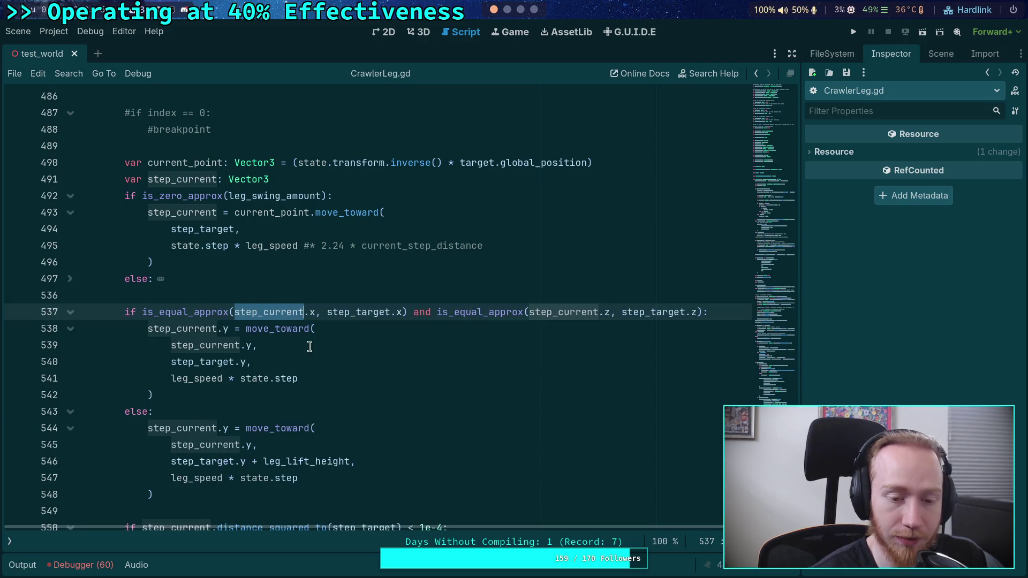
click(153, 297)
click(853, 32)
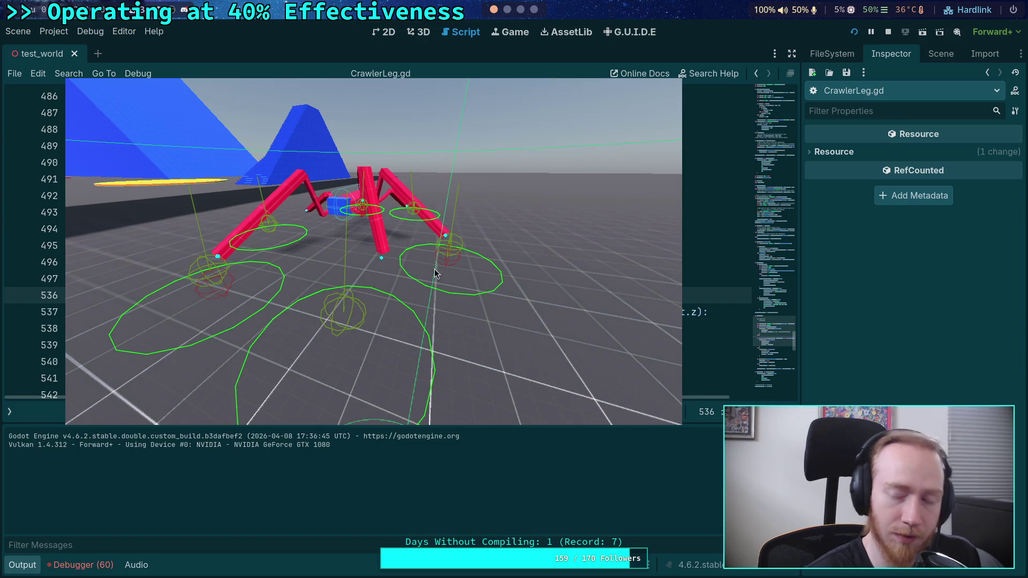
Step: Add a breakpoint on line 537 behind the game window and make the debugger taller
drag(472, 266, 0, 252)
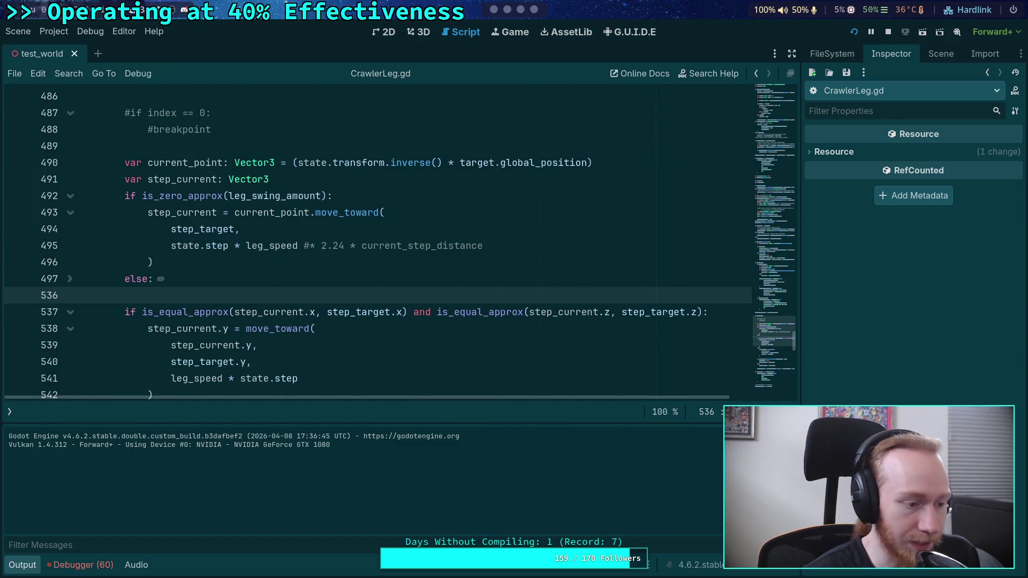
scroll(63, 239, down, 2)
scroll(118, 224, up, 1)
click(16, 262)
drag(0, 251, 343, 243)
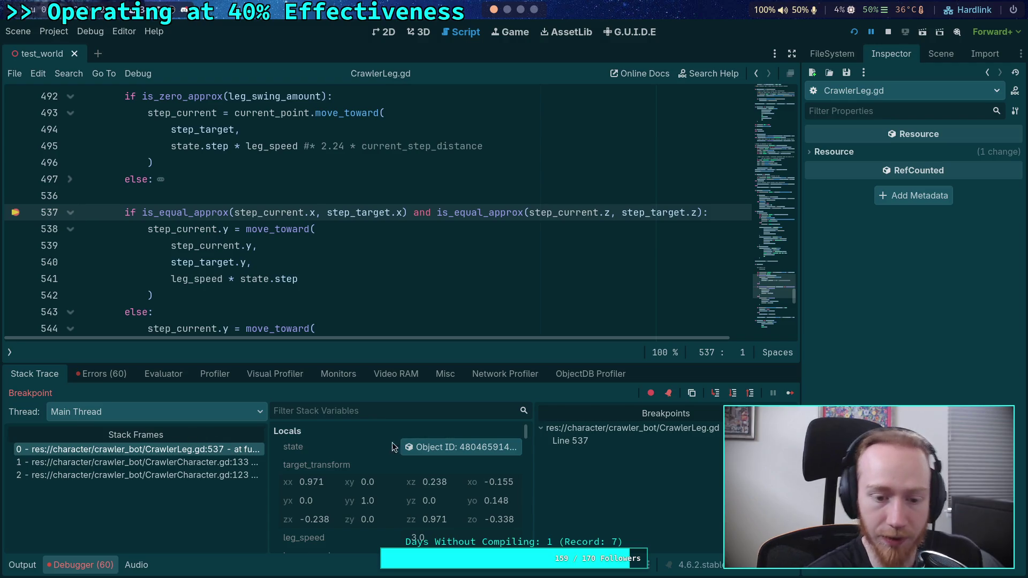
mouse_move(372, 364)
mouse_down()
mouse_move(401, 284)
mouse_move(424, 304)
mouse_up()
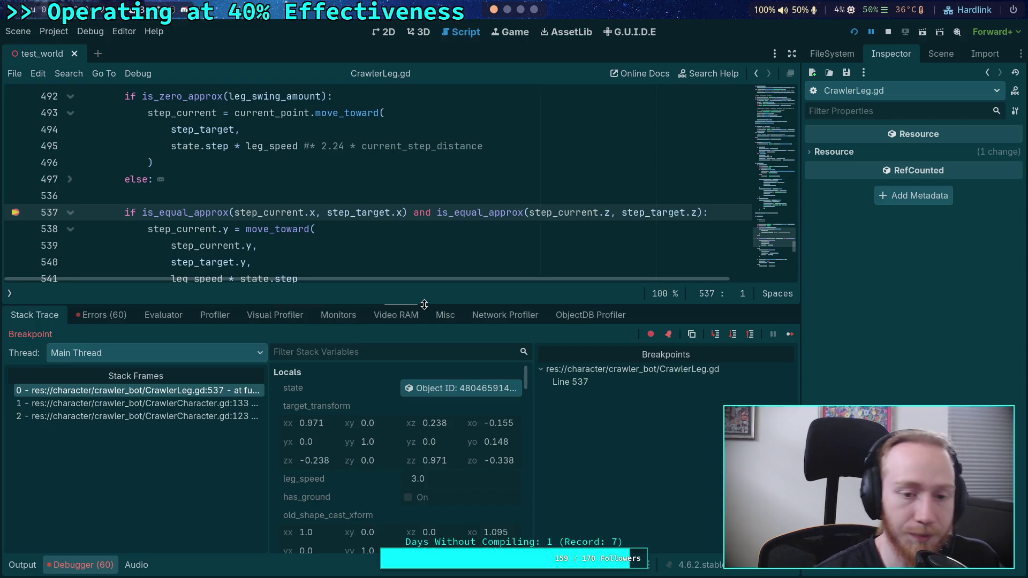
click(81, 566)
Step: Highlight step_target on line 537 and scroll through its uses in CrawlerLeg.gd
scroll(266, 420, up, 6)
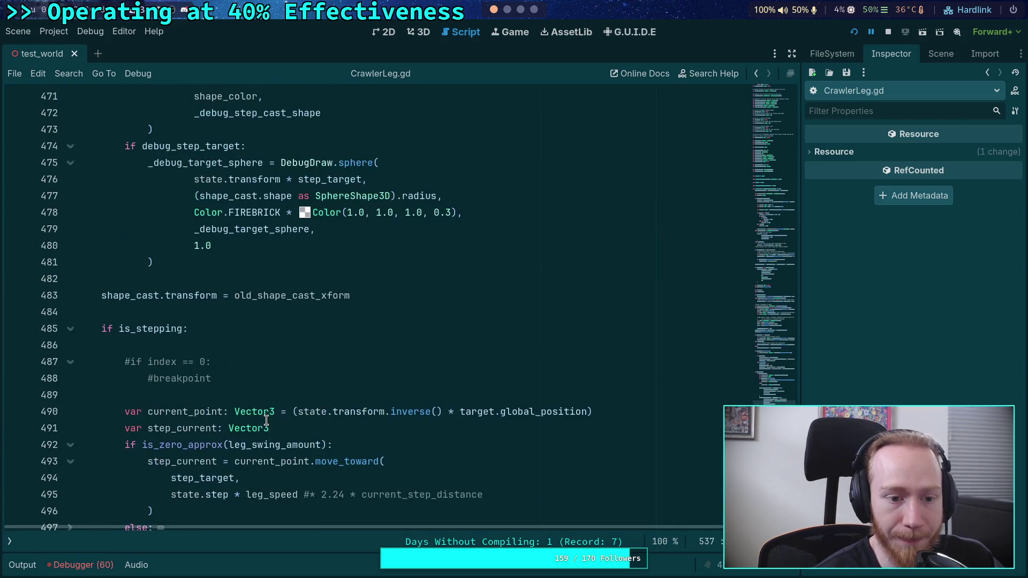
scroll(167, 387, down, 3)
scroll(167, 387, down, 2)
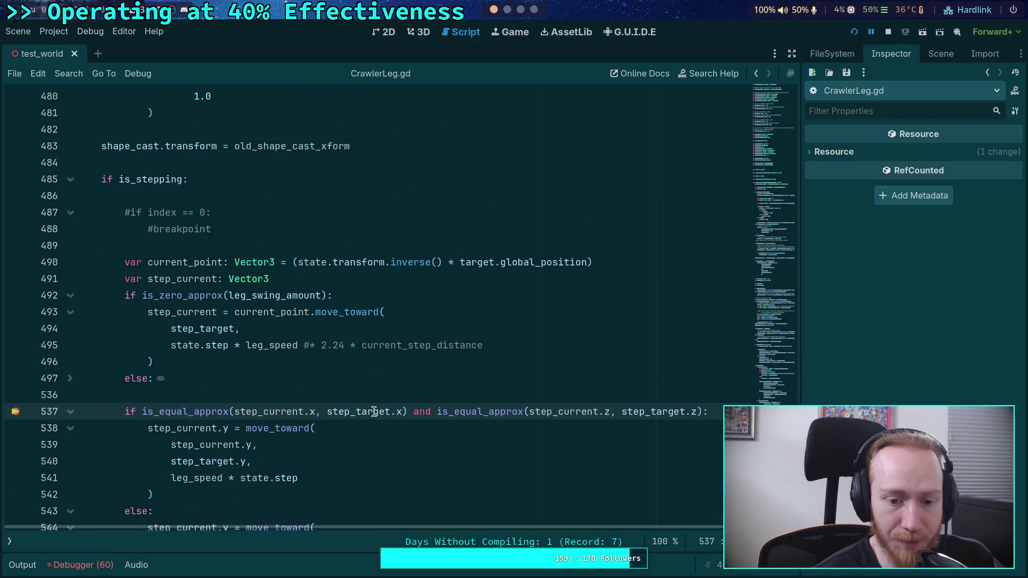
double_click(358, 411)
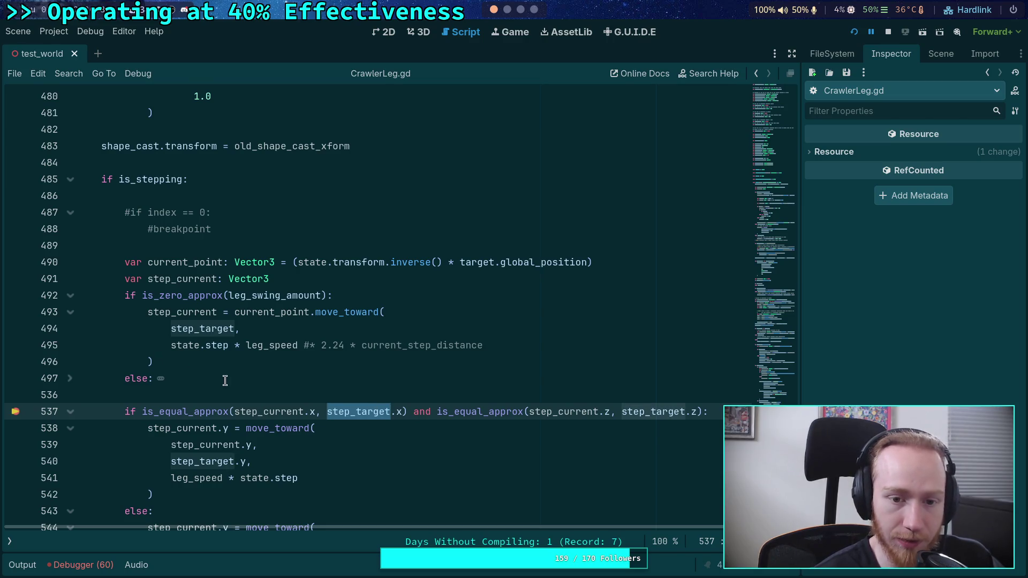
scroll(224, 363, up, 15)
scroll(226, 362, up, 13)
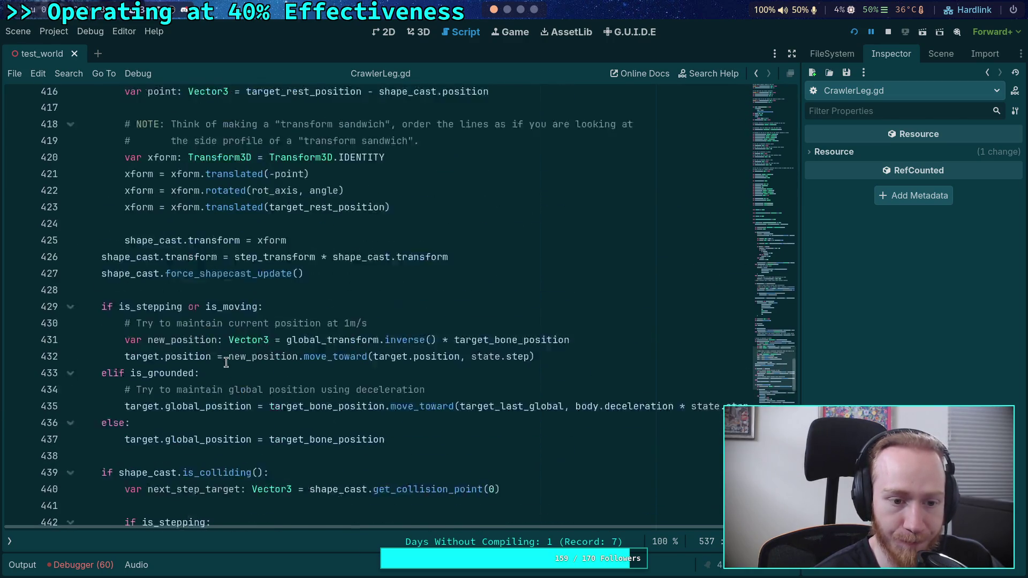
scroll(226, 363, down, 9)
scroll(226, 362, down, 5)
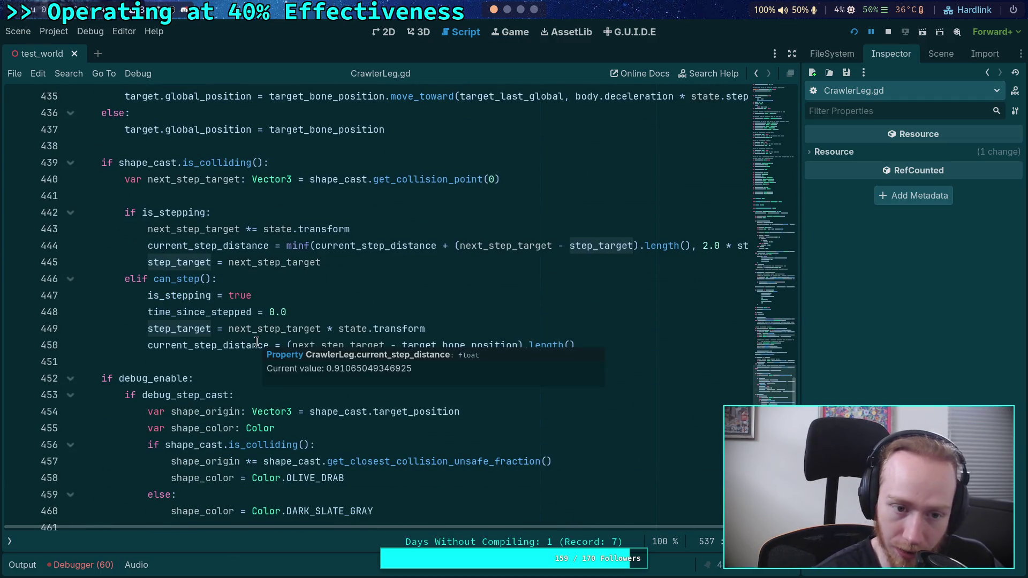
scroll(249, 346, down, 9)
scroll(249, 346, down, 10)
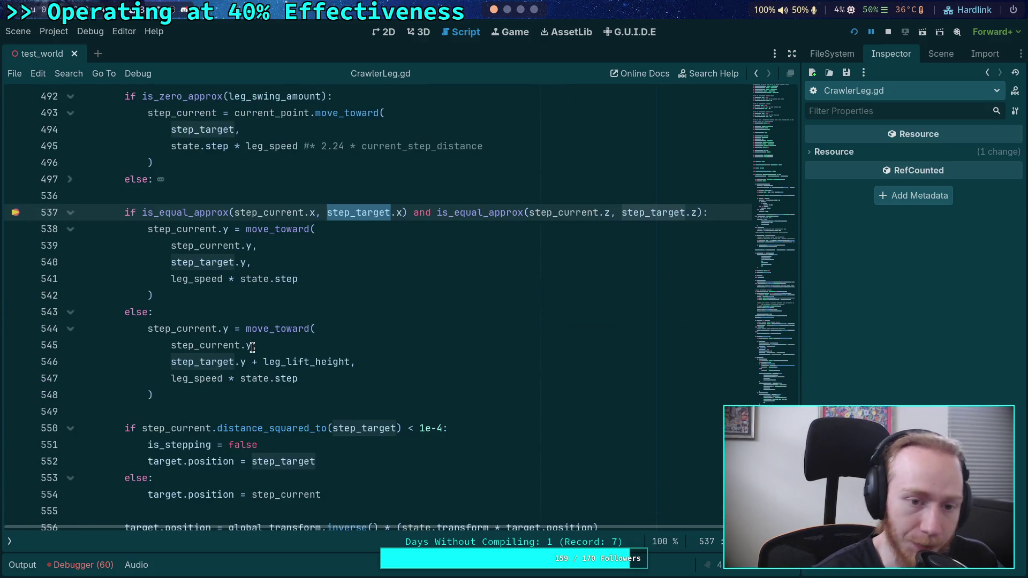
scroll(310, 369, up, 1)
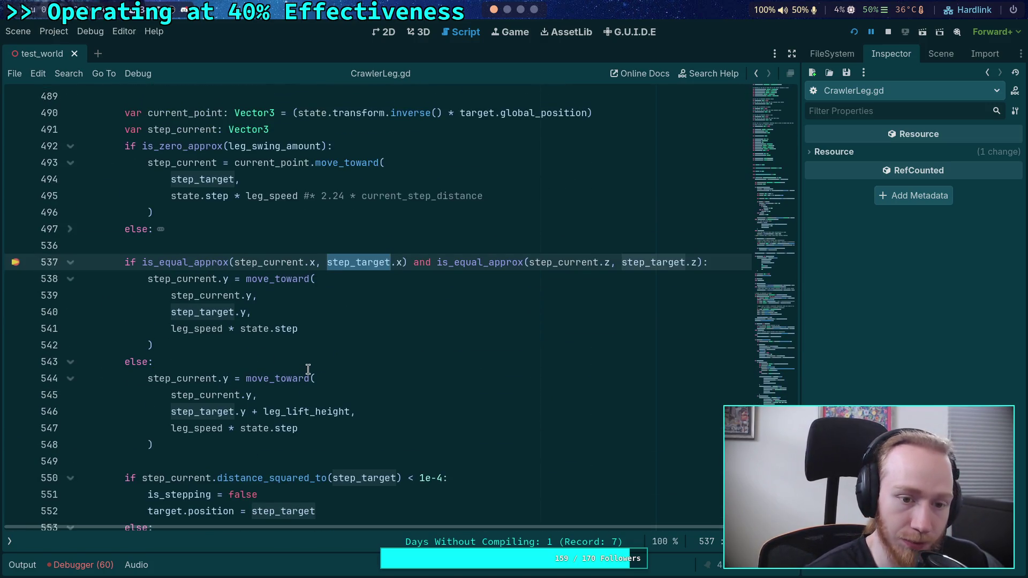
scroll(318, 358, up, 2)
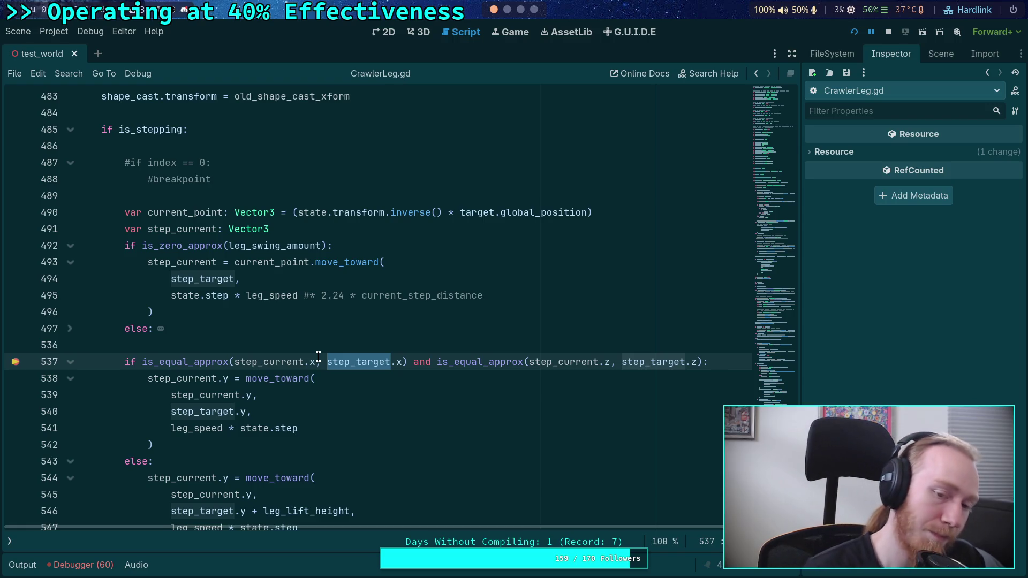
scroll(347, 375, up, 20)
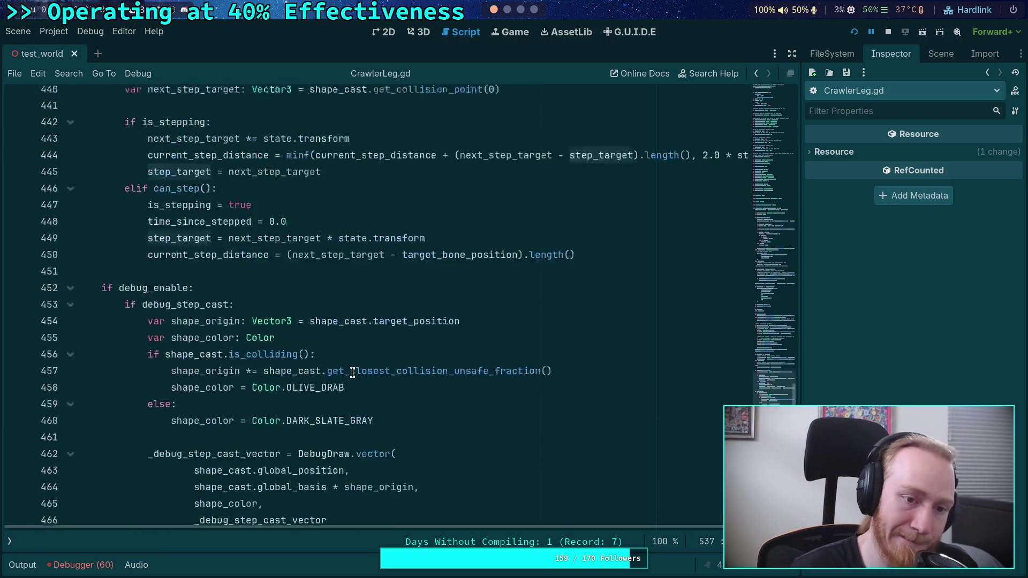
scroll(352, 372, up, 20)
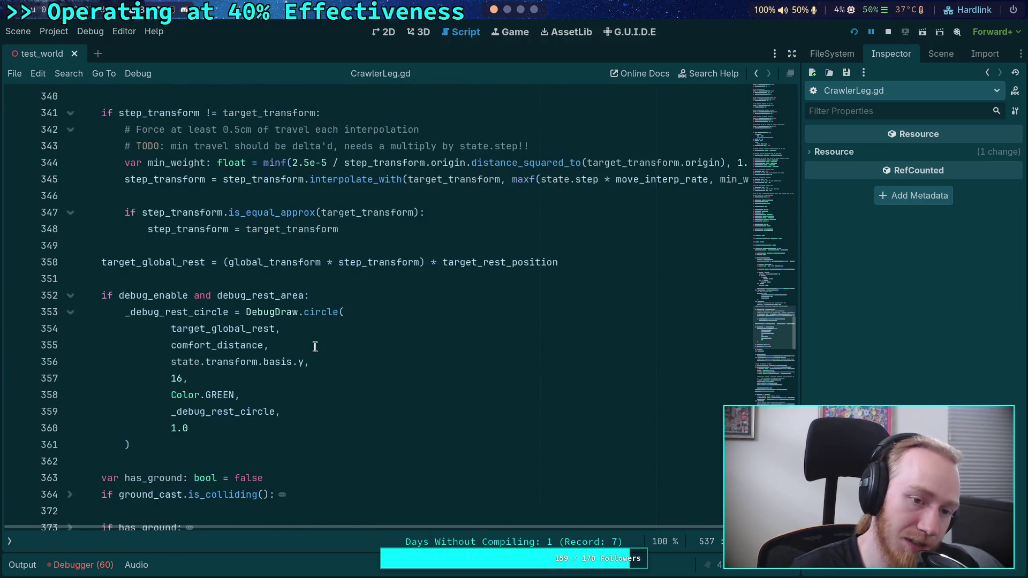
scroll(320, 345, up, 7)
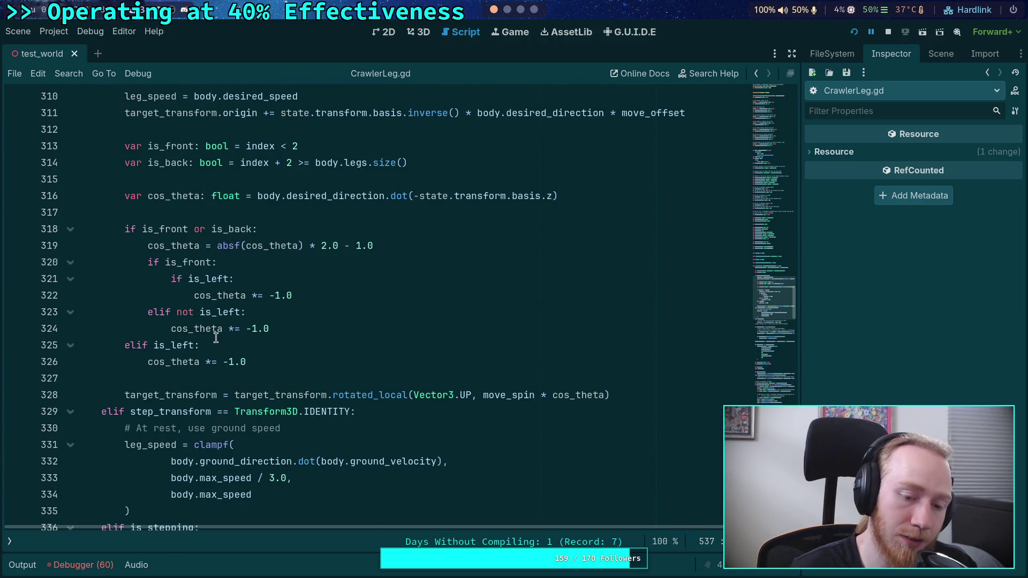
scroll(216, 337, up, 5)
scroll(184, 327, down, 6)
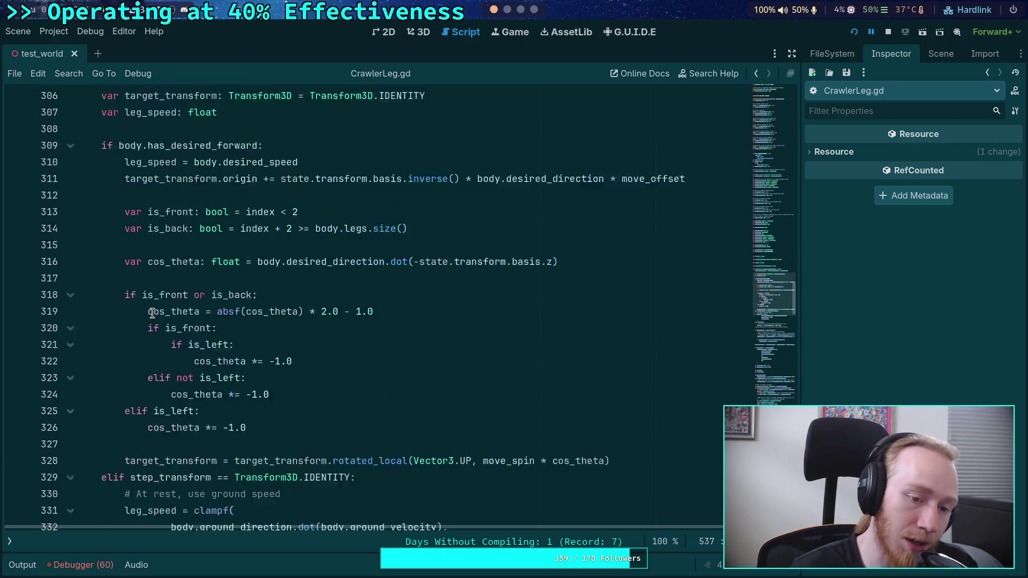
scroll(181, 348, down, 1)
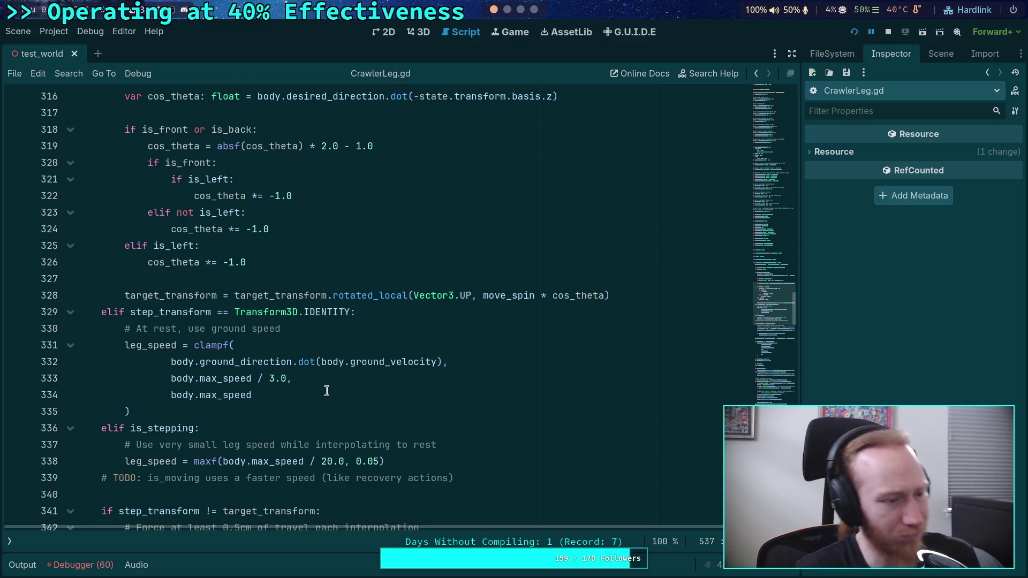
scroll(336, 385, down, 10)
scroll(335, 385, down, 3)
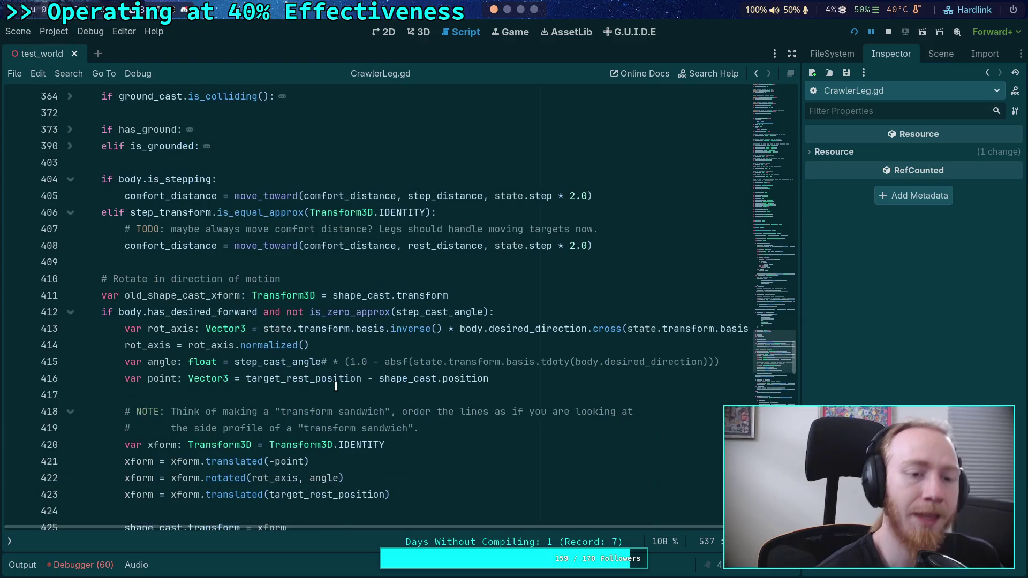
scroll(309, 348, up, 9)
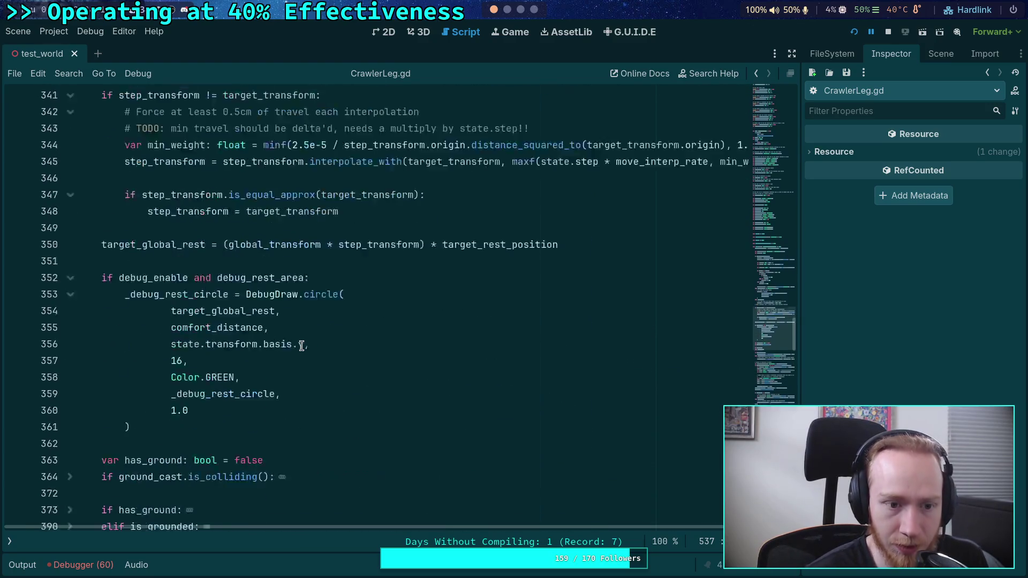
mouse_move(166, 314)
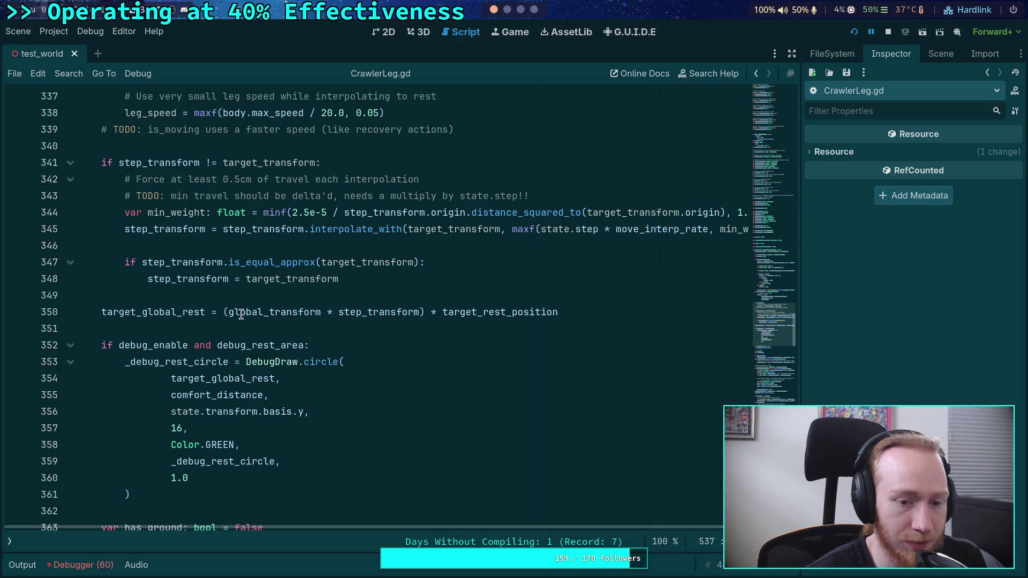
scroll(203, 314, up, 8)
scroll(204, 313, up, 12)
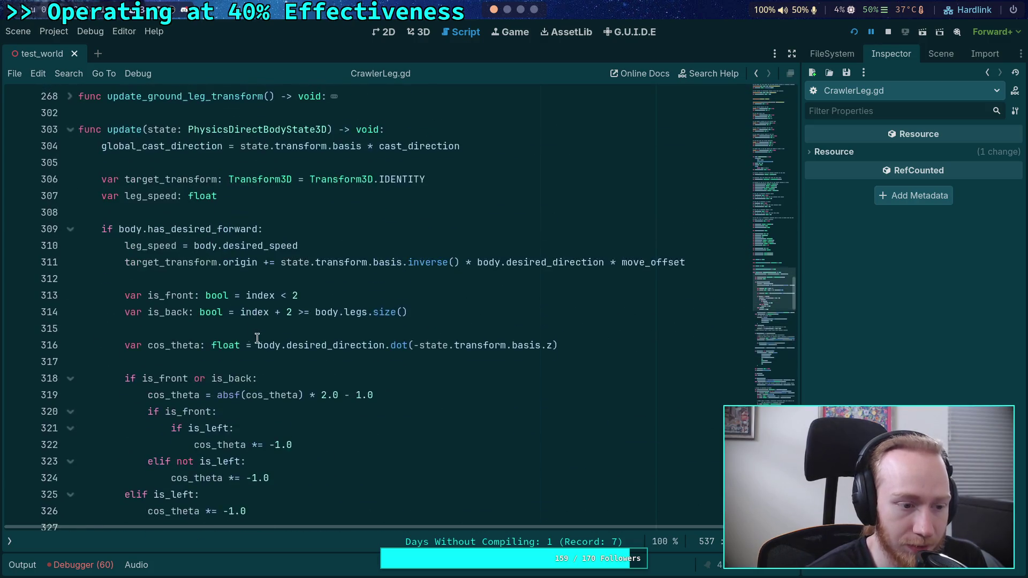
scroll(196, 326, down, 20)
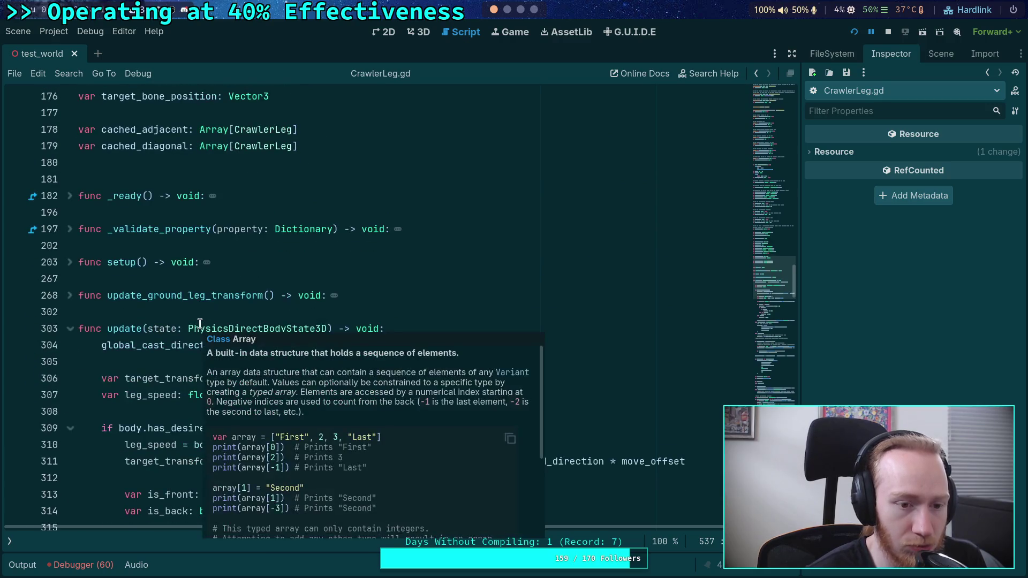
scroll(151, 309, down, 8)
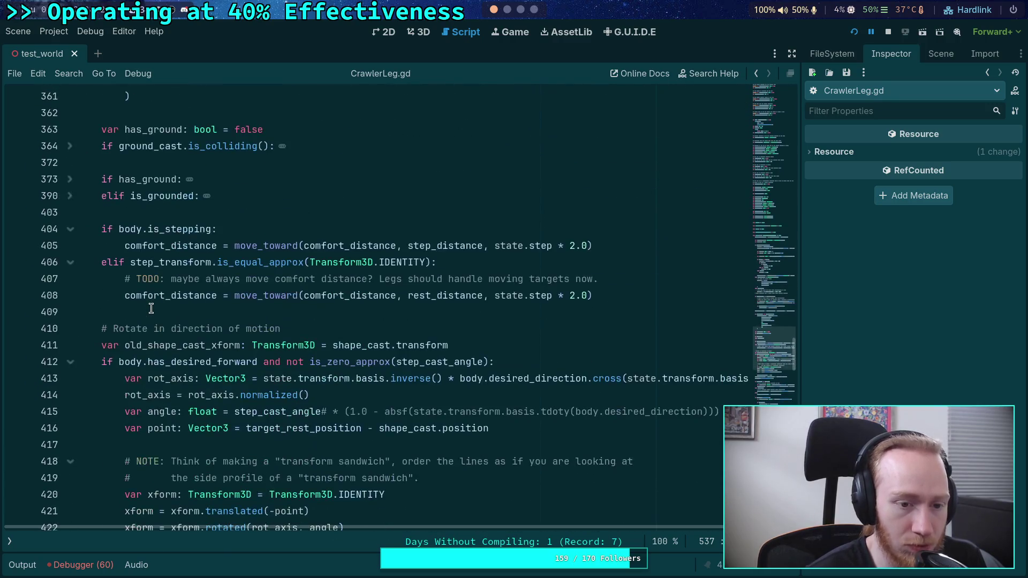
scroll(151, 309, down, 2)
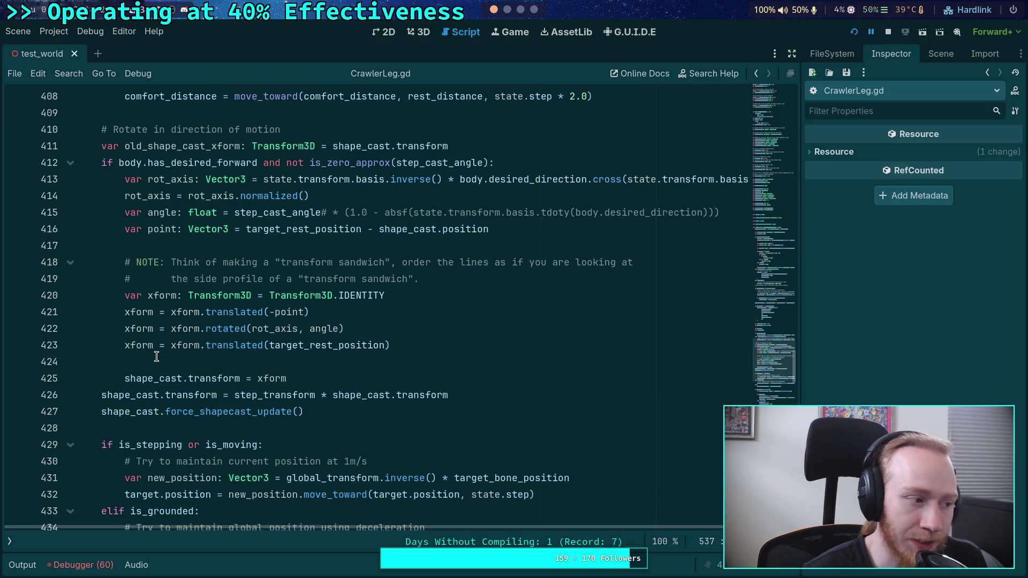
scroll(167, 360, down, 2)
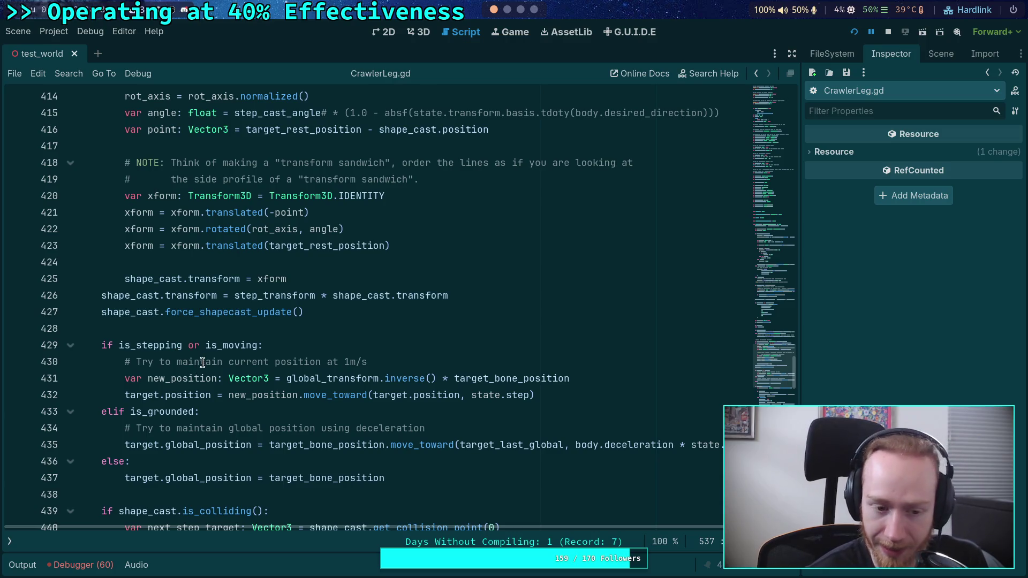
scroll(206, 350, down, 3)
scroll(206, 345, up, 9)
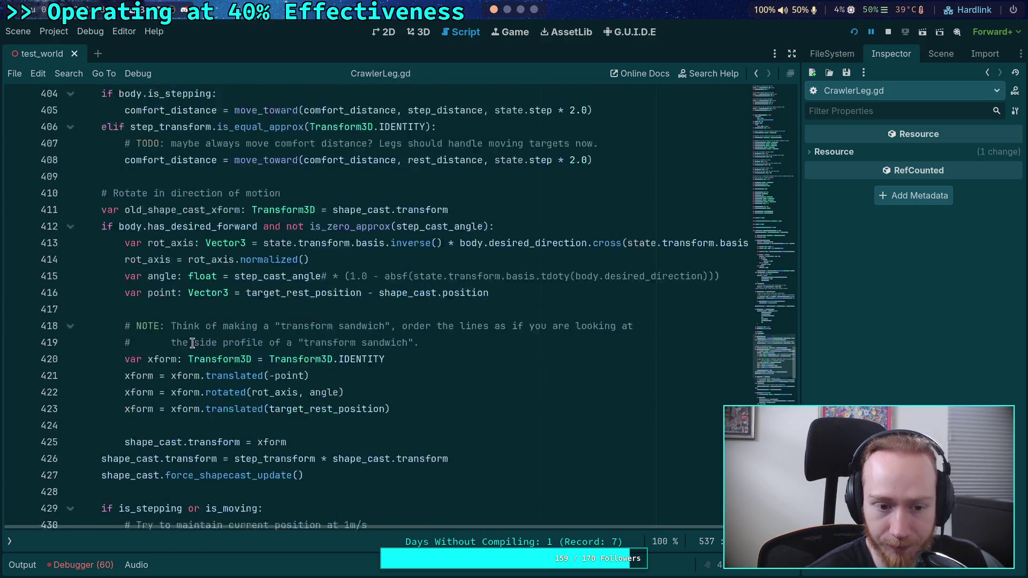
scroll(193, 343, down, 20)
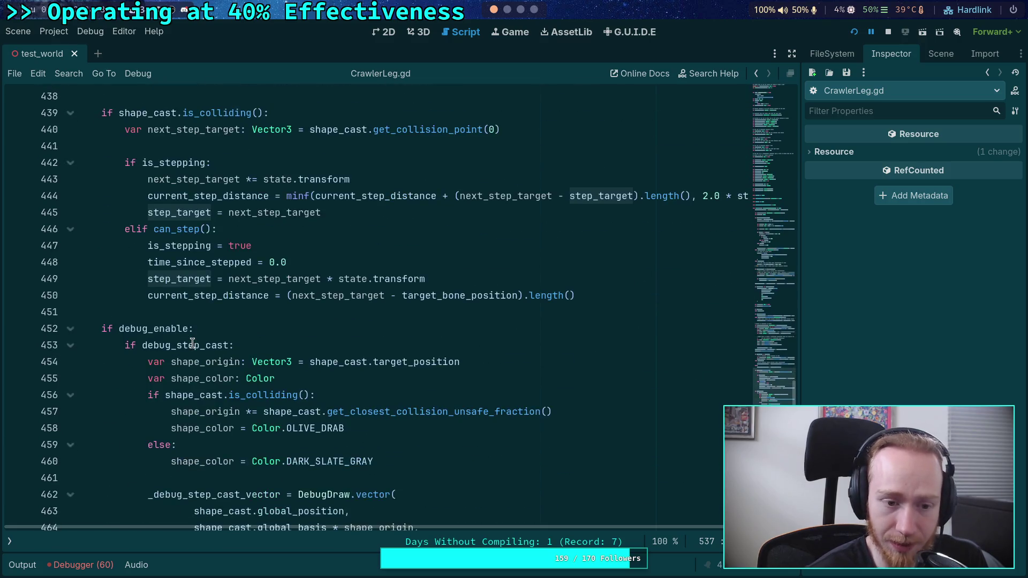
scroll(176, 351, down, 6)
scroll(172, 353, up, 2)
scroll(160, 356, down, 5)
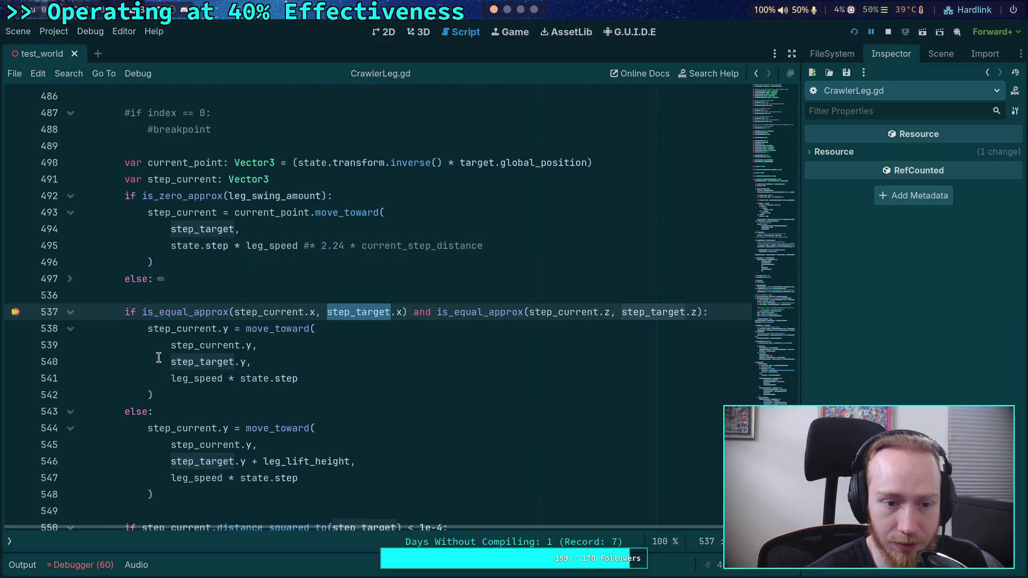
scroll(134, 353, up, 4)
scroll(156, 360, down, 2)
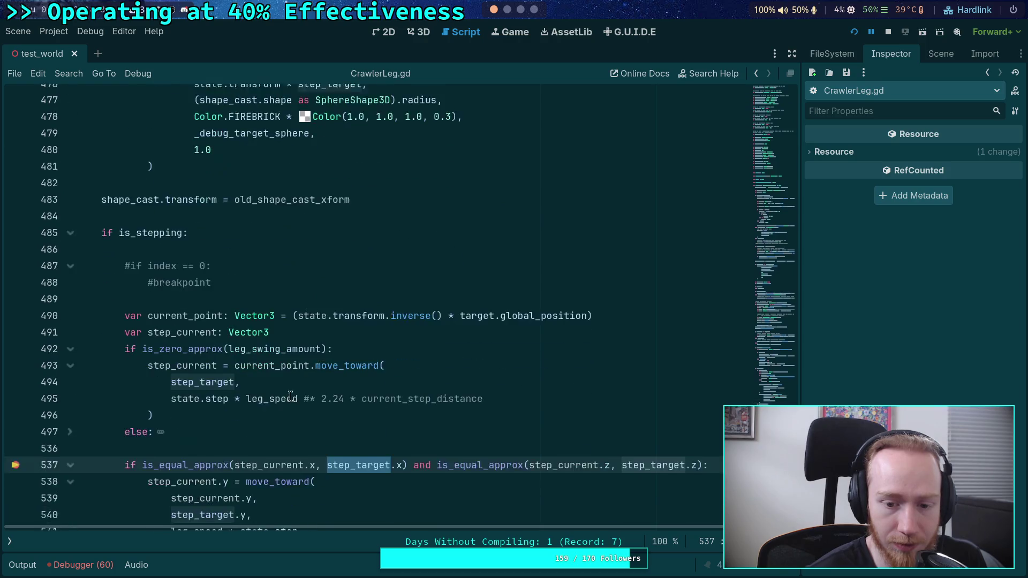
double_click(463, 312)
scroll(284, 364, up, 12)
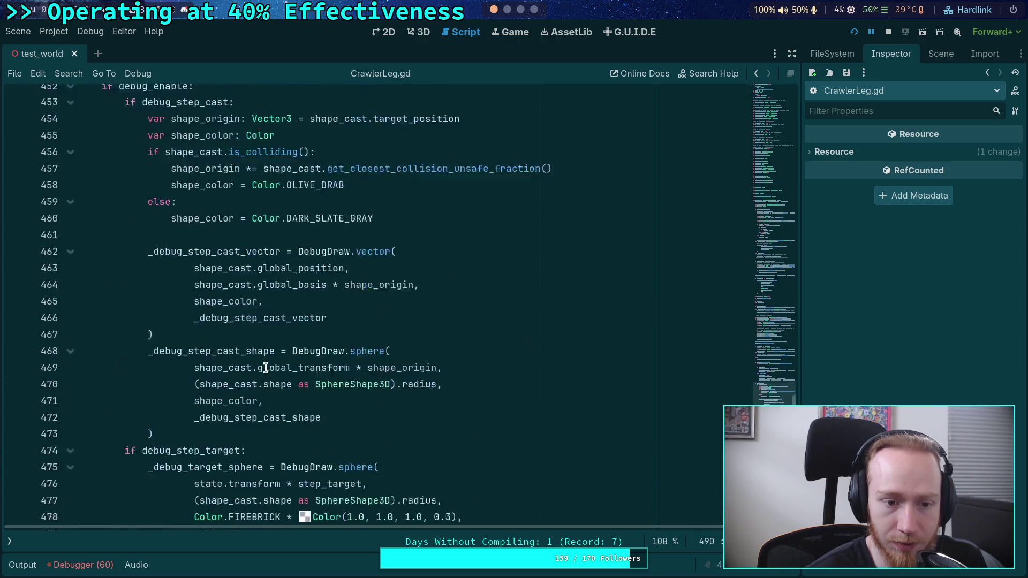
scroll(265, 367, up, 4)
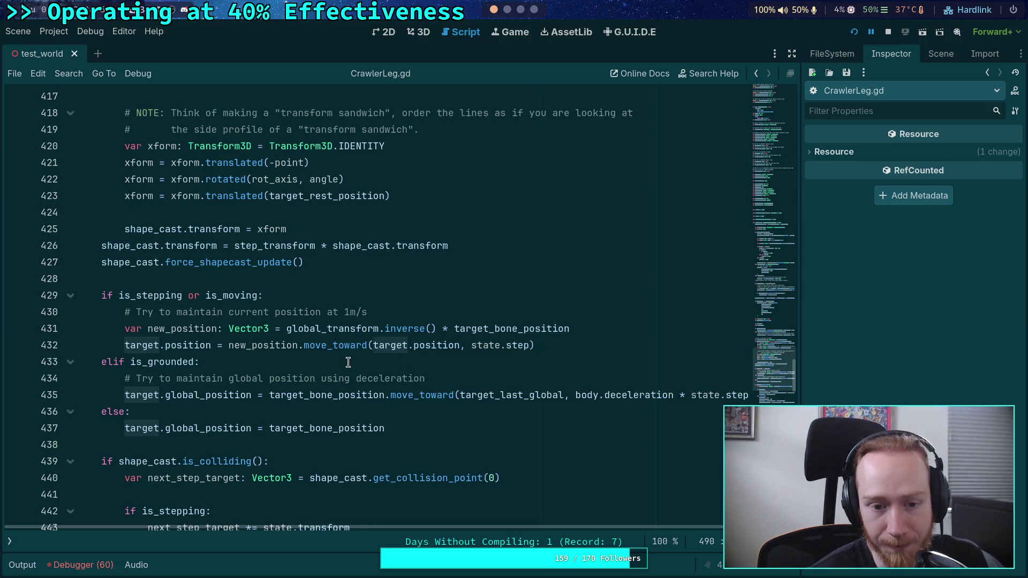
mouse_move(380, 352)
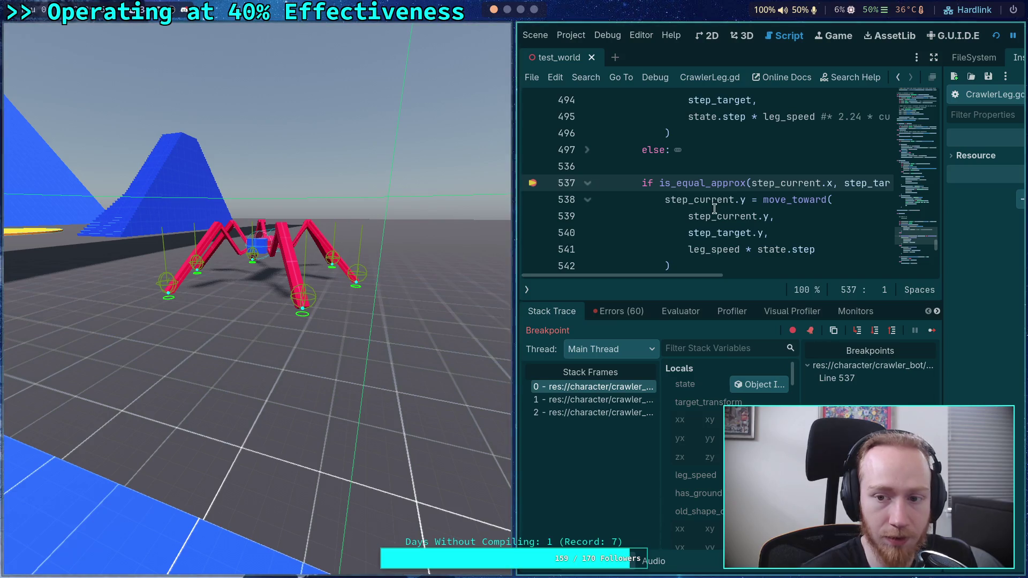
Step: Remove the line 537 breakpoint, resume the game, and add a breakpoint on line 431
click(533, 183)
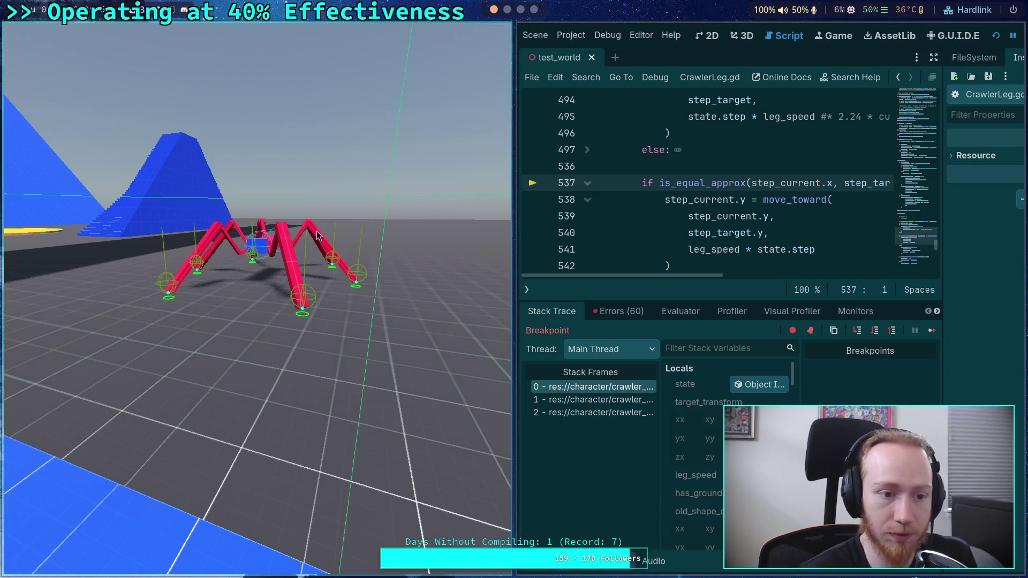
click(932, 330)
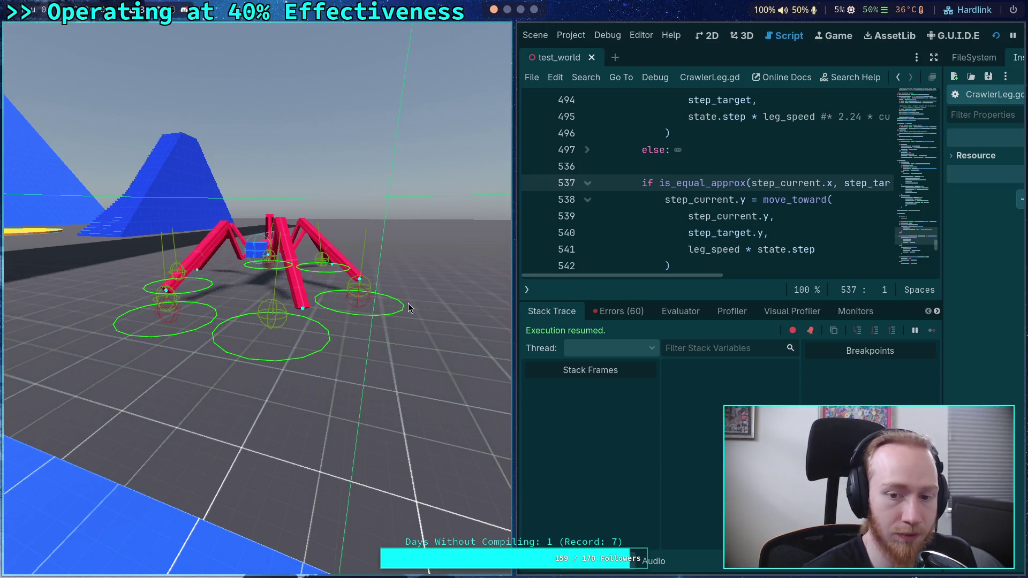
scroll(660, 258, up, 10)
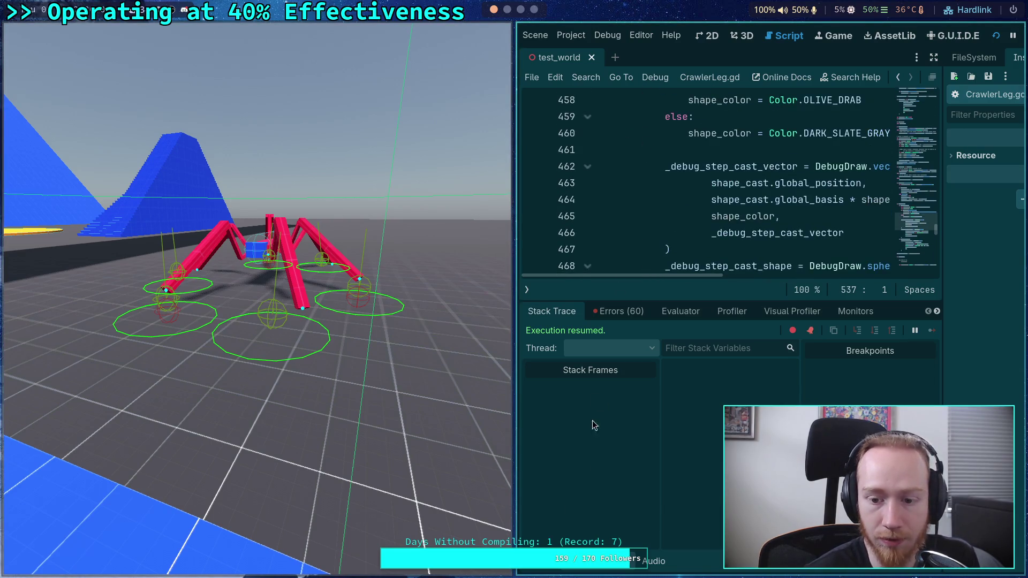
click(618, 570)
scroll(638, 304, up, 11)
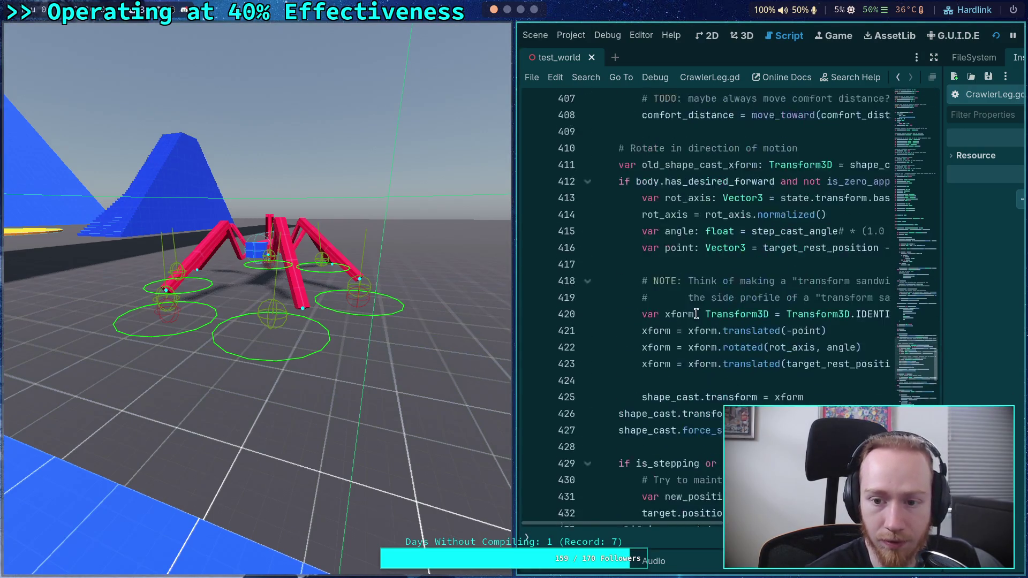
click(533, 299)
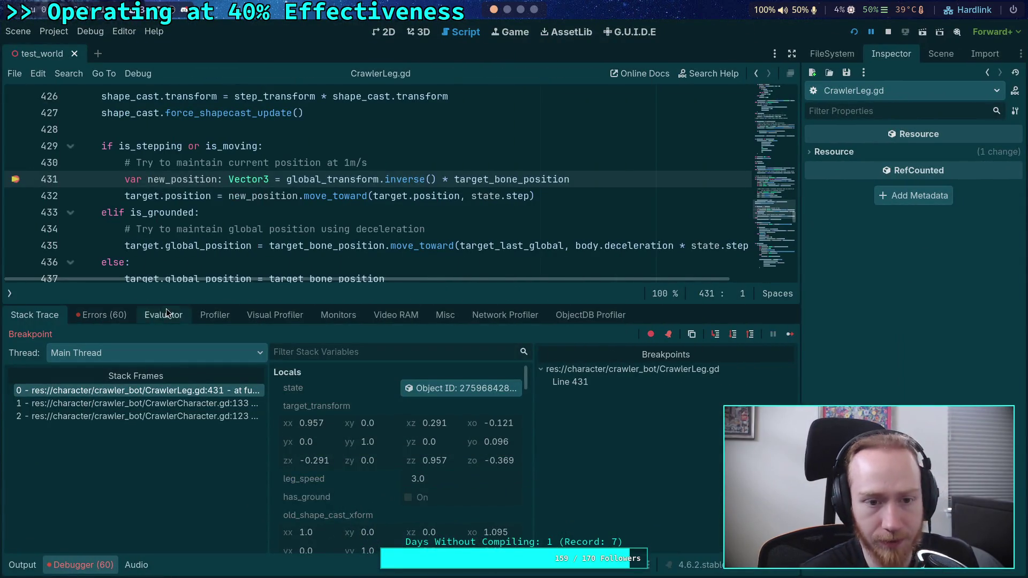
Step: Inspect the paused leg's target Marker3D properties from its Object ID in Members
drag(437, 302, 437, 307)
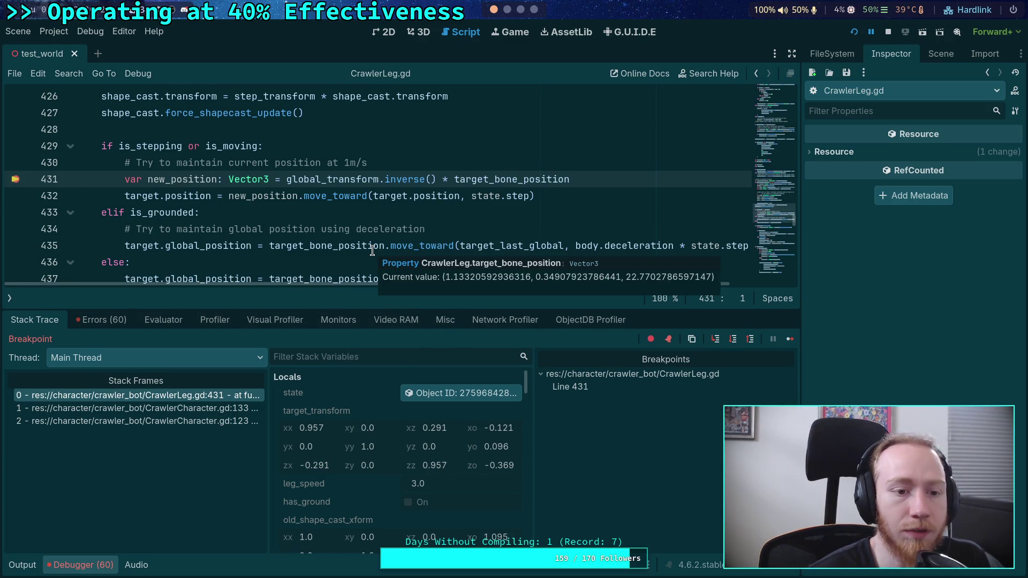
scroll(403, 433, down, 10)
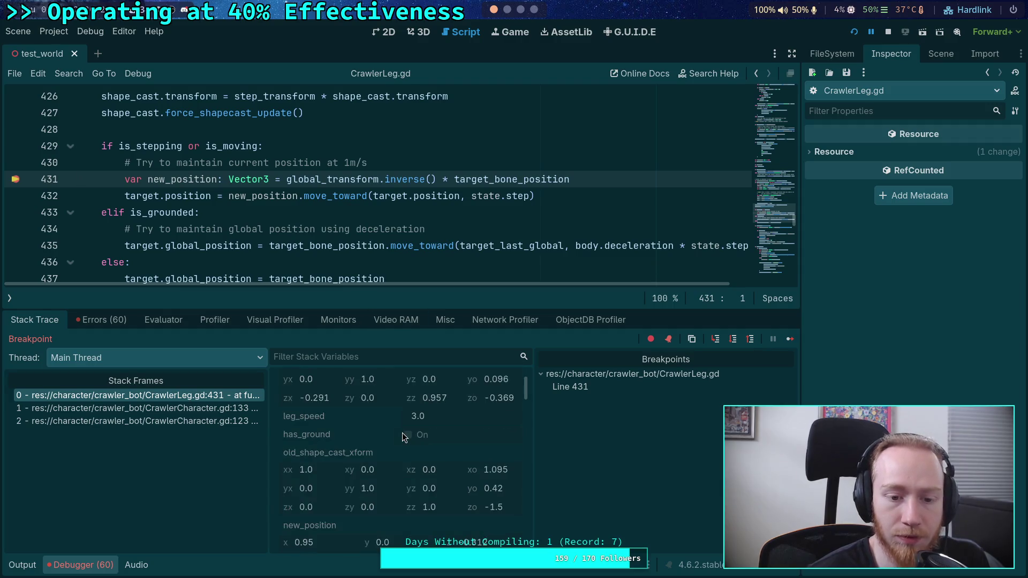
click(441, 436)
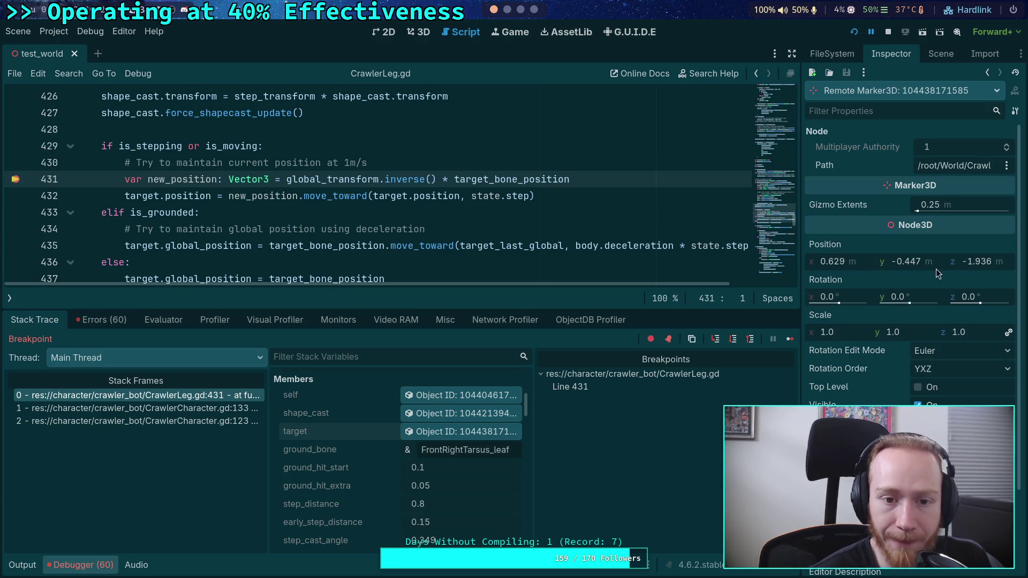
mouse_move(374, 181)
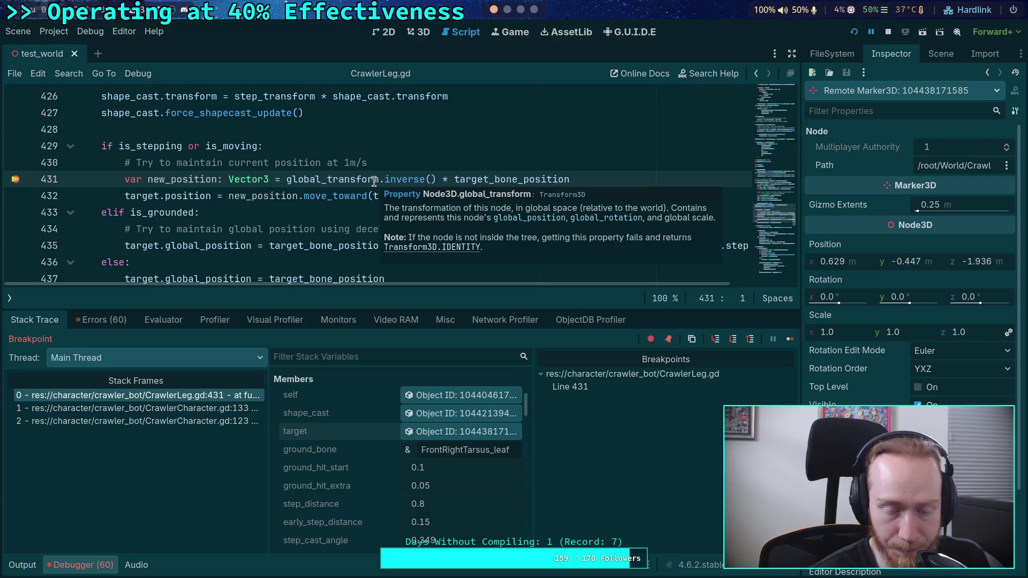
mouse_move(511, 177)
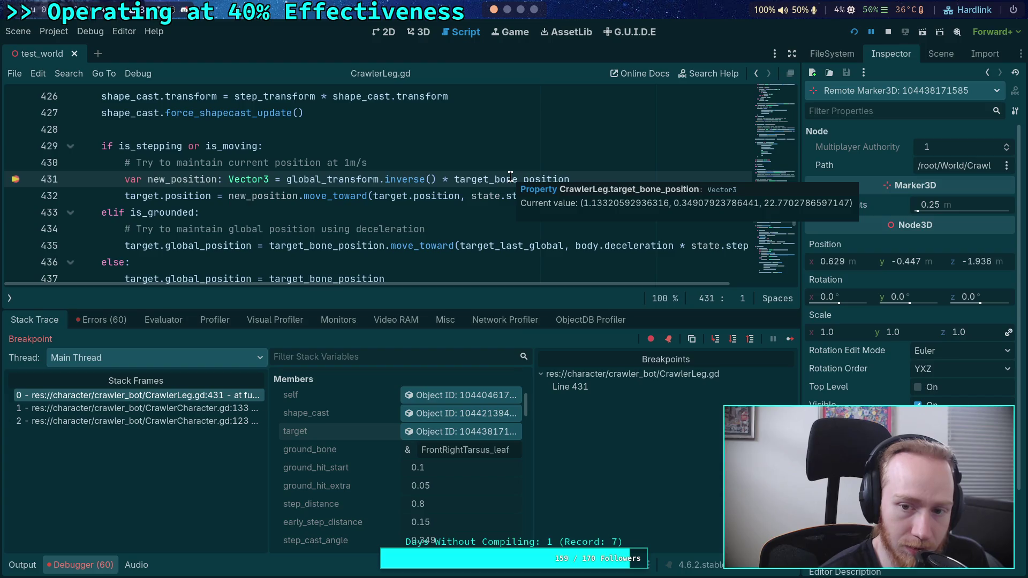
Step: Trace target_bone_position through the script, then fold the update_ground_leg_transform function
double_click(510, 178)
scroll(389, 223, up, 5)
scroll(389, 223, up, 20)
scroll(255, 207, up, 20)
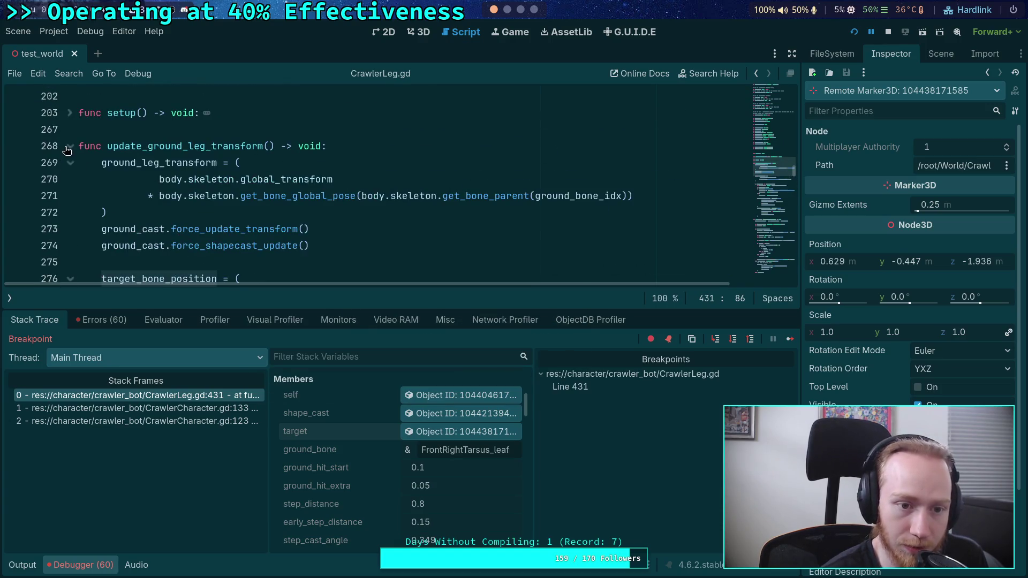
scroll(102, 154, down, 2)
mouse_move(278, 208)
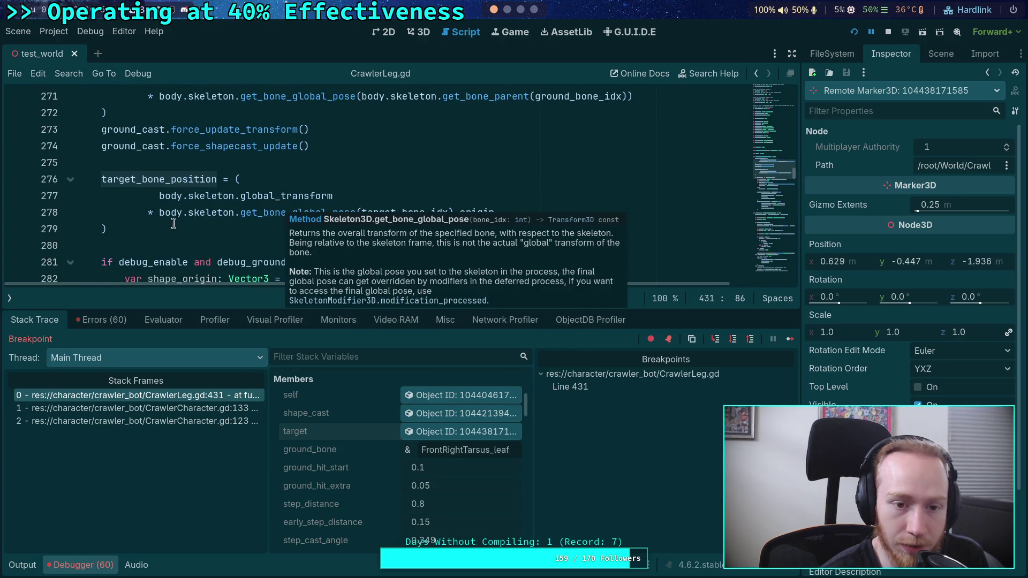
mouse_move(133, 178)
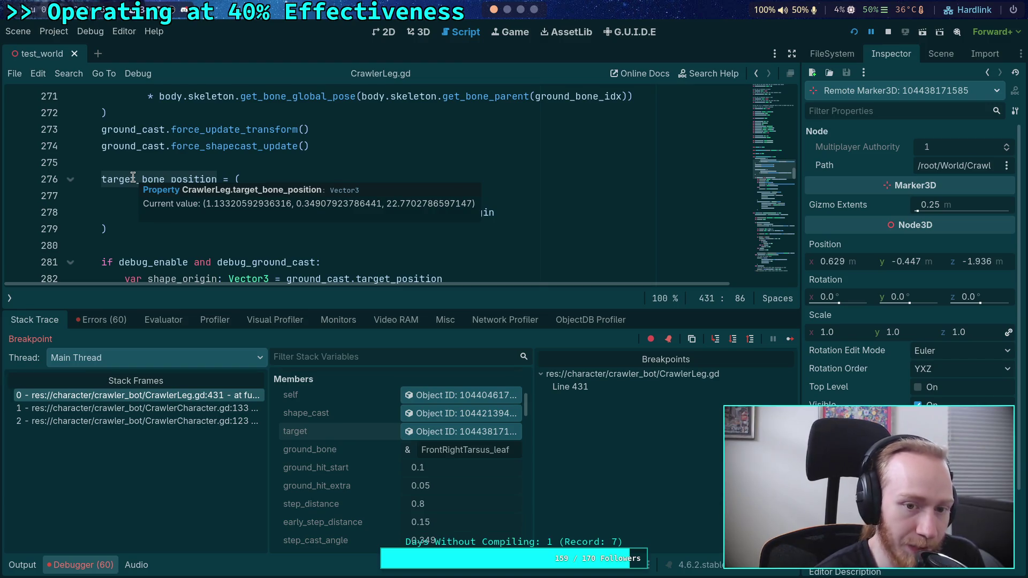
scroll(54, 236, up, 4)
click(69, 247)
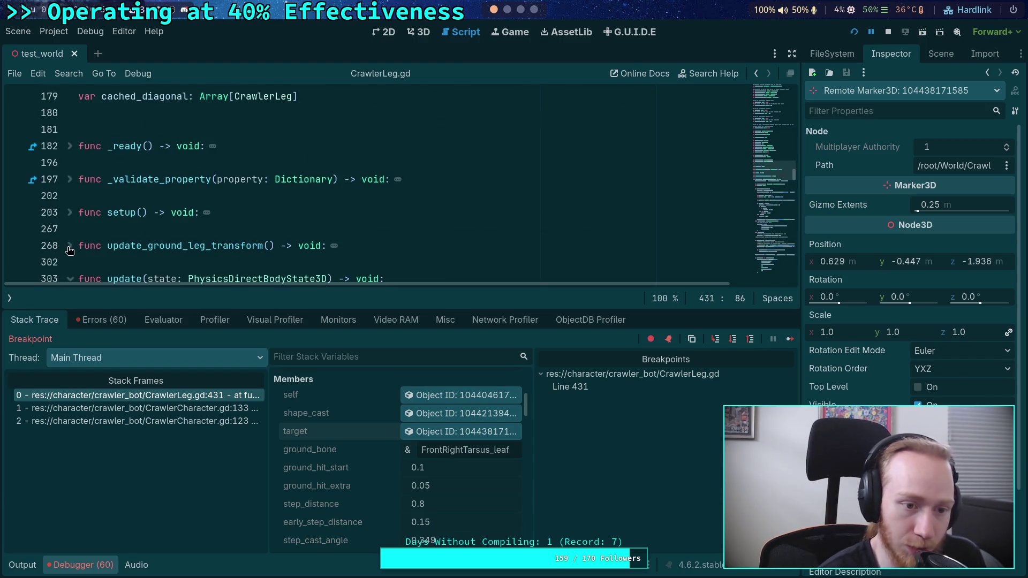
Step: Continue until line 431 is hit again, then remove the line 431 breakpoint
scroll(375, 214, down, 15)
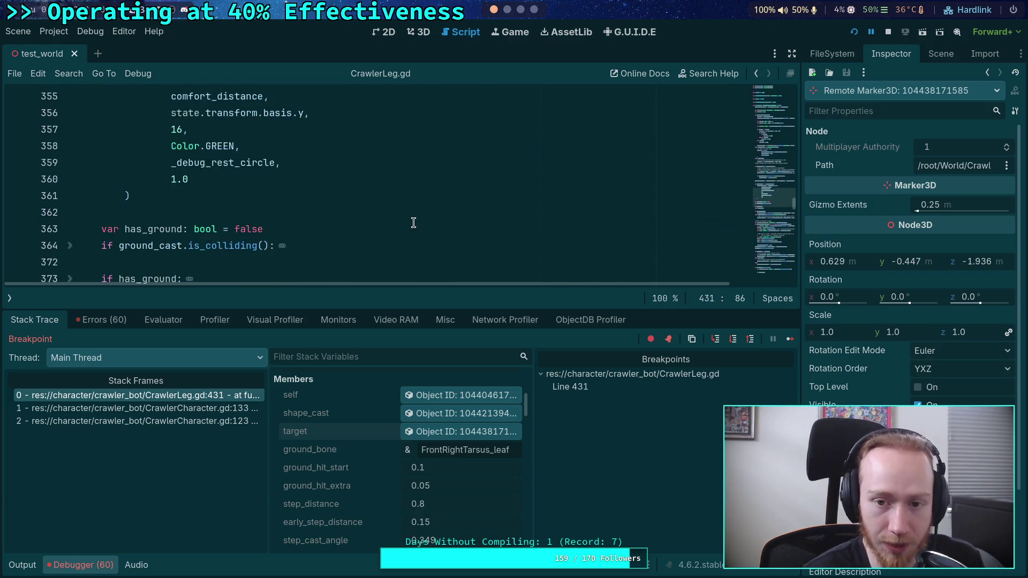
scroll(414, 222, down, 10)
scroll(415, 220, up, 1)
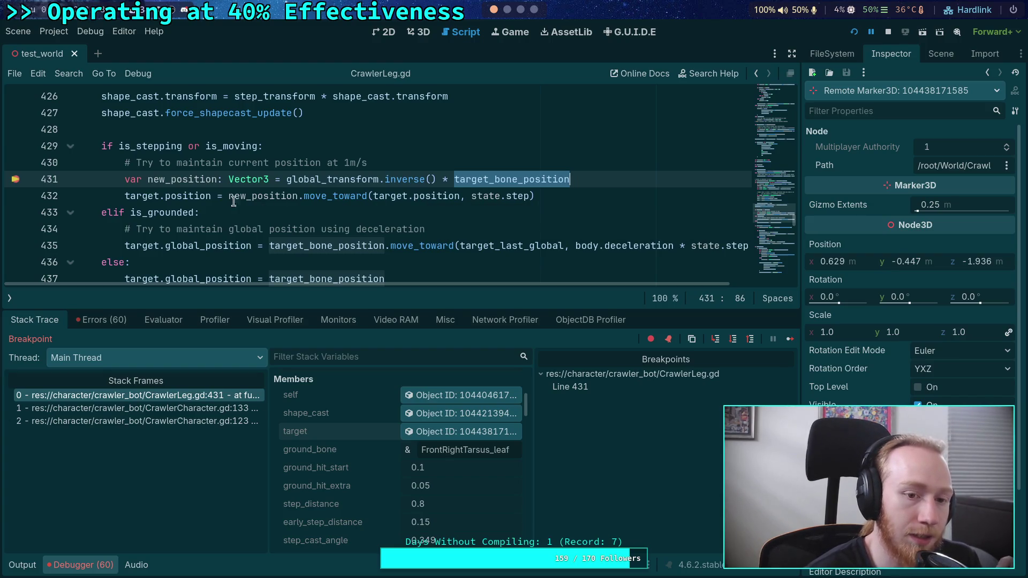
mouse_move(198, 200)
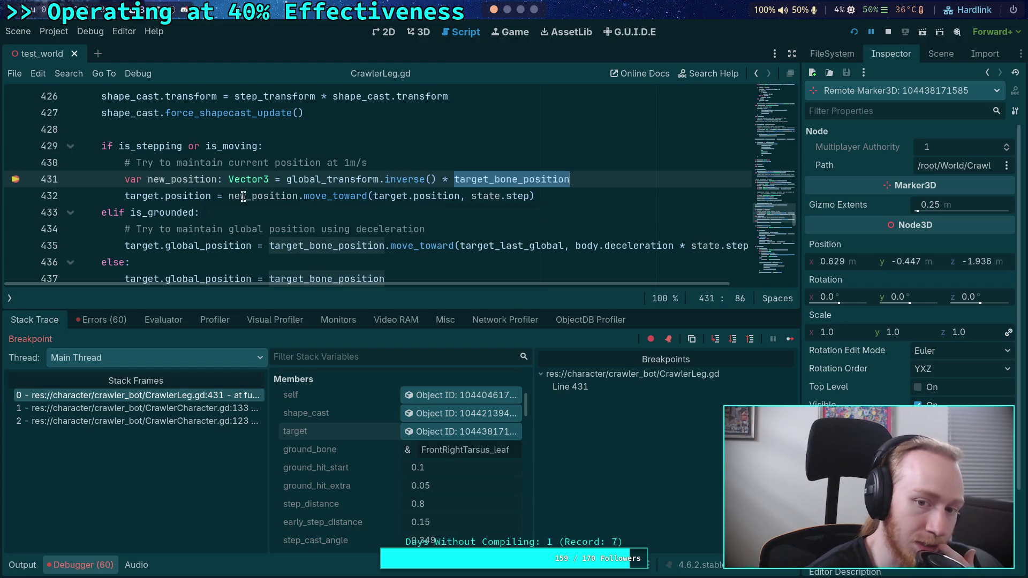
mouse_move(428, 198)
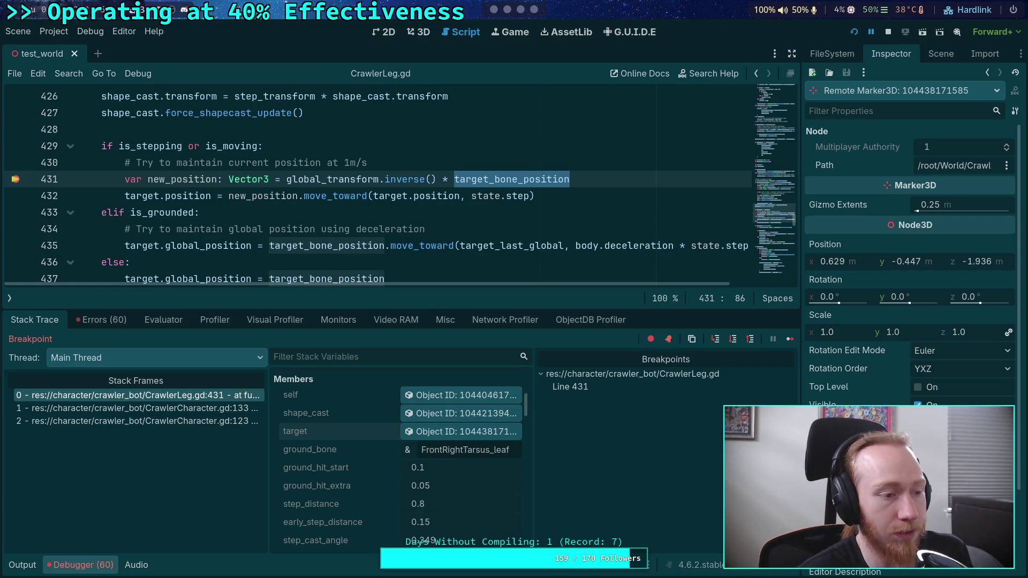
click(789, 338)
click(23, 182)
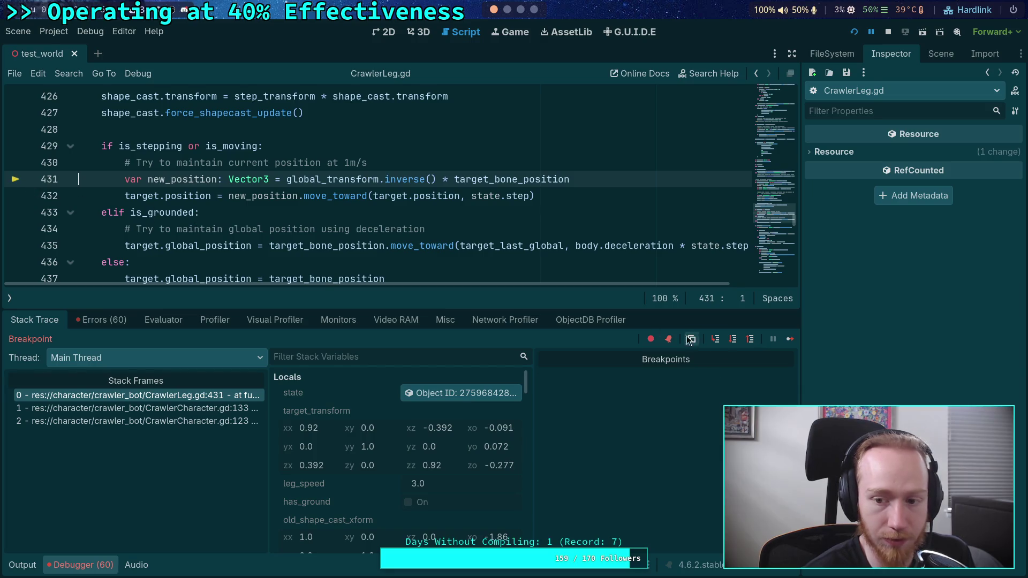
Step: Restart the crawler game, advance it one physics tick at a time, then return to CrawlerLeg.gd
click(789, 338)
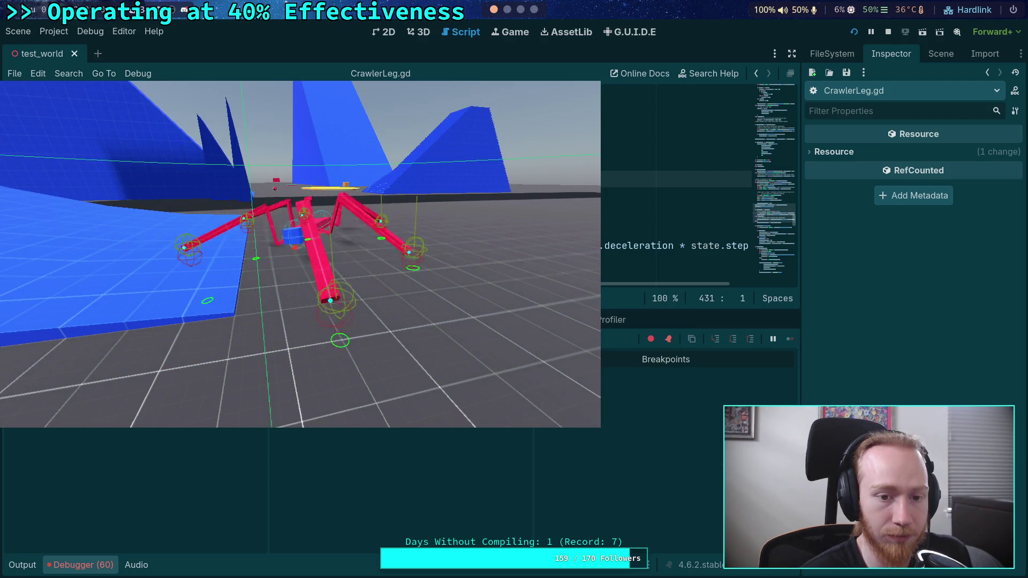
click(854, 32)
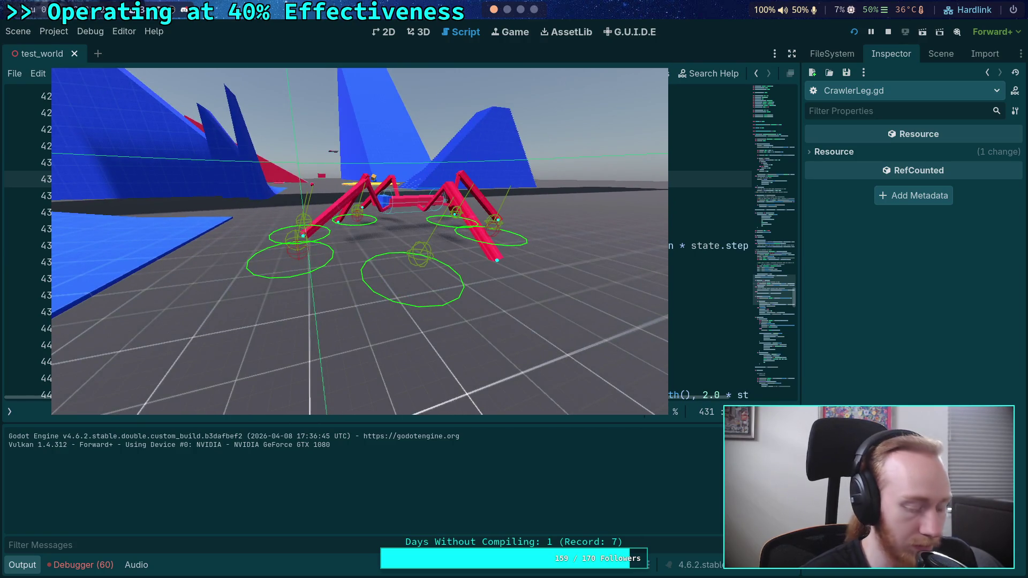
key(period)
key(period)
key(period)
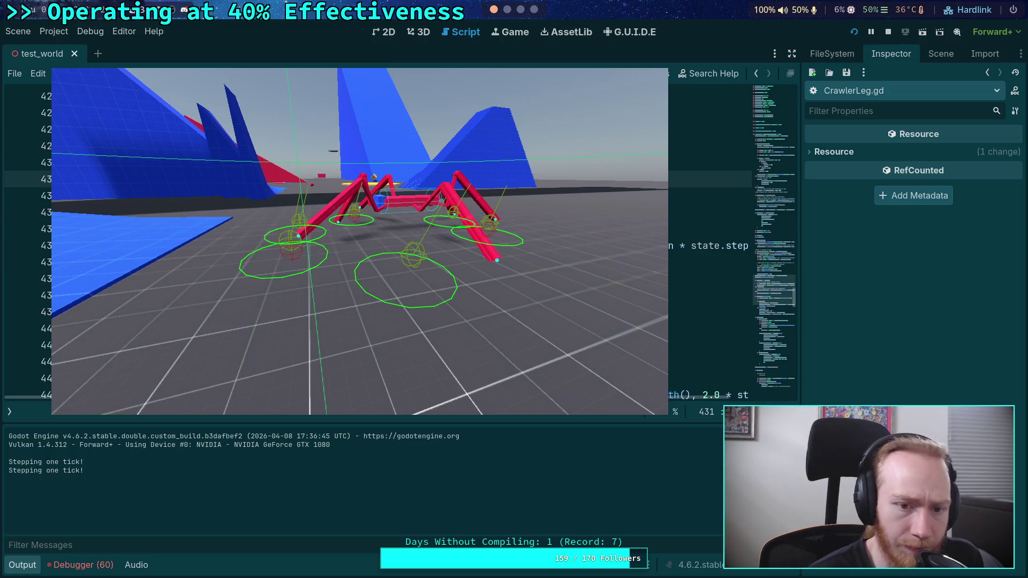
key(period)
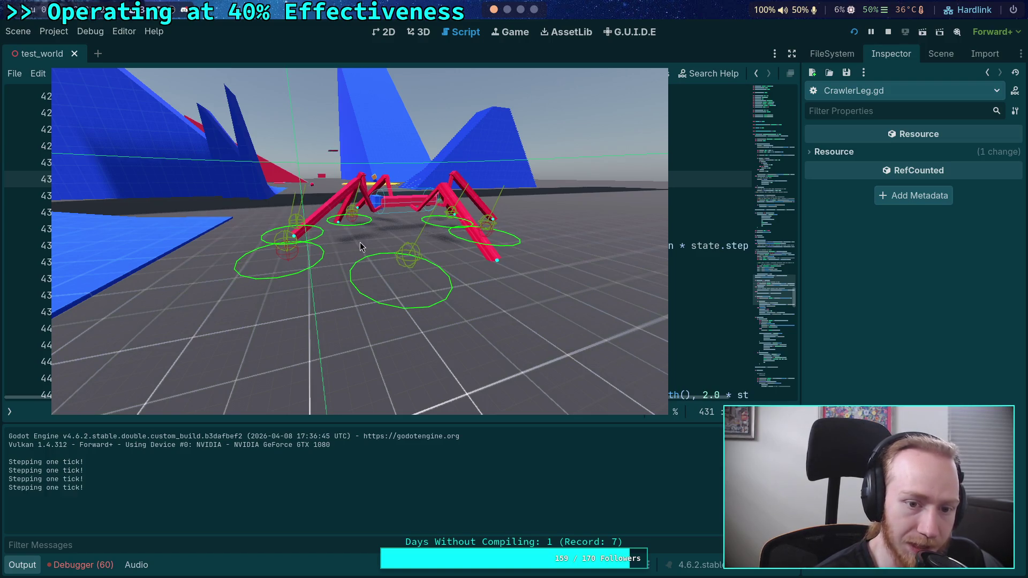
key(period)
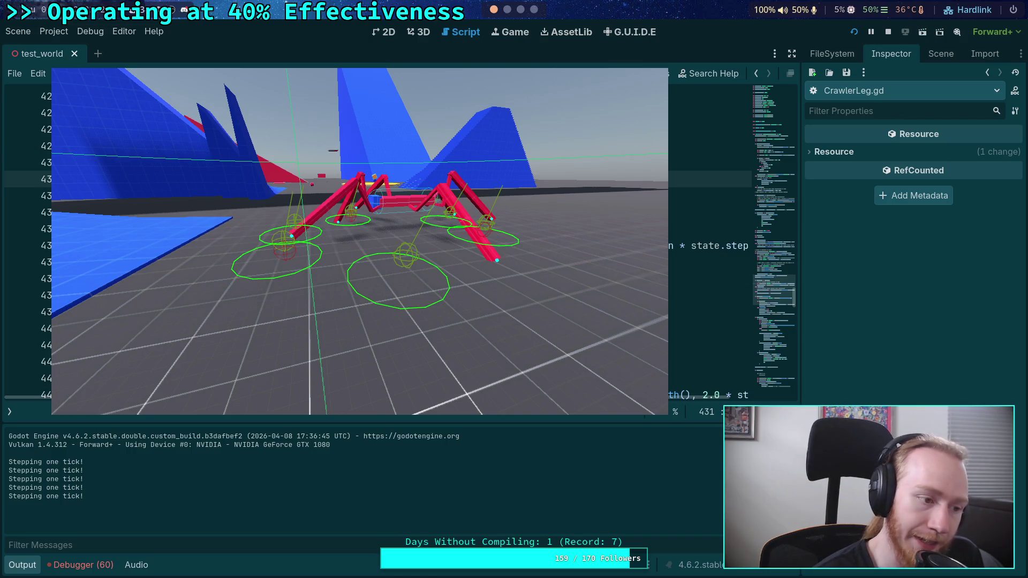
key(period)
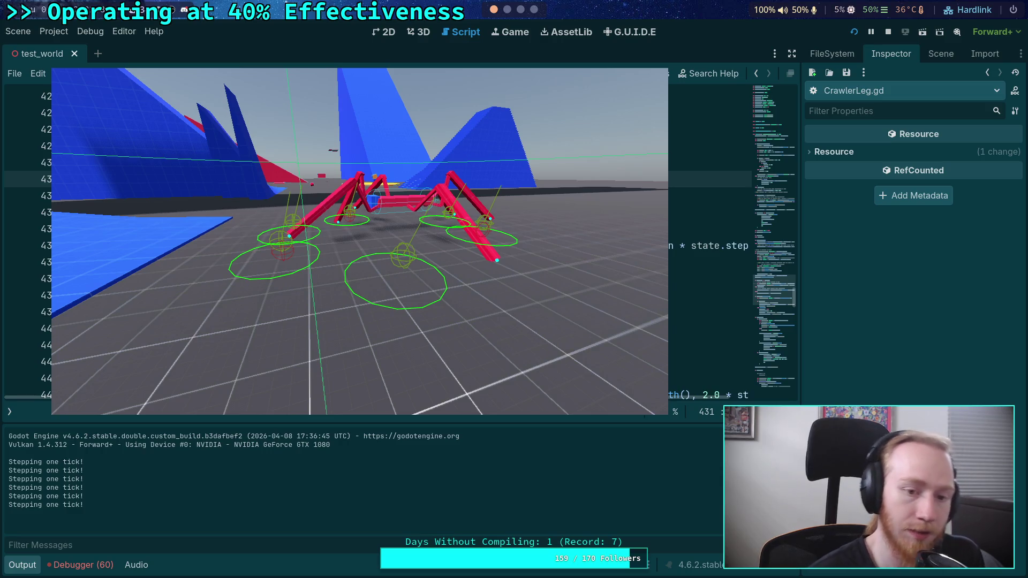
key(alt+Tab)
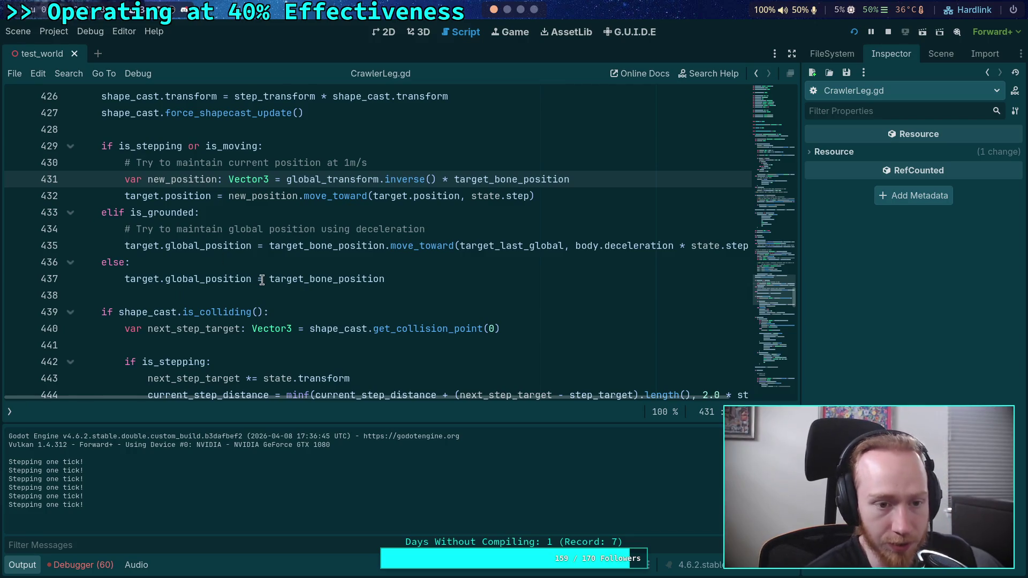
Step: Review the stepping branch on lines 429–436, including the target position update on line 432
mouse_move(132, 146)
mouse_down()
mouse_move(134, 155)
mouse_move(251, 164)
mouse_move(275, 219)
mouse_up()
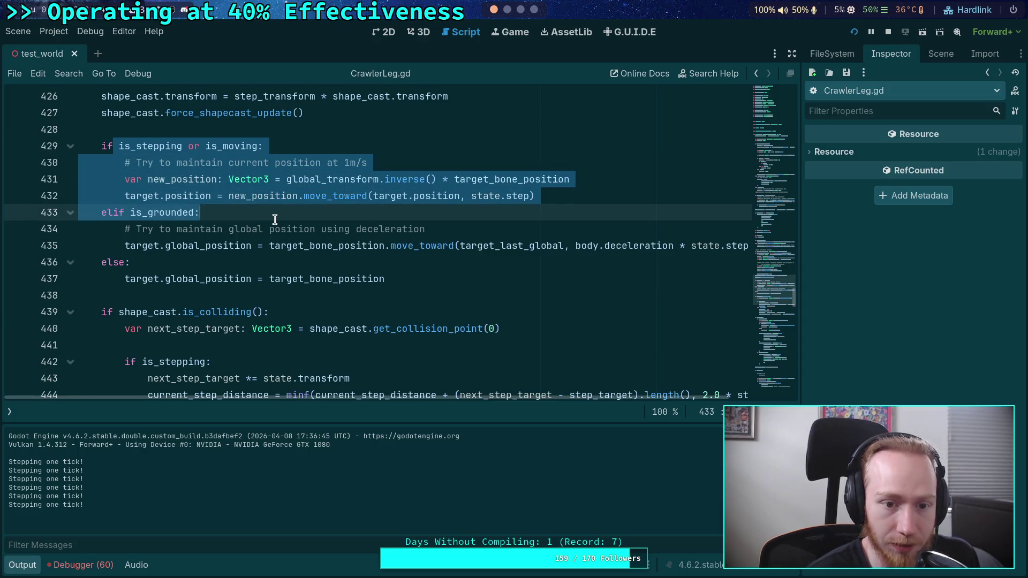
click(274, 219)
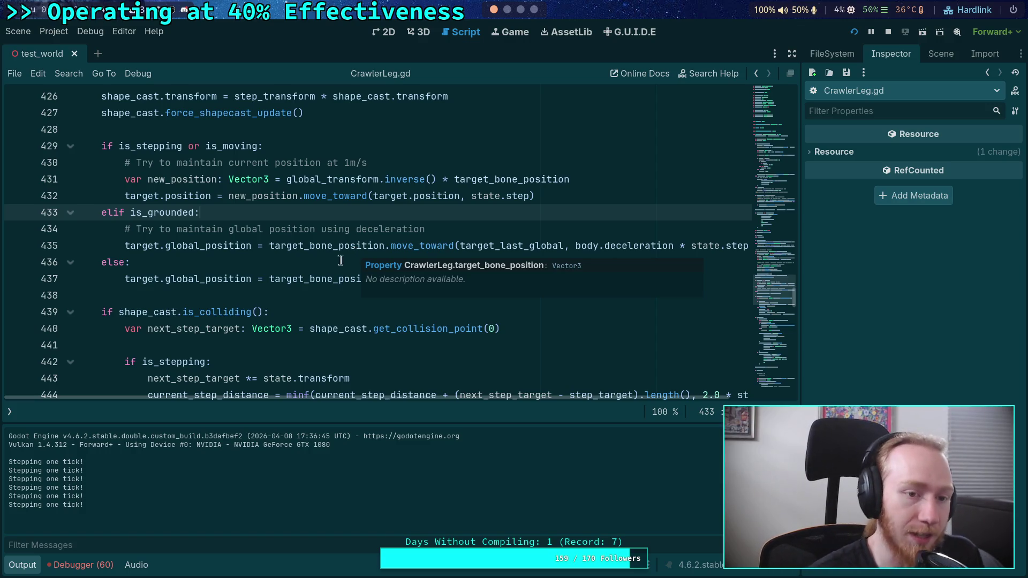
drag(119, 146, 248, 149)
mouse_move(125, 196)
mouse_down()
mouse_move(553, 196)
mouse_move(230, 196)
mouse_move(101, 211)
mouse_move(124, 196)
mouse_up()
click(600, 183)
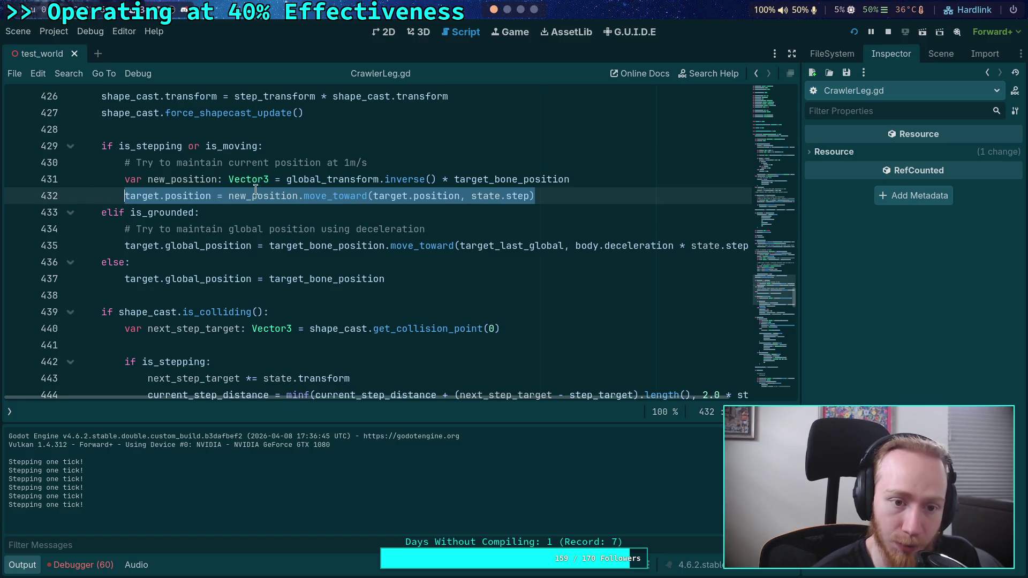
click(290, 258)
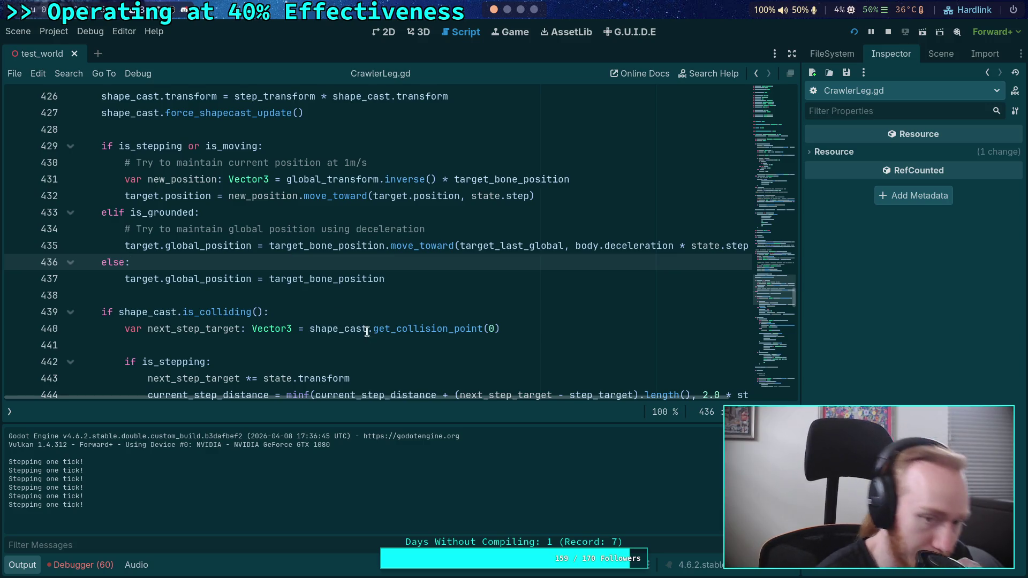
Step: Highlight the uses of position on line 556 and collapse the Output panel to enlarge the code
scroll(321, 281, down, 10)
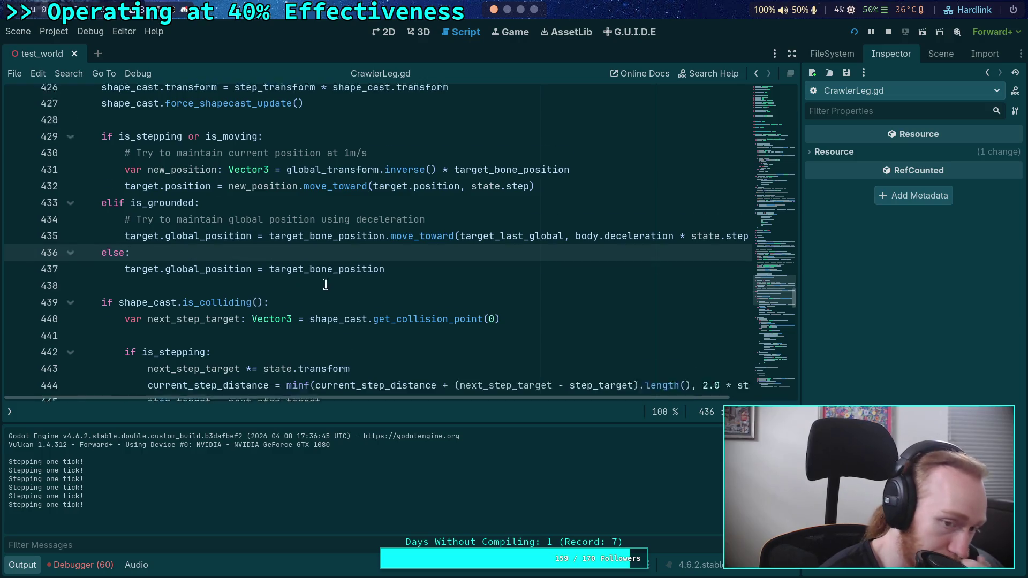
scroll(318, 277, down, 8)
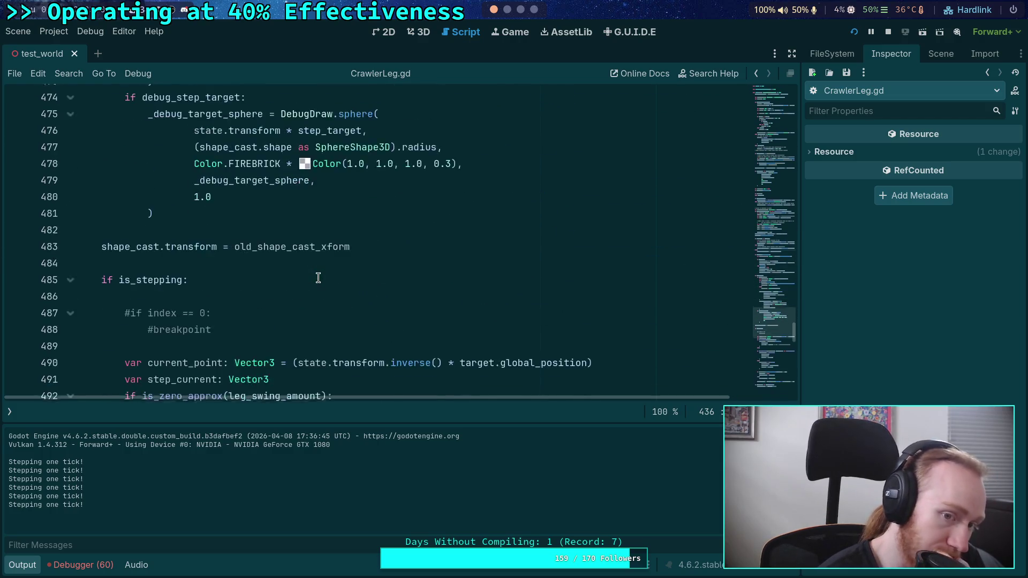
scroll(318, 278, down, 5)
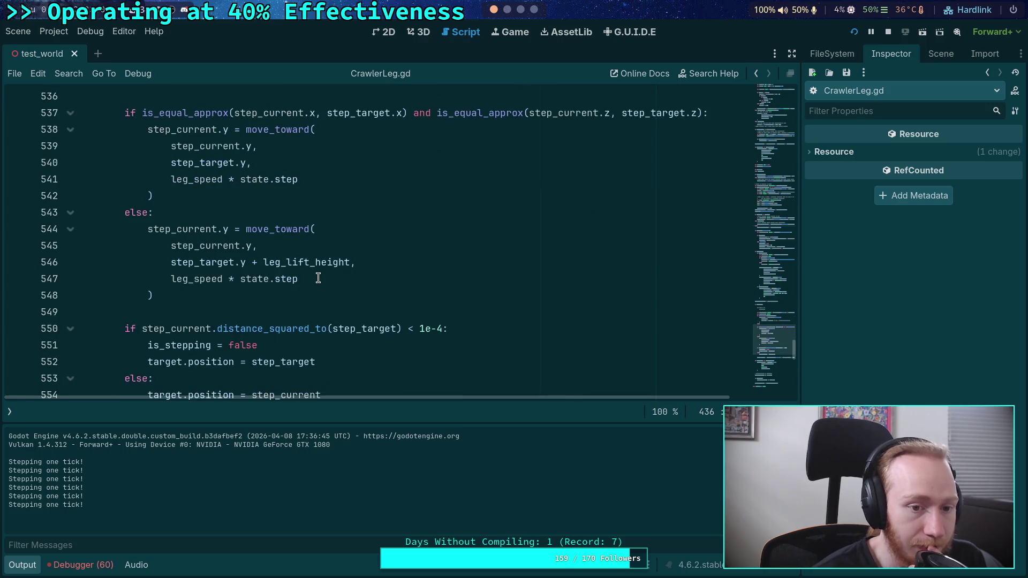
scroll(318, 278, down, 4)
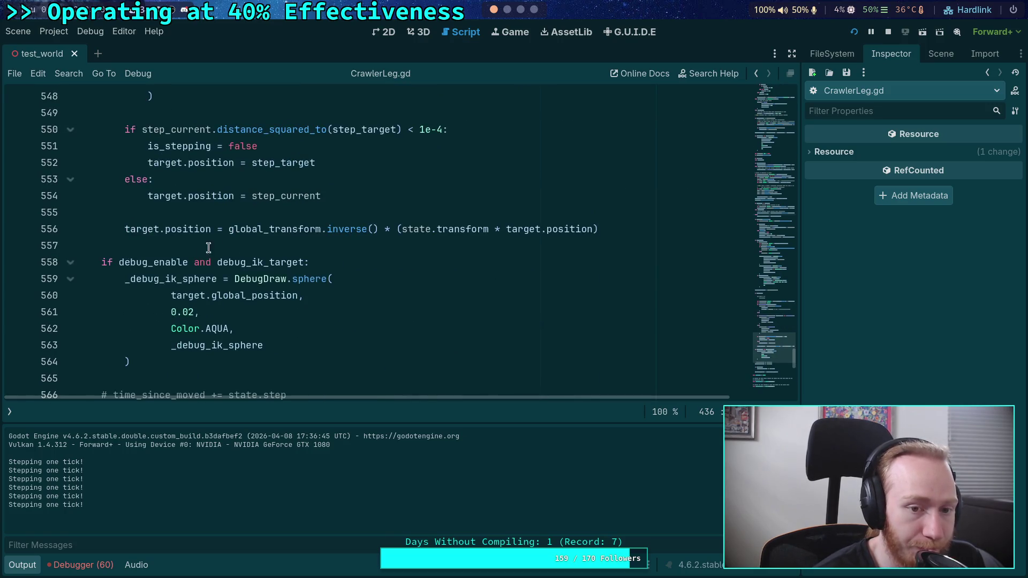
double_click(179, 229)
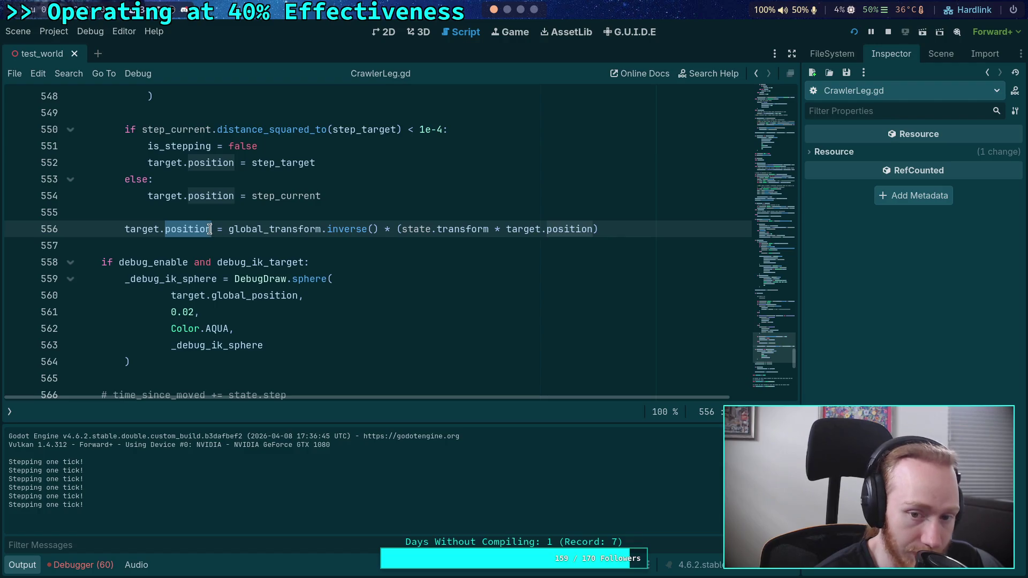
mouse_move(209, 229)
scroll(193, 242, up, 2)
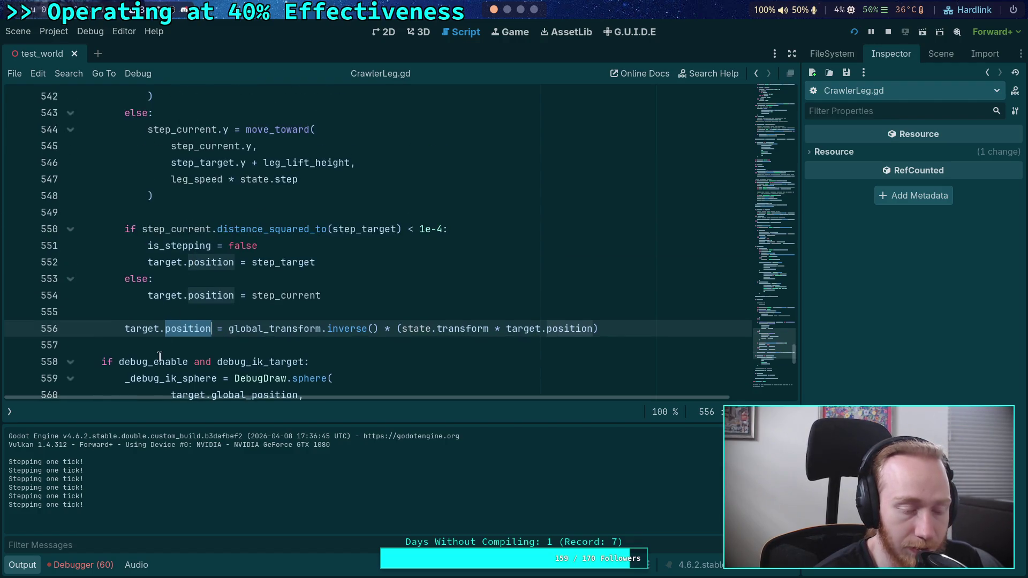
click(39, 562)
scroll(250, 347, up, 6)
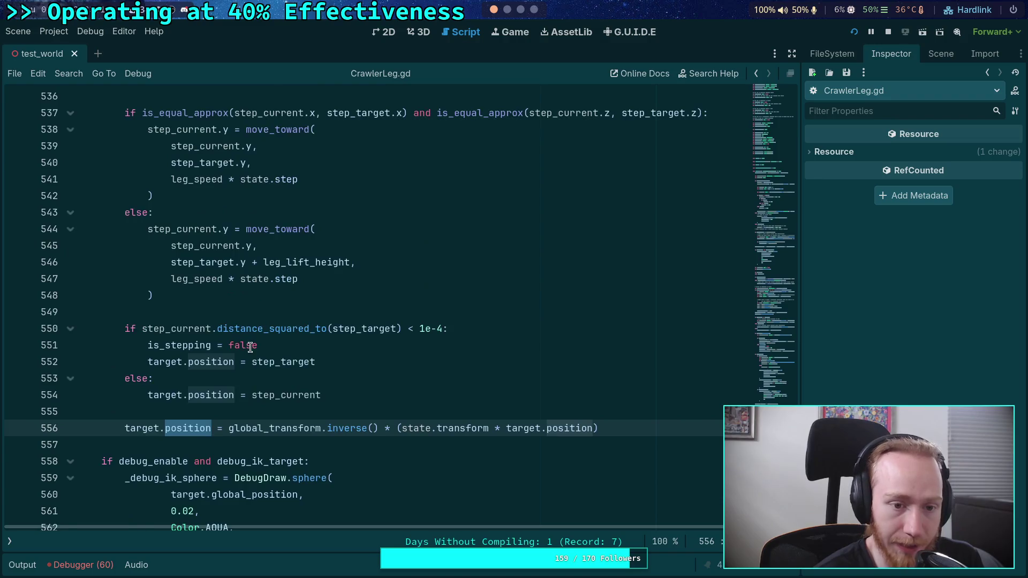
scroll(250, 347, up, 3)
scroll(250, 347, down, 1)
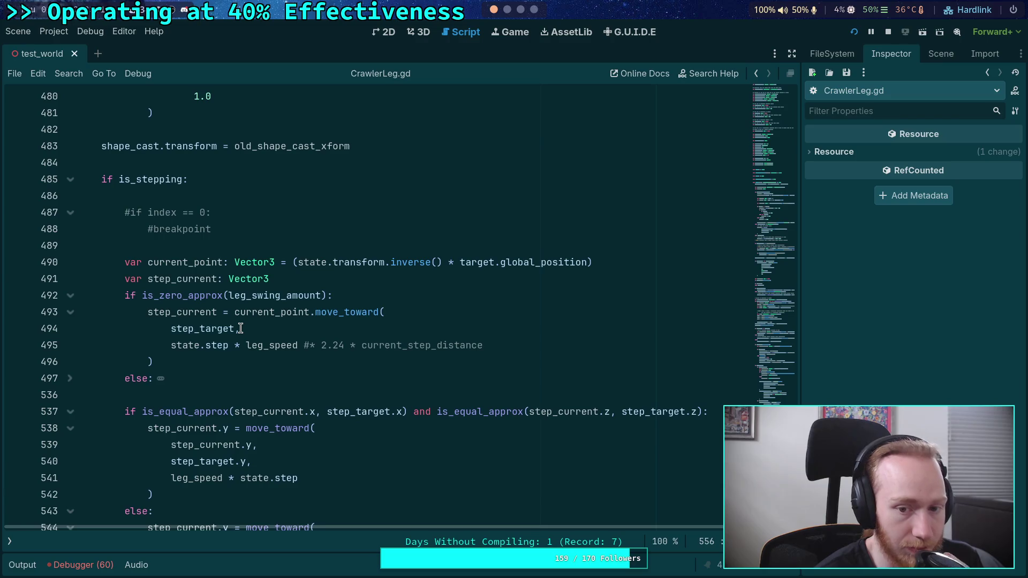
Step: Inspect target and global_position docs on line 490, then put the caret at the end of line 437
click(290, 247)
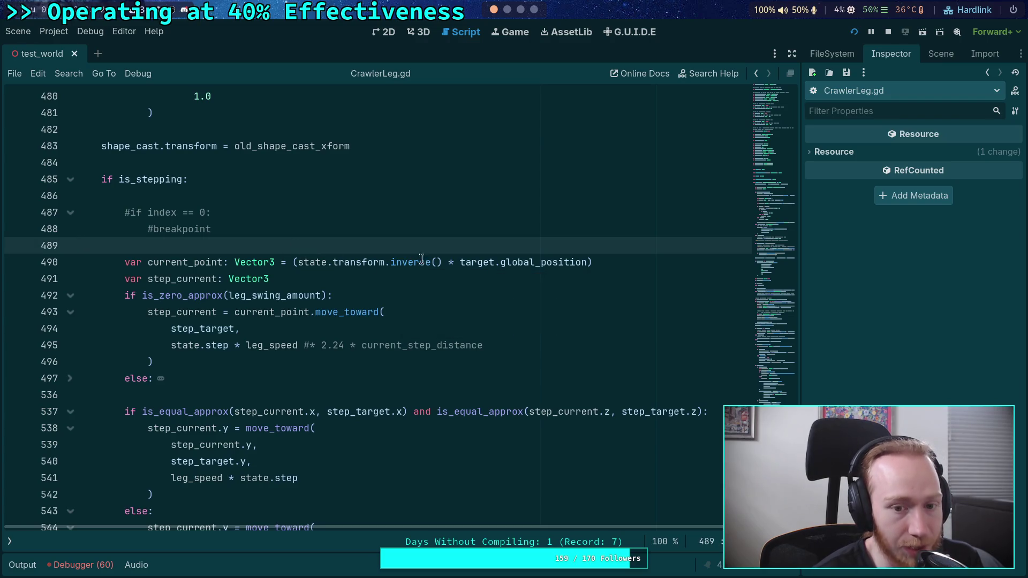
mouse_move(483, 261)
mouse_move(536, 259)
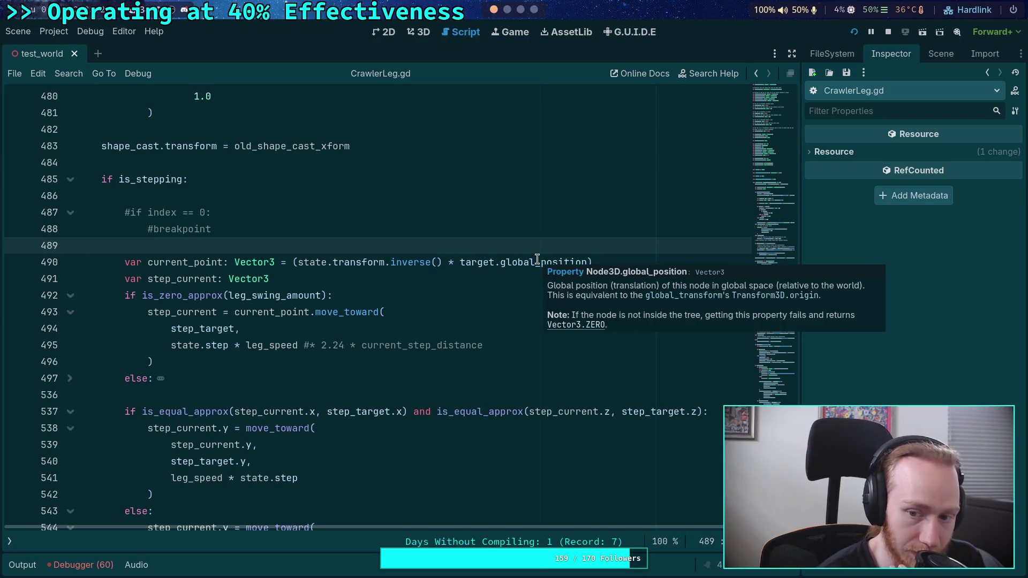
double_click(476, 262)
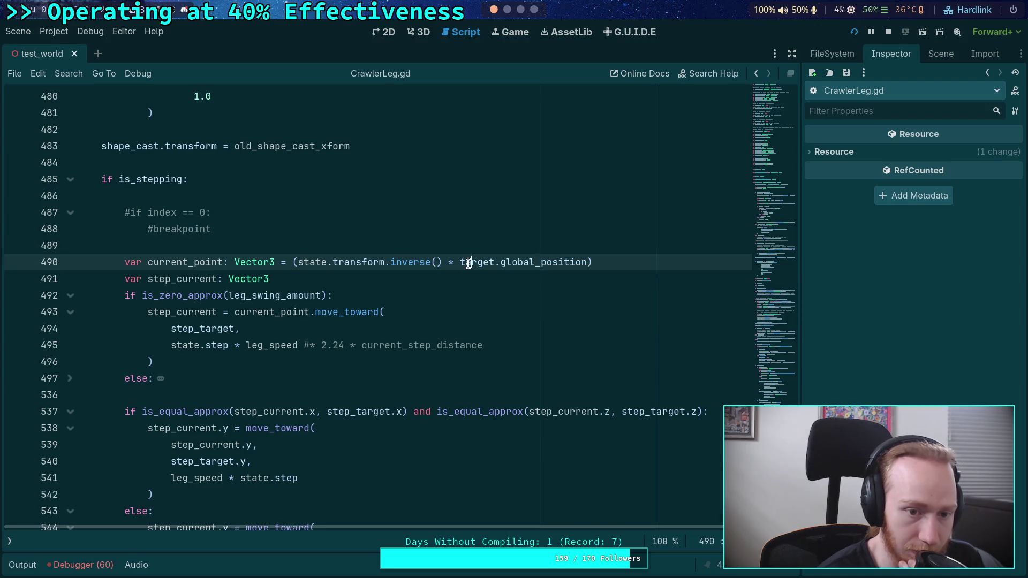
scroll(267, 267, up, 15)
scroll(314, 323, up, 5)
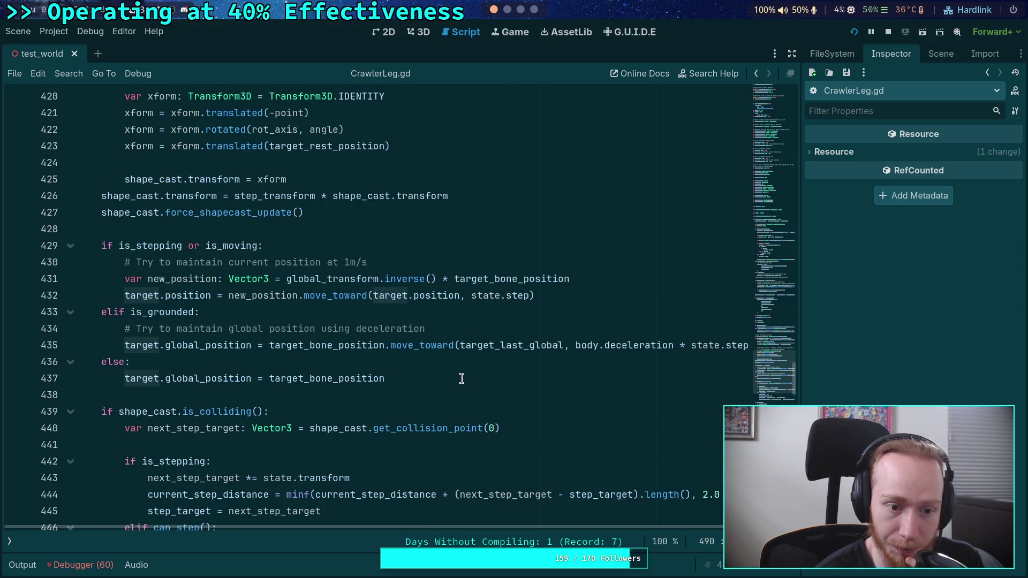
click(468, 379)
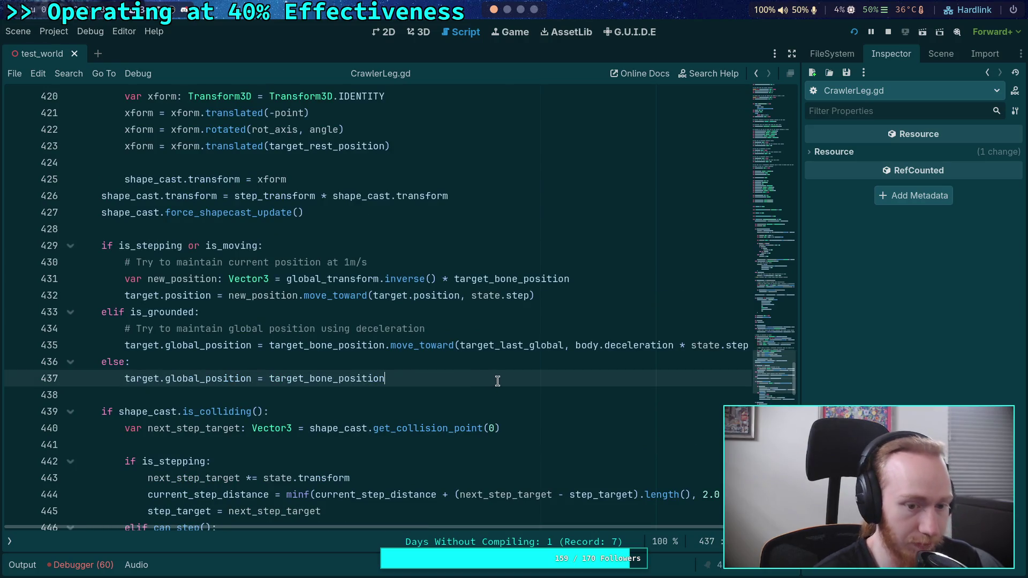
Step: Add target.force_update_transform() as line 438, save CrawlerLeg.gd, and stop the running game
key(Return)
key(BackSpace)
text(target.force)
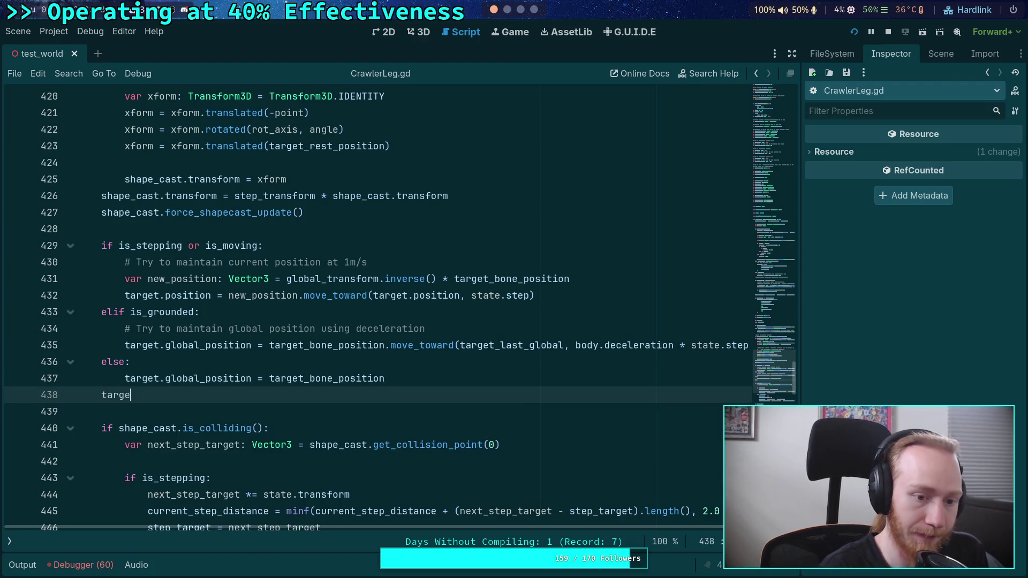
key(Return)
key(ctrl+s)
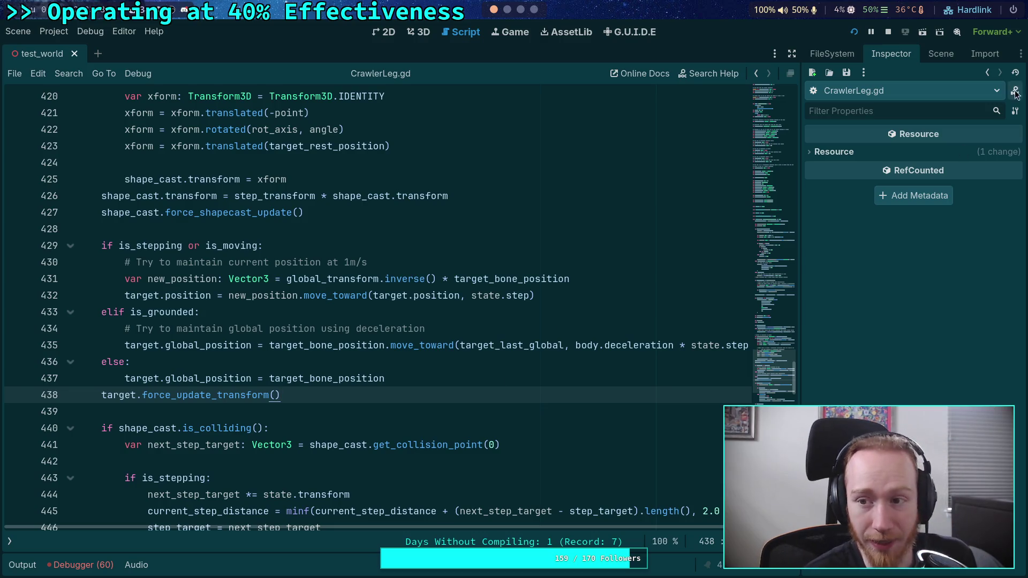
click(887, 32)
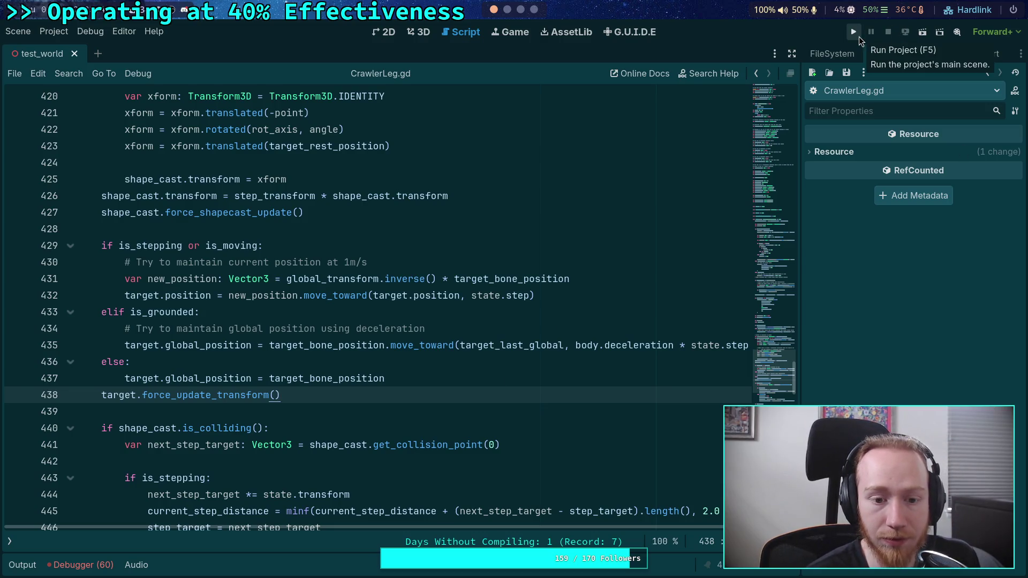
Step: Relaunch the crawler game with the force_update_transform change, step six ticks, then hide the game window
click(856, 34)
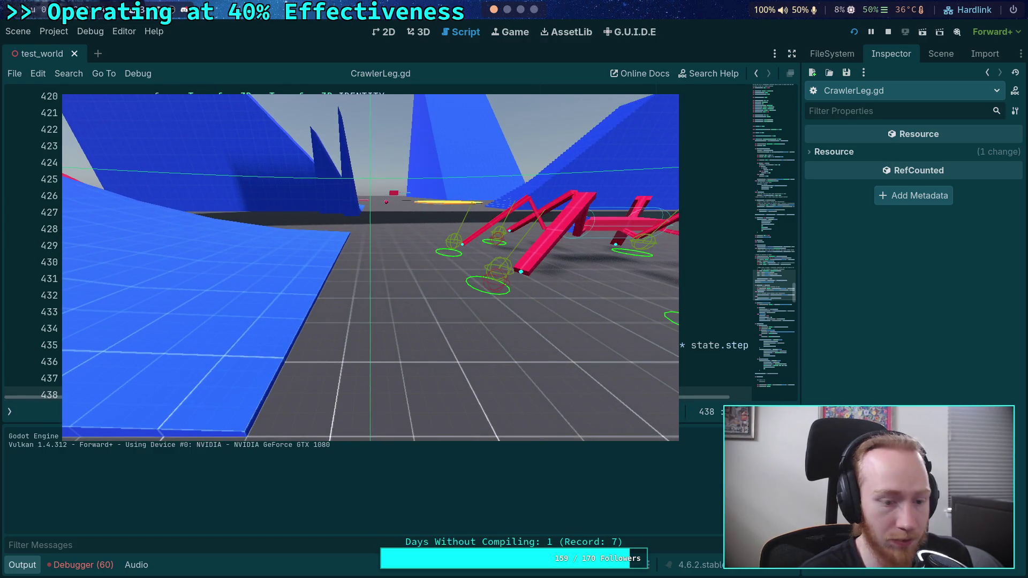
key(period)
key(period)
key(period)
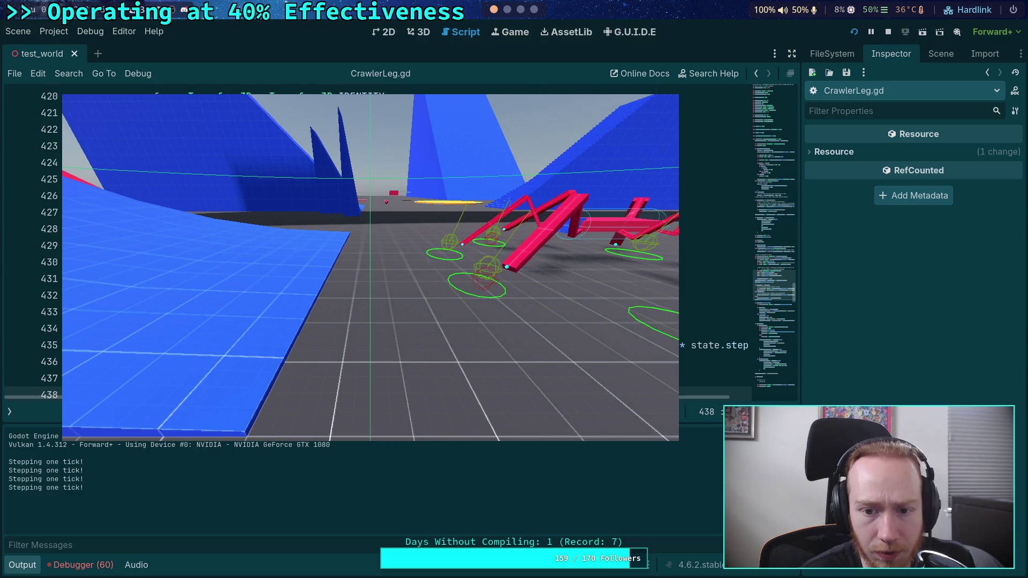
key(period)
key(period)
key(period)
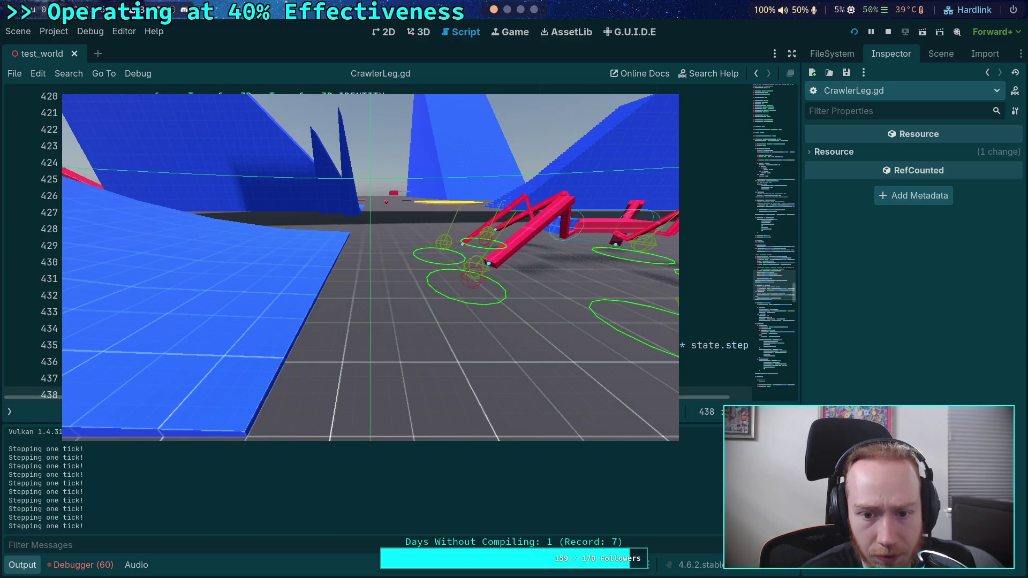
key(period)
key(period)
key(period)
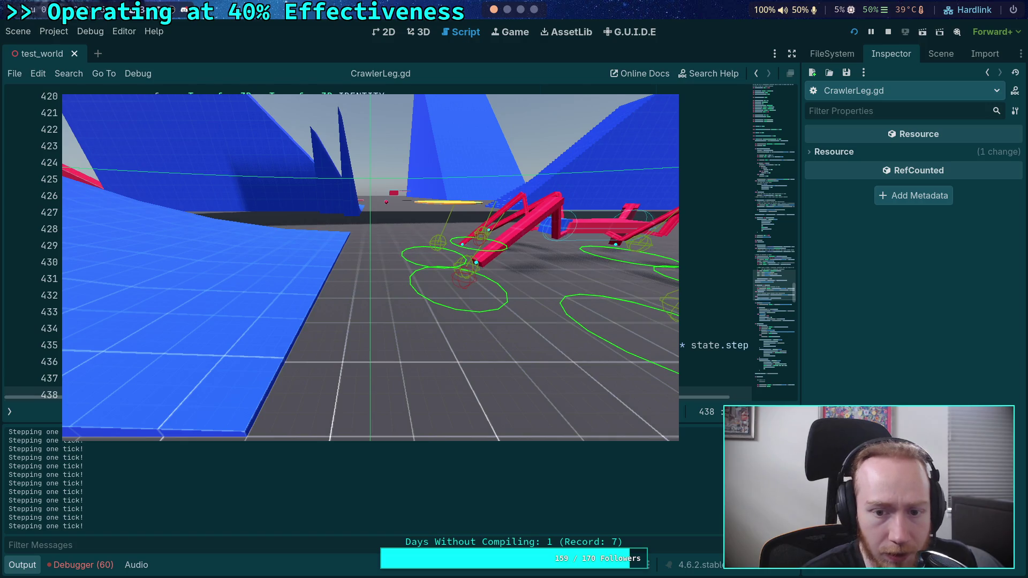
key(period)
key(period)
key(period)
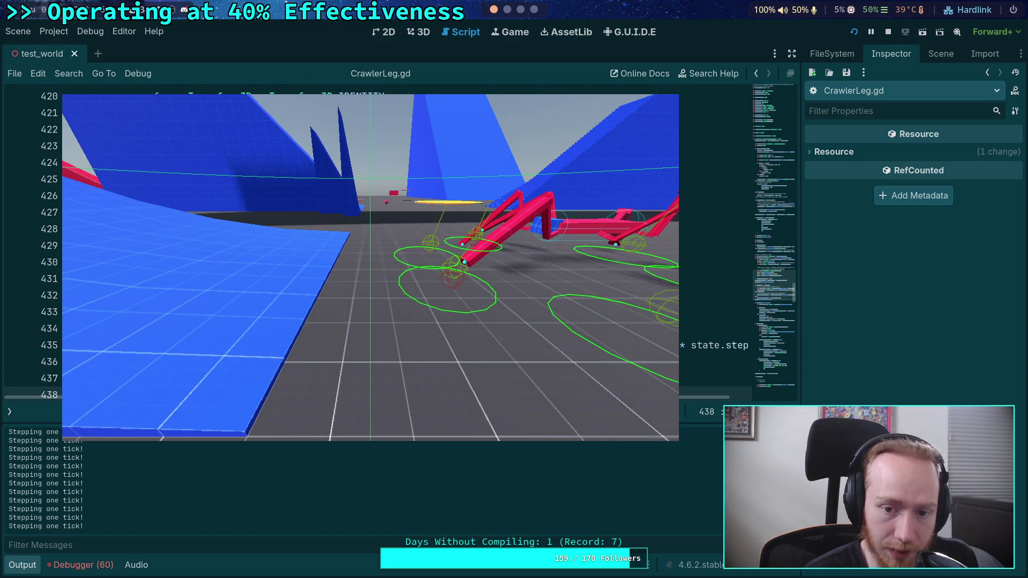
key(period)
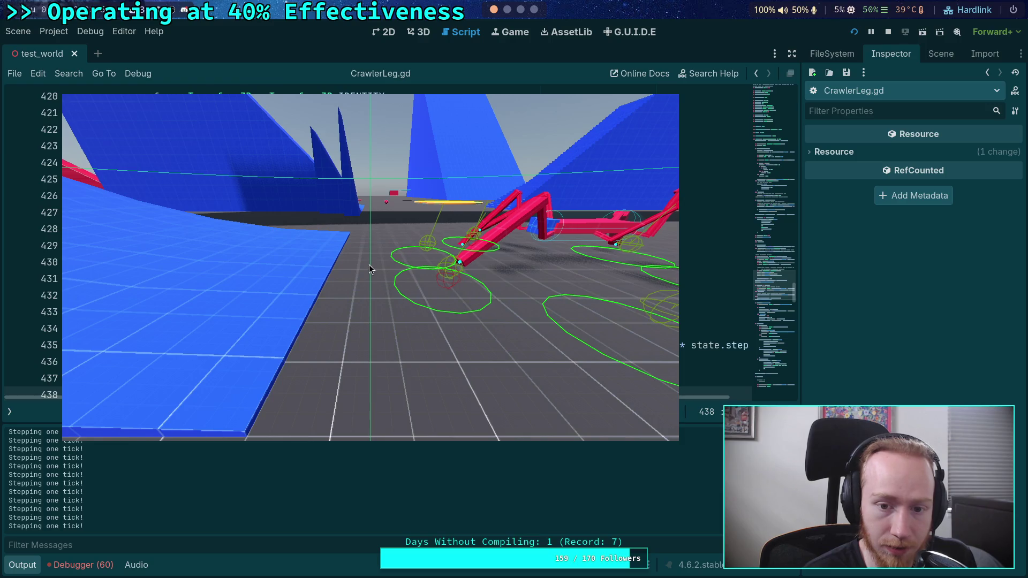
key(period)
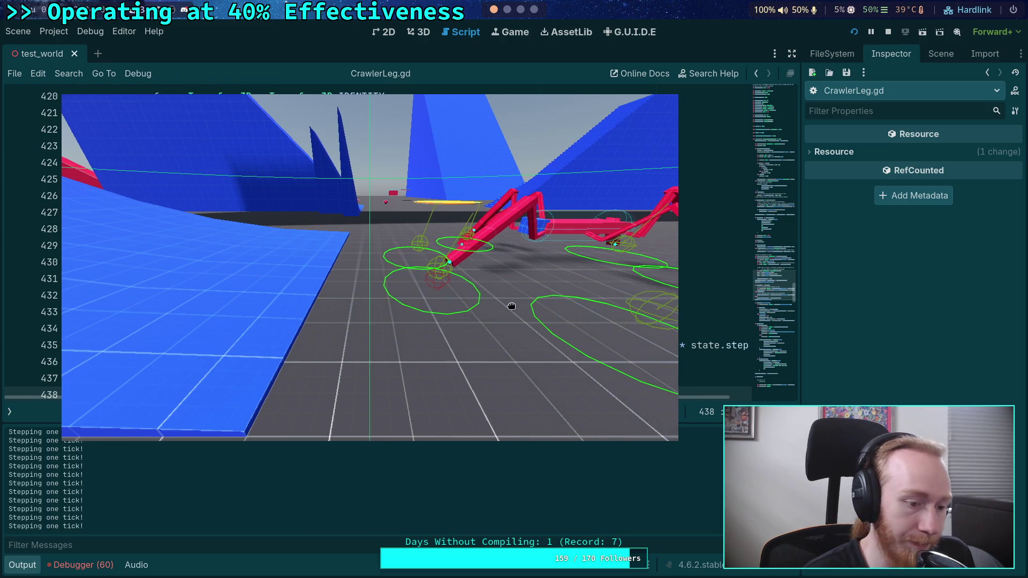
key(F8)
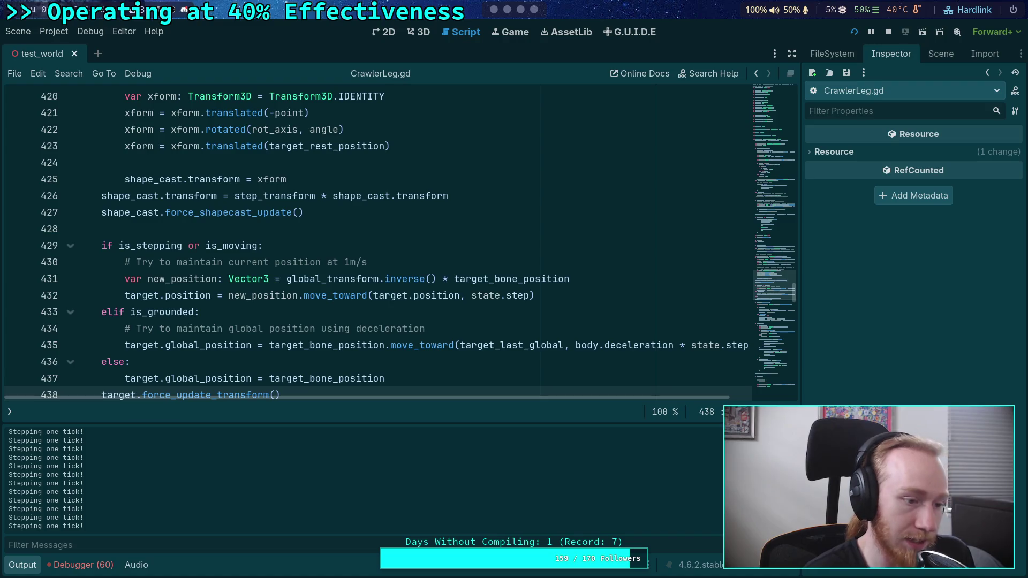
scroll(369, 348, down, 2)
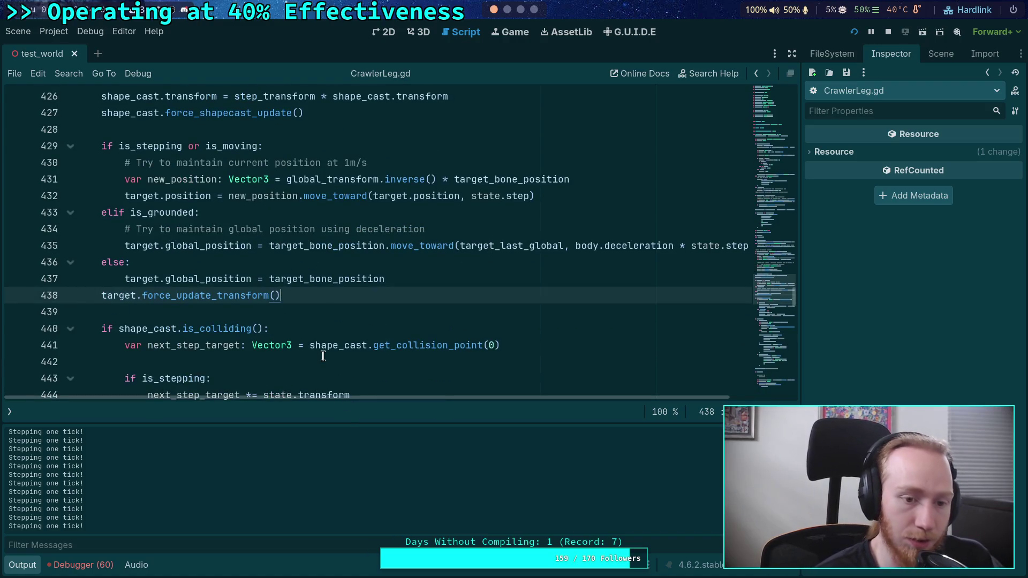
scroll(323, 356, down, 1)
scroll(323, 356, down, 1)
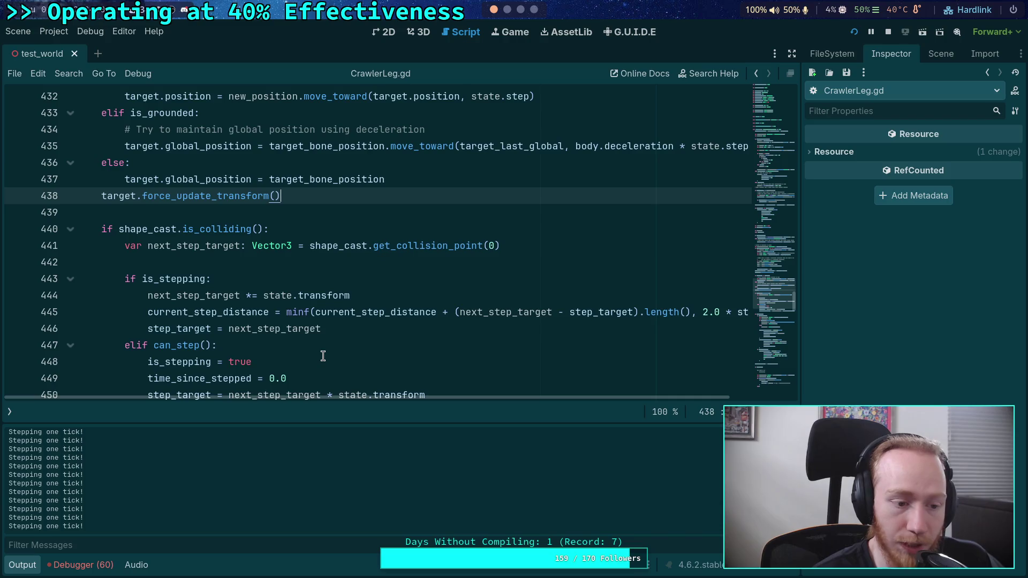
scroll(323, 356, up, 2)
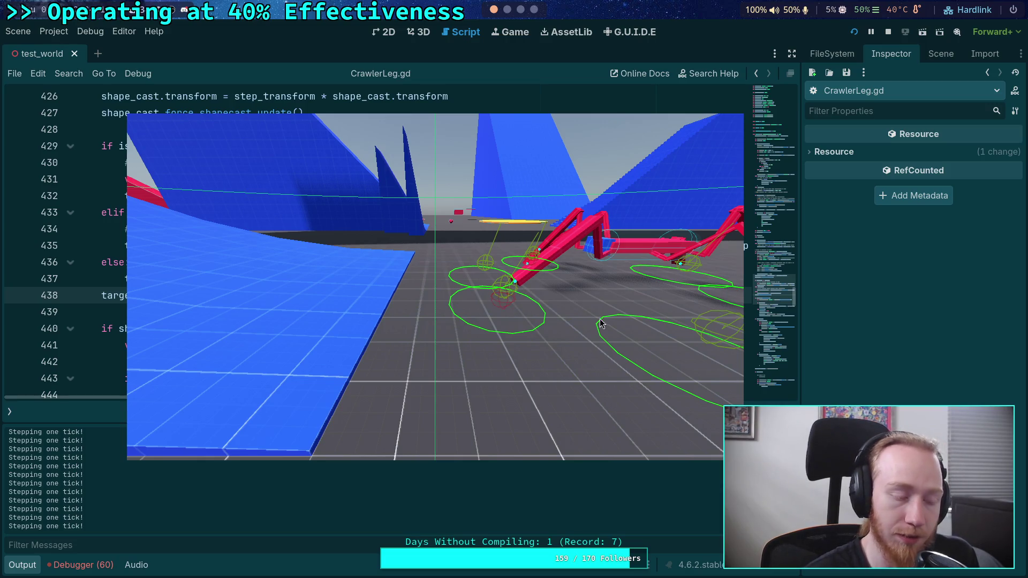
drag(583, 320, 570, 320)
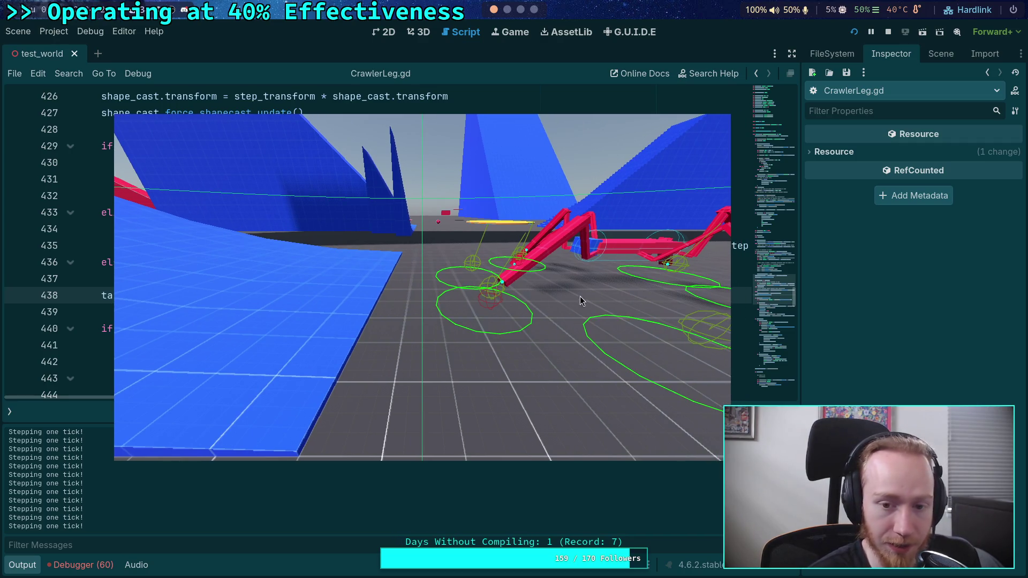
key(alt+Tab)
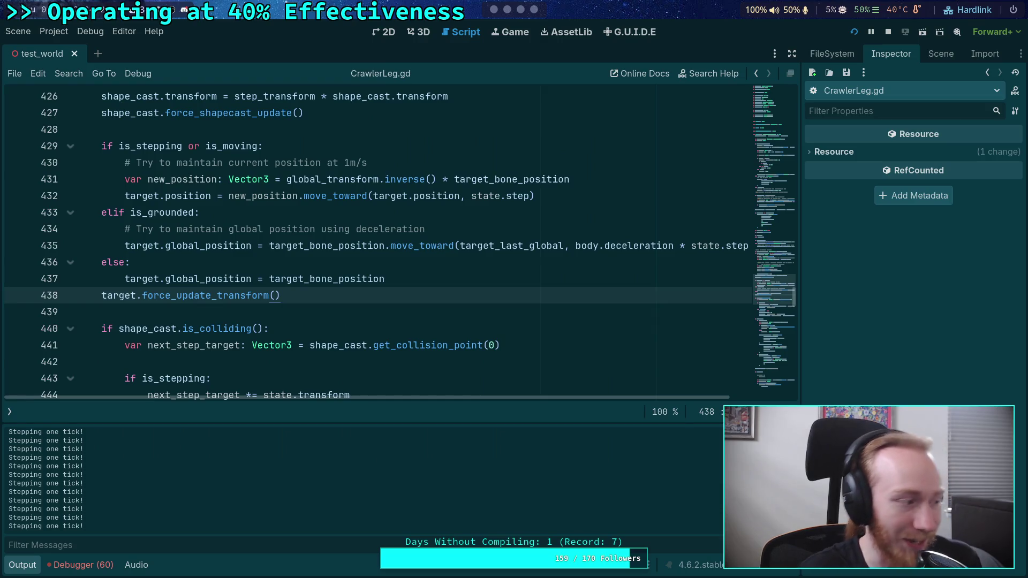
Step: Collapse the Output panel and highlight every use of next_step_target in CrawlerLeg.gd
click(22, 567)
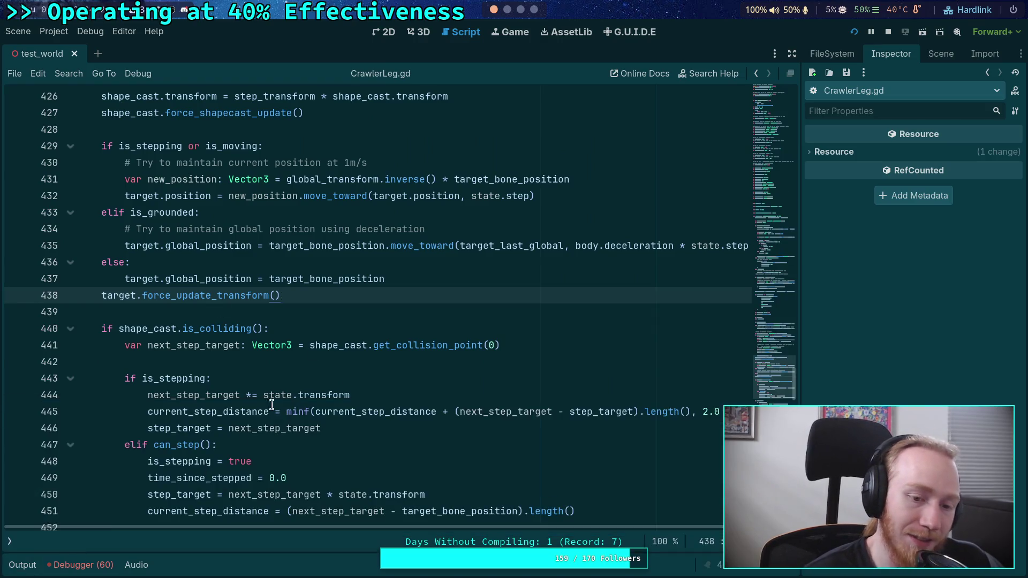
scroll(267, 364, up, 1)
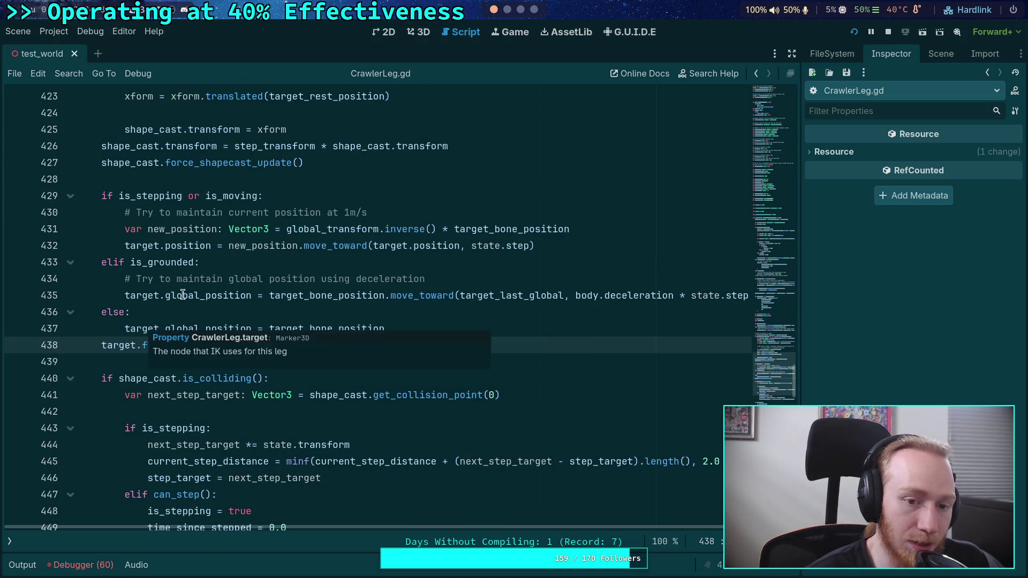
scroll(289, 327, down, 2)
scroll(393, 341, down, 1)
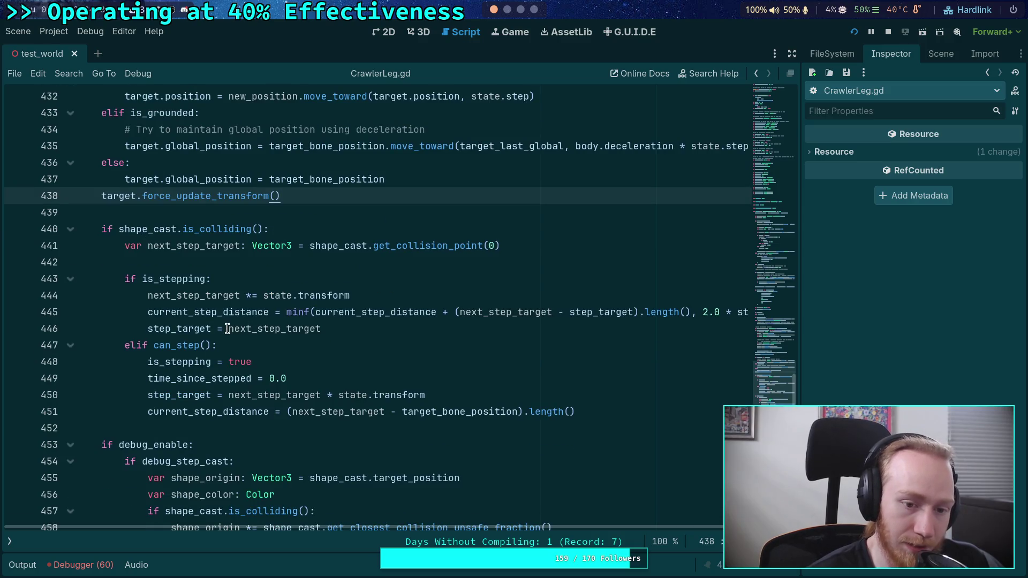
scroll(206, 323, down, 1)
scroll(204, 324, down, 1)
scroll(202, 321, up, 1)
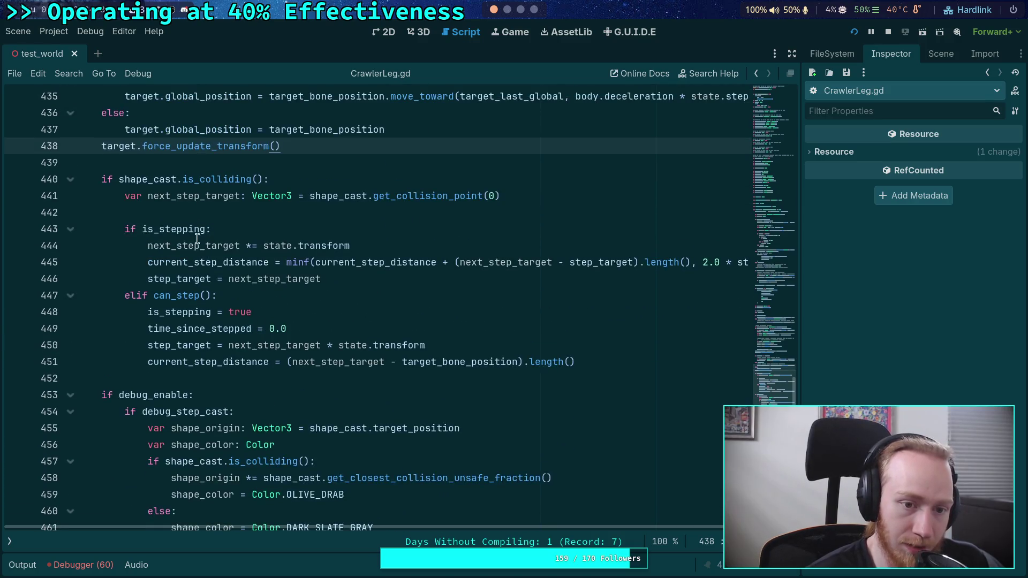
double_click(187, 196)
scroll(353, 314, up, 4)
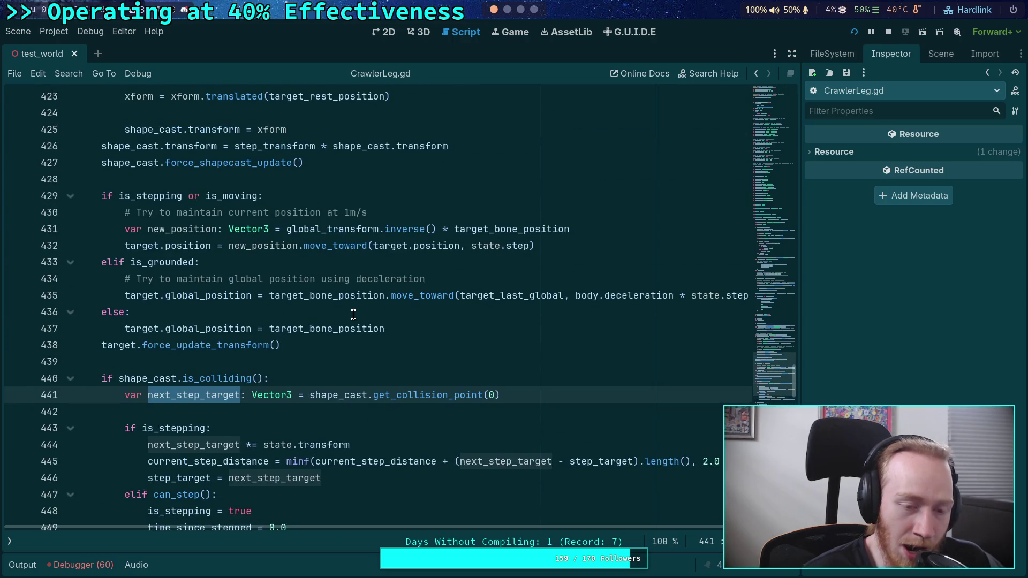
scroll(353, 315, down, 4)
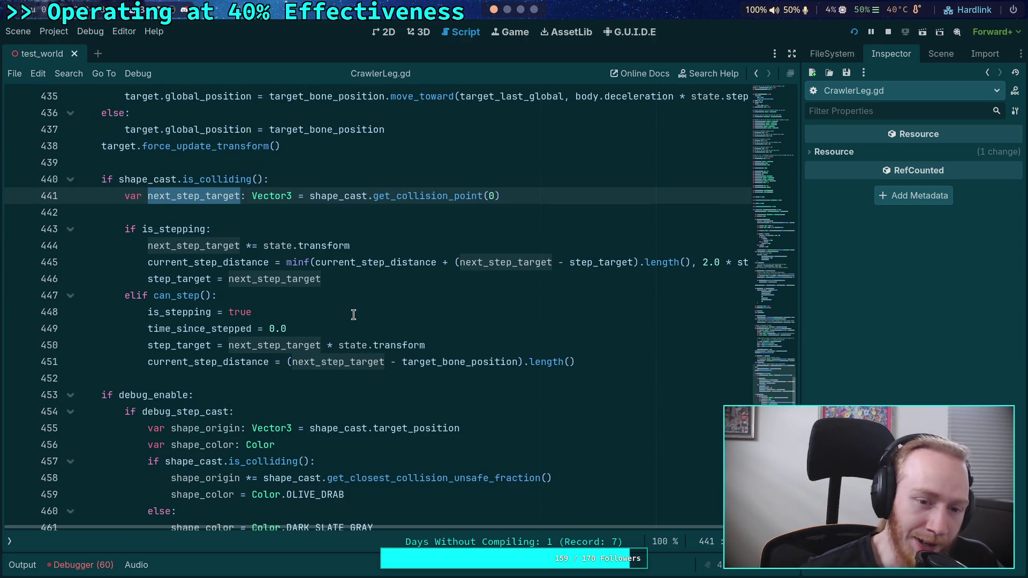
Step: Highlight every use of step_target and scroll through the script following it
double_click(178, 274)
scroll(246, 328, down, 4)
scroll(289, 330, up, 4)
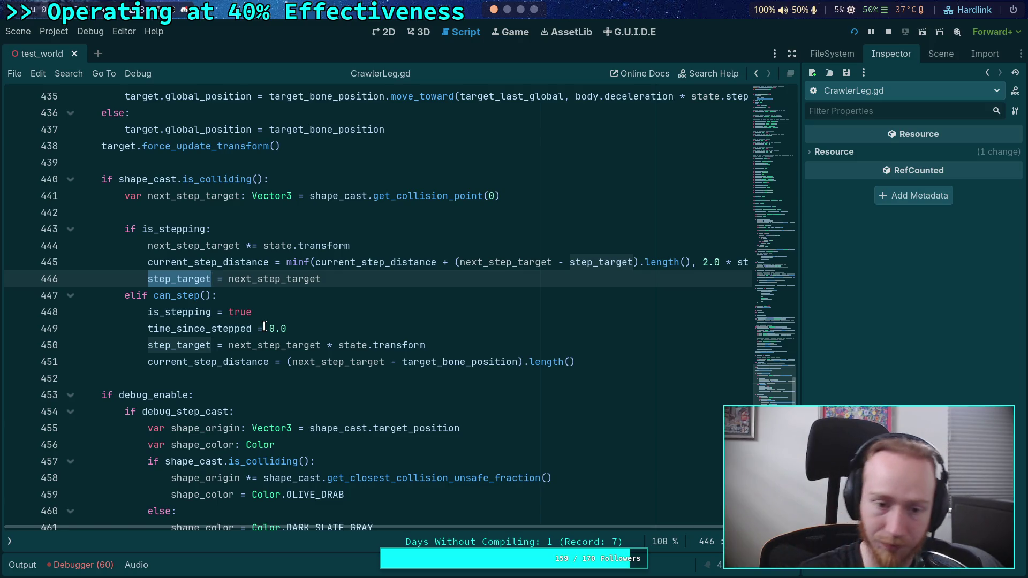
scroll(264, 327, down, 7)
scroll(246, 319, up, 2)
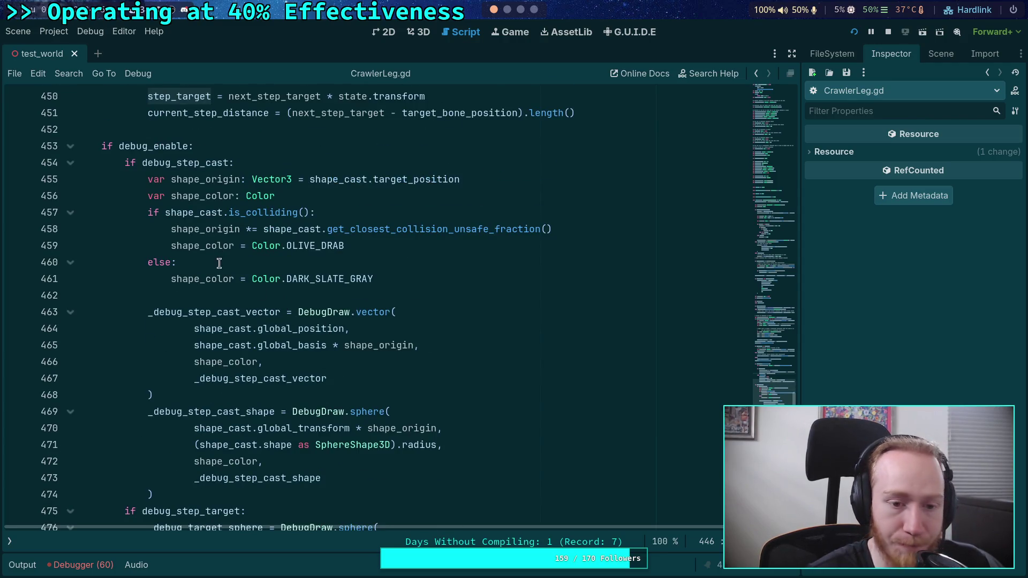
scroll(225, 273, down, 2)
scroll(252, 295, down, 2)
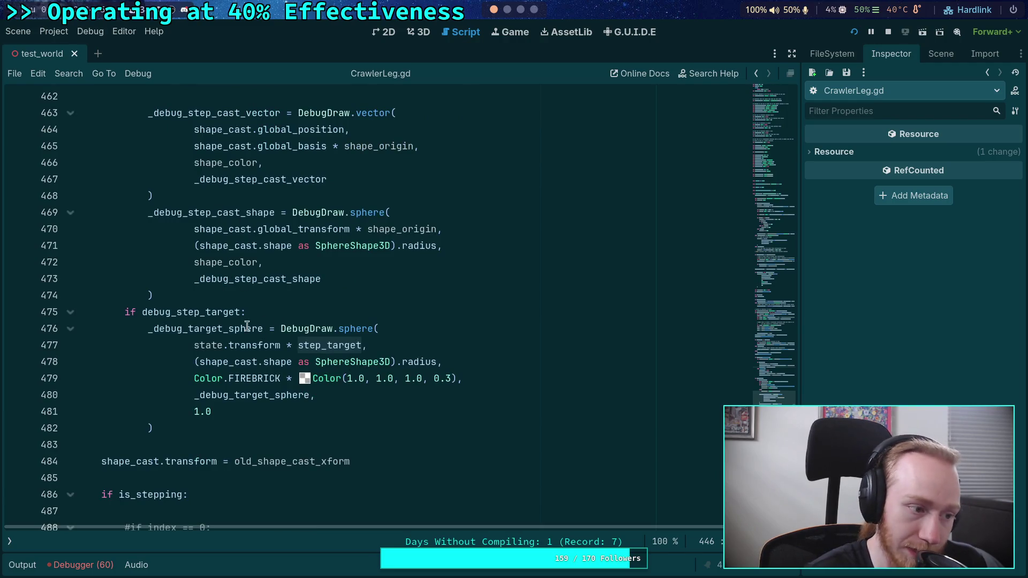
scroll(298, 351, down, 4)
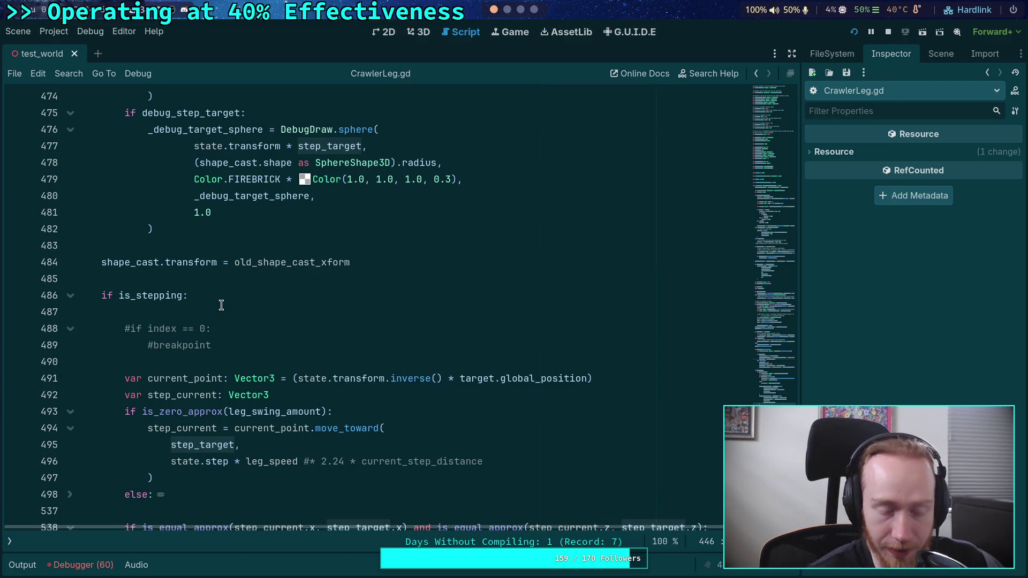
scroll(221, 305, down, 2)
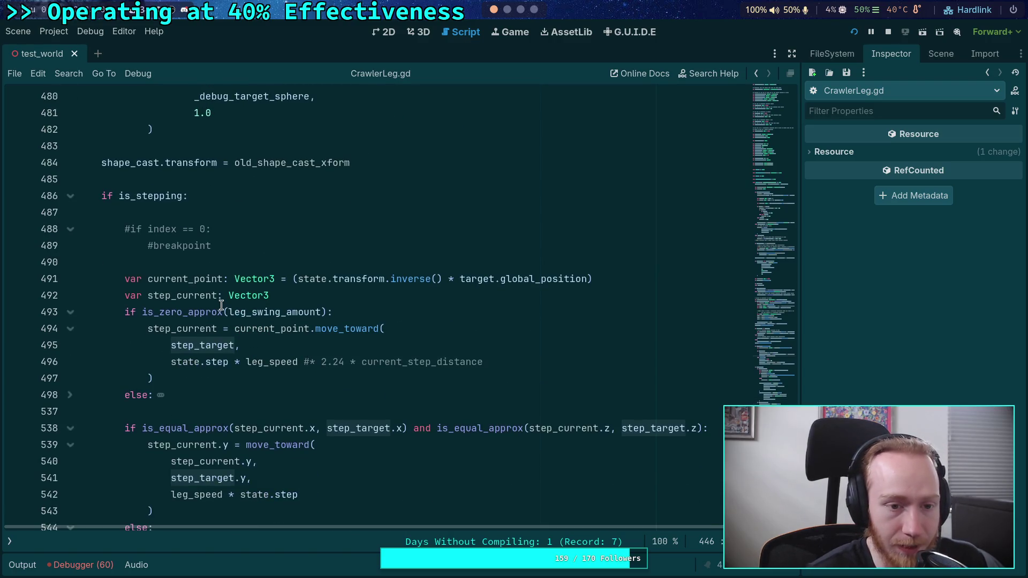
scroll(229, 308, down, 1)
scroll(292, 329, down, 9)
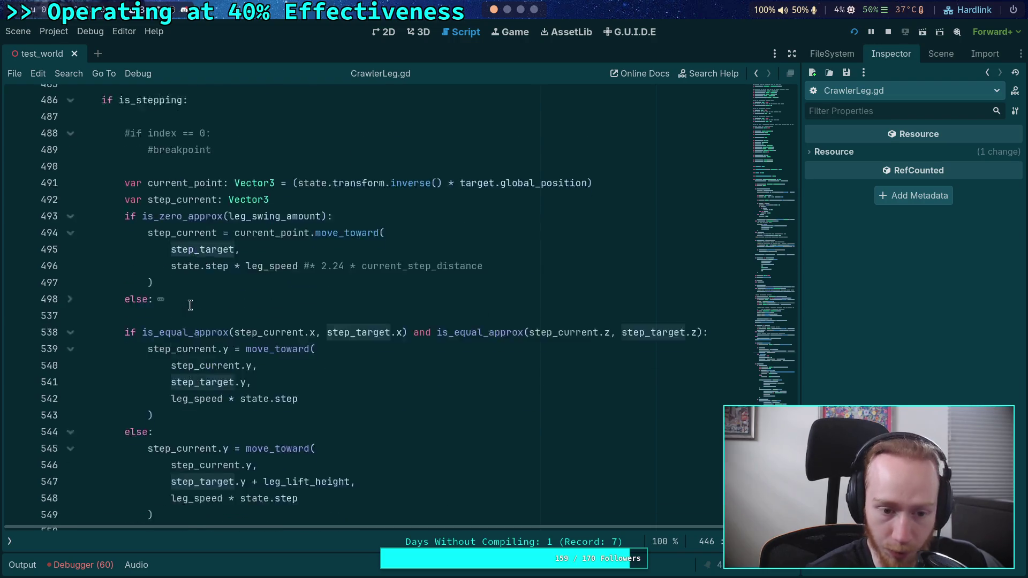
scroll(286, 312, down, 2)
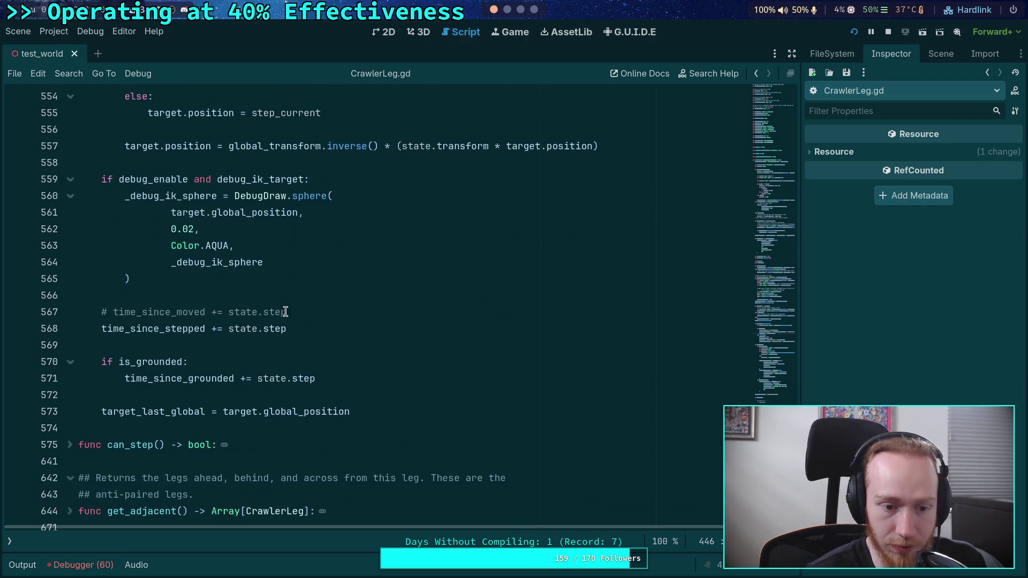
scroll(230, 374, up, 3)
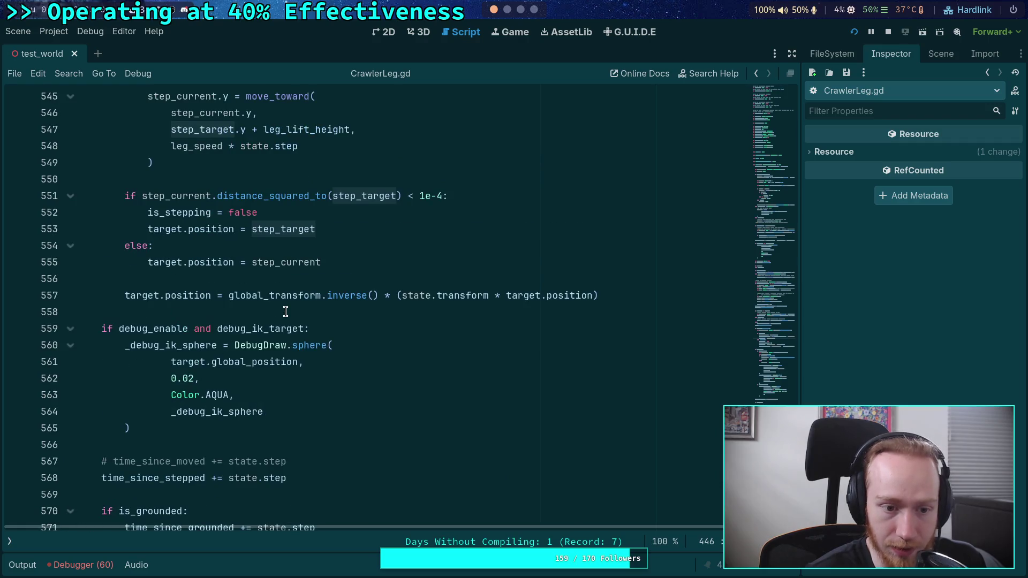
Step: Inspect target.global_position on line 561, then add target.force_update_transform() after line 557
double_click(255, 362)
click(190, 361)
double_click(190, 361)
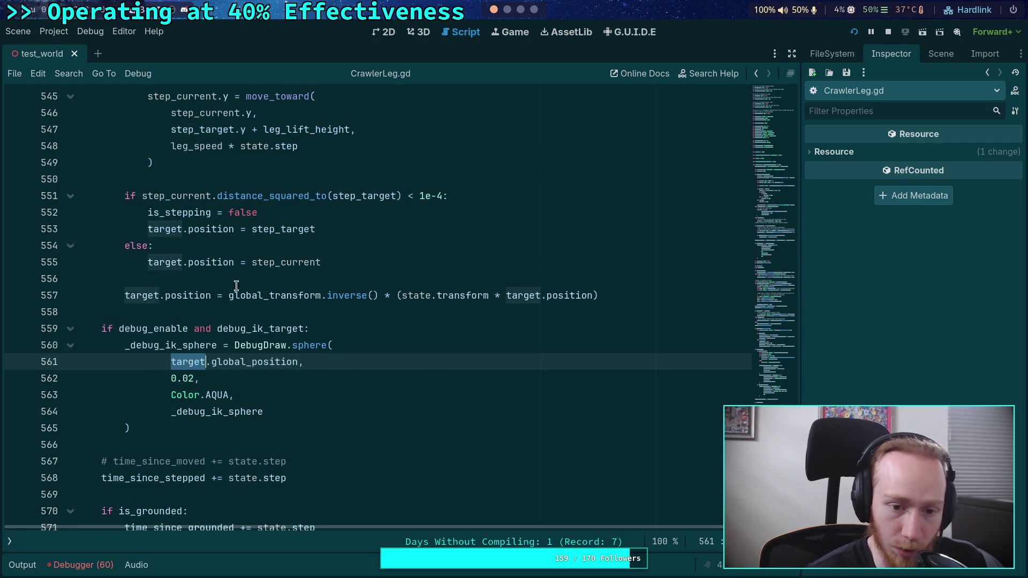
scroll(230, 300, up, 2)
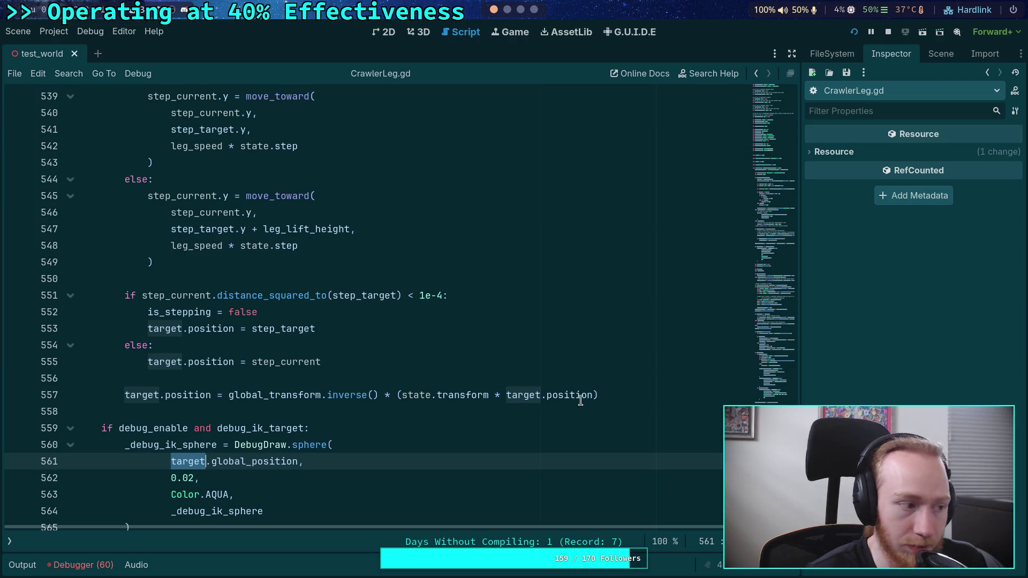
mouse_move(580, 397)
click(615, 394)
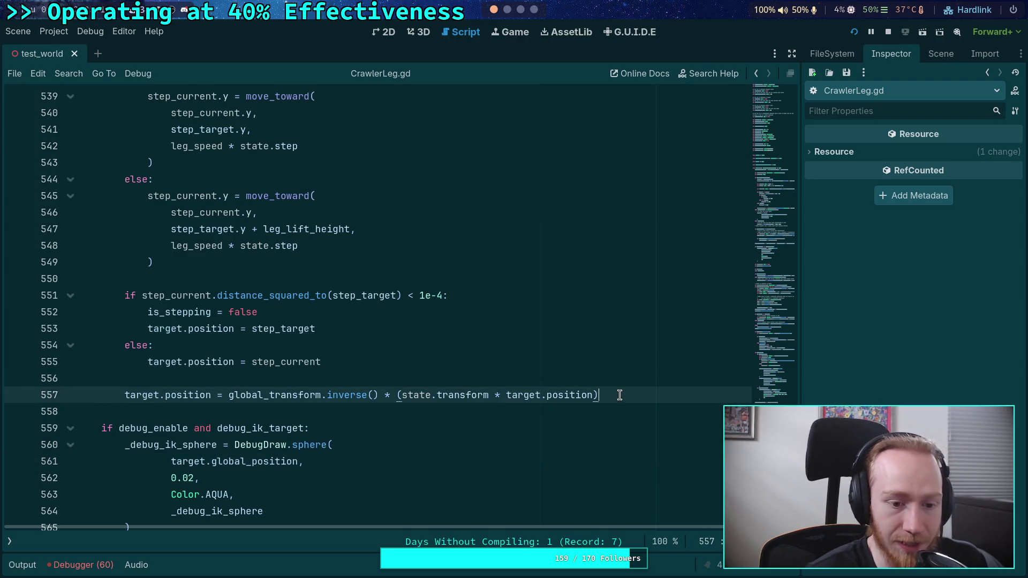
scroll(423, 360, up, 4)
scroll(424, 361, down, 15)
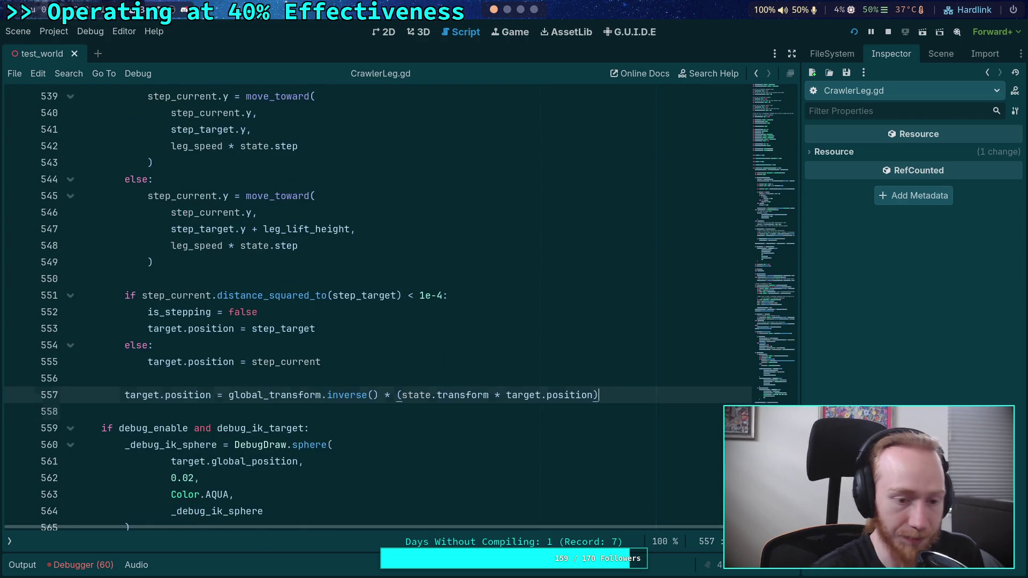
key(Return)
text(target.for)
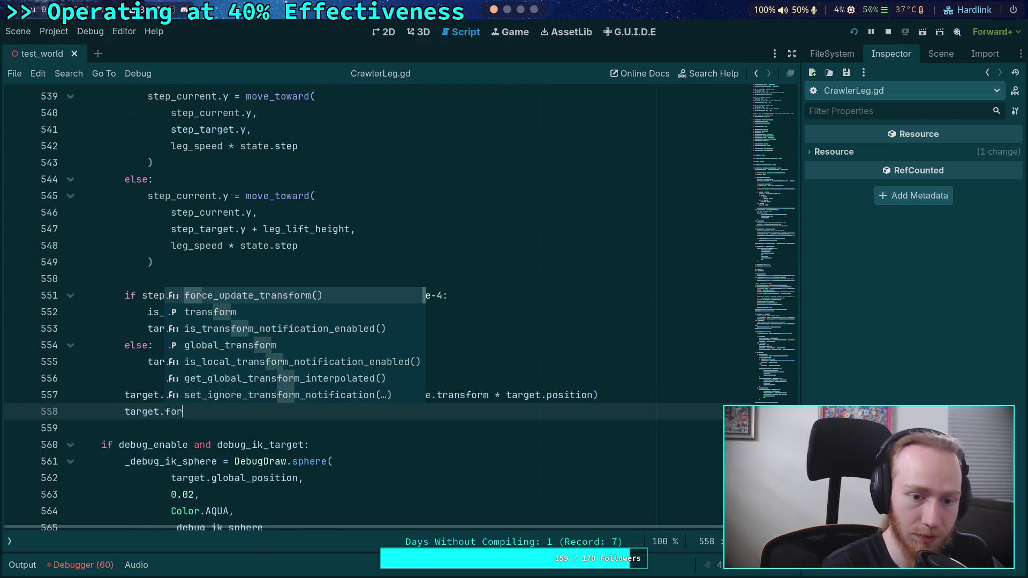
key(Return)
Step: Indent line 438's force_update_transform() call into the else branch, then switch to the terminal
scroll(341, 279, up, 3)
scroll(341, 279, up, 10)
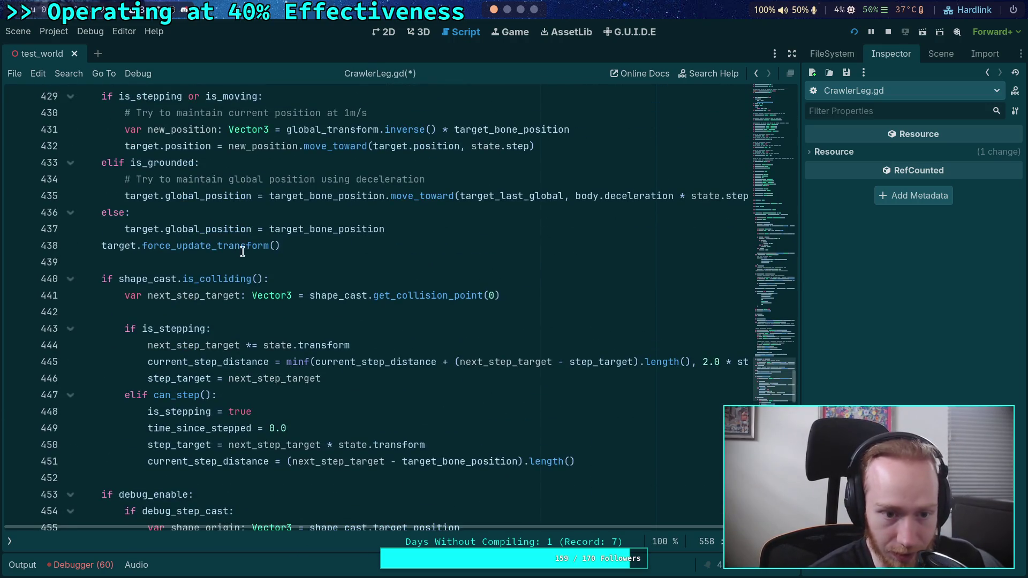
click(298, 243)
drag(298, 243, 80, 245)
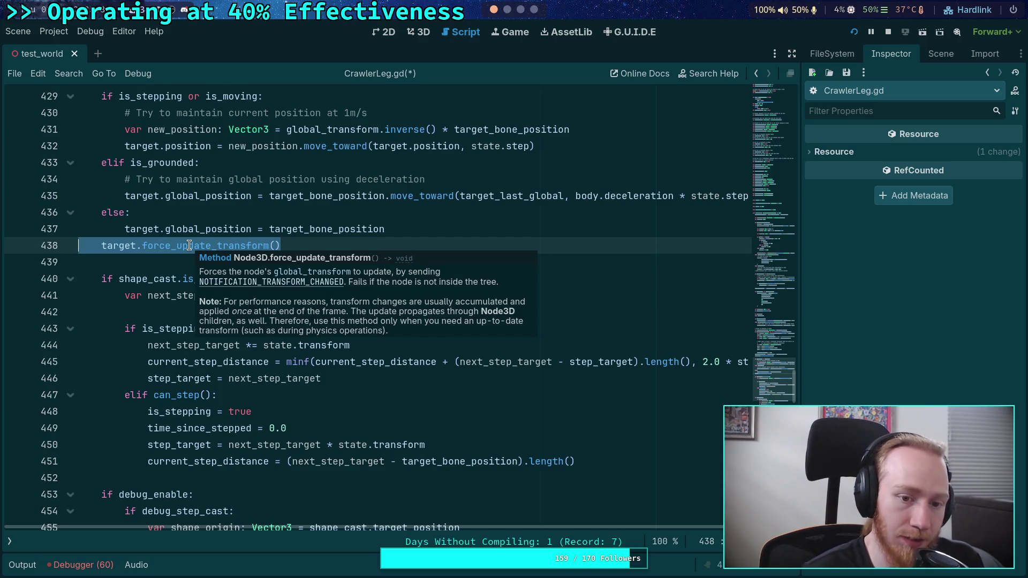
key(Tab)
key(super+2)
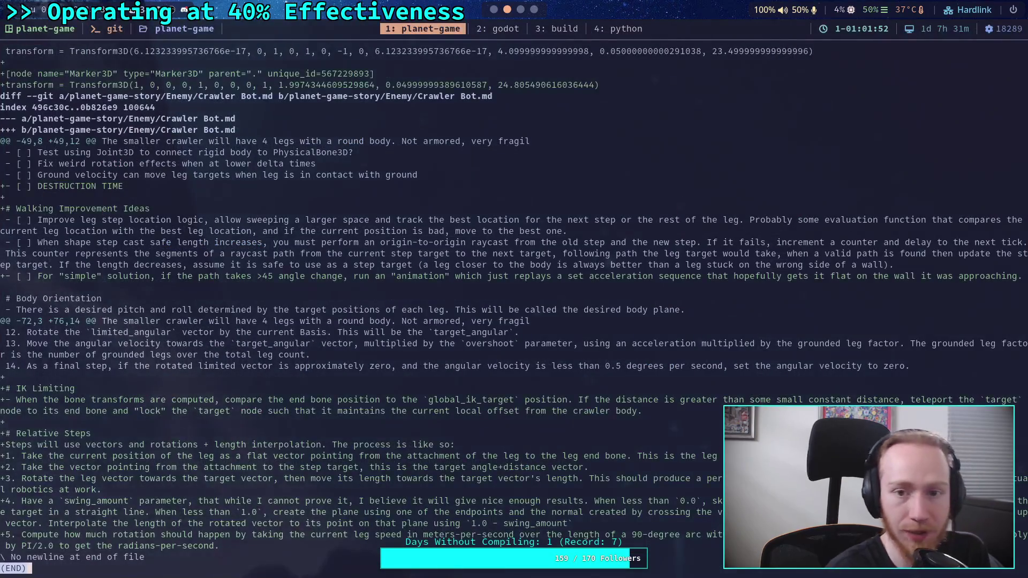
Step: Live Grep the engine source for force_update_transform and preview the node_3d.cpp and node_3d.h matches
key(super+2)
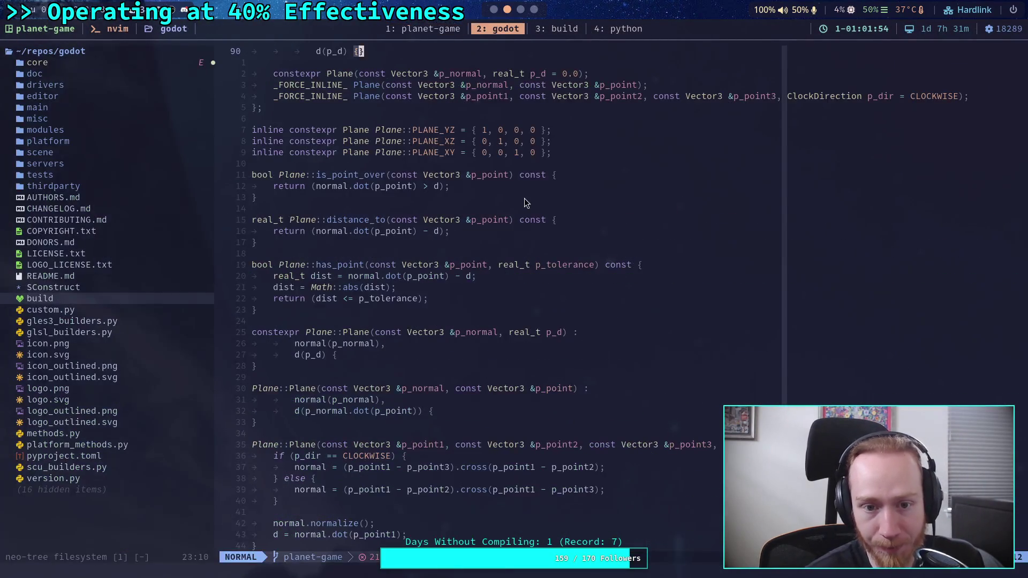
key(space)
text(fg)
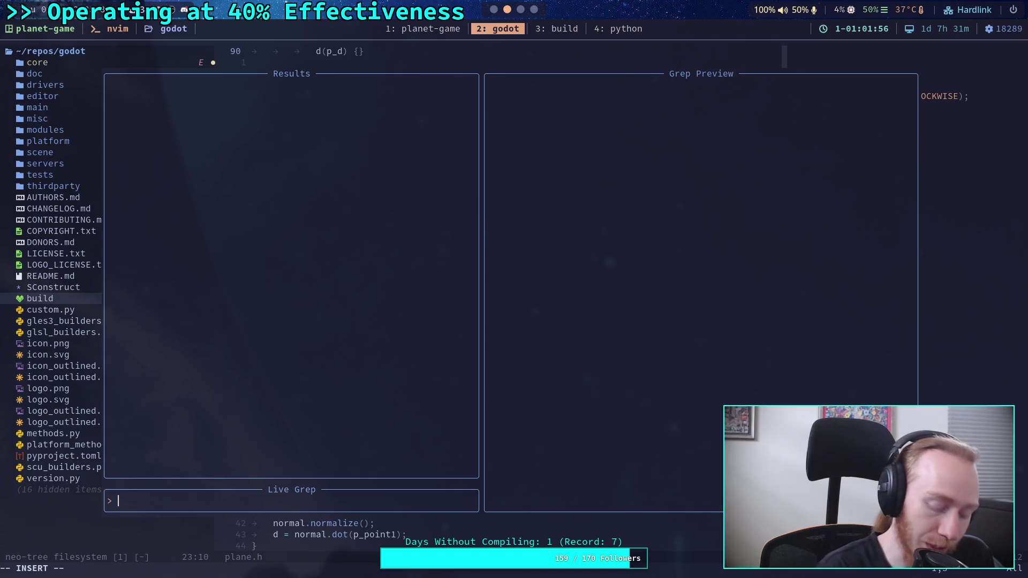
text(force_update_transform)
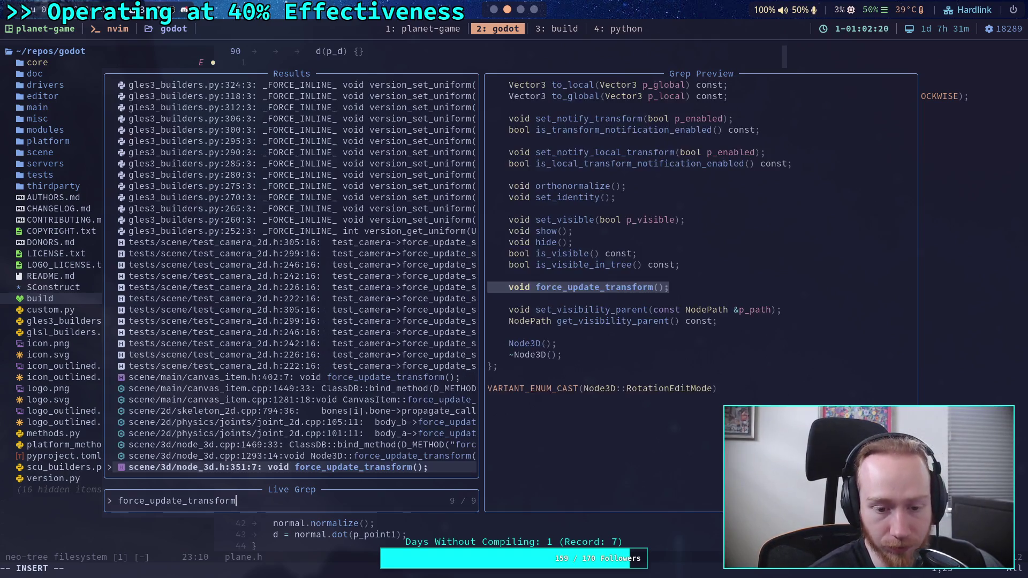
key(Up)
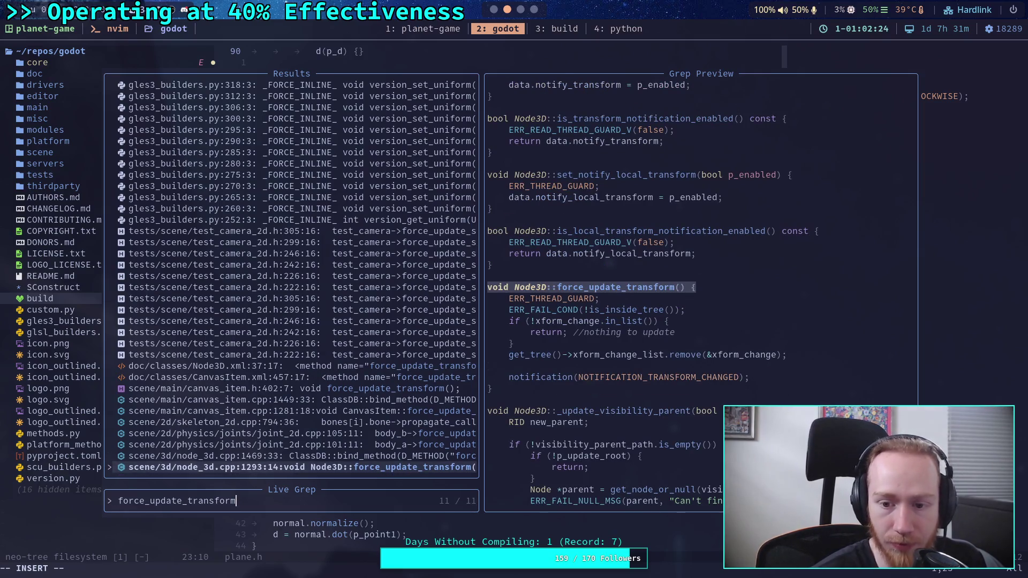
key(Down)
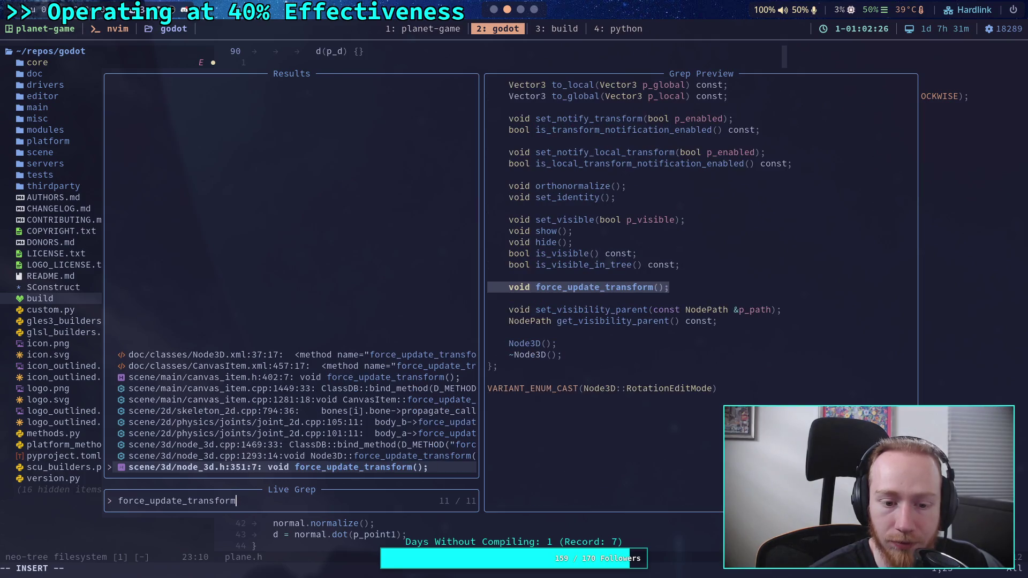
key(Up)
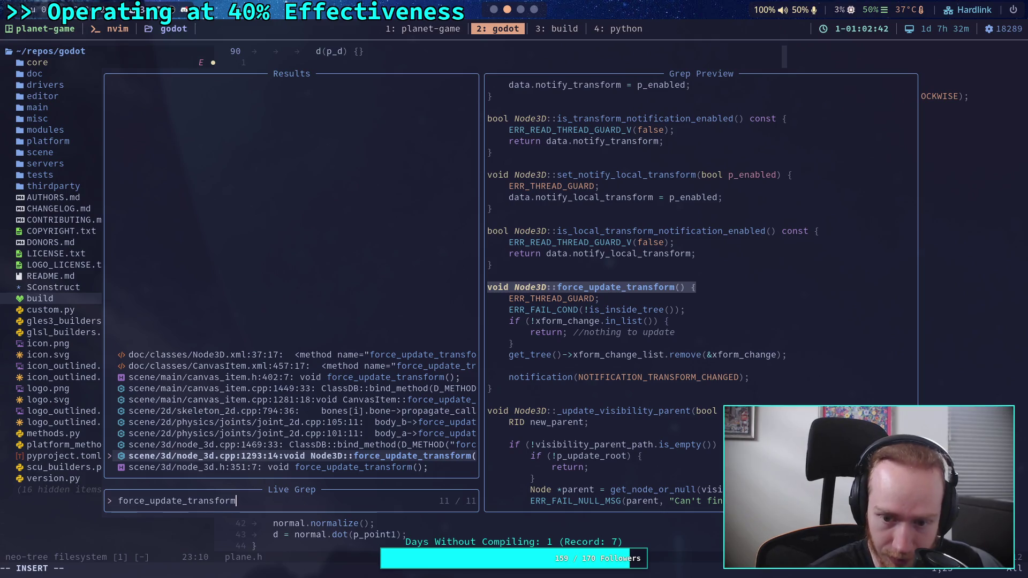
Step: Preview the joint_2d, skeleton_2d and CanvasItem matches, return to Node3D's implementation, and clear the query
click(294, 444)
click(294, 433)
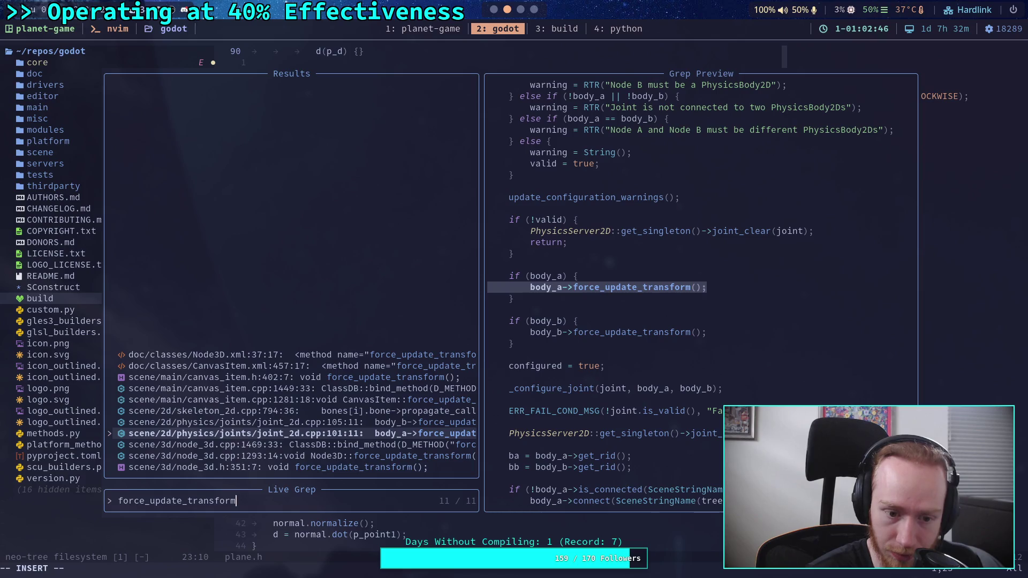
click(295, 422)
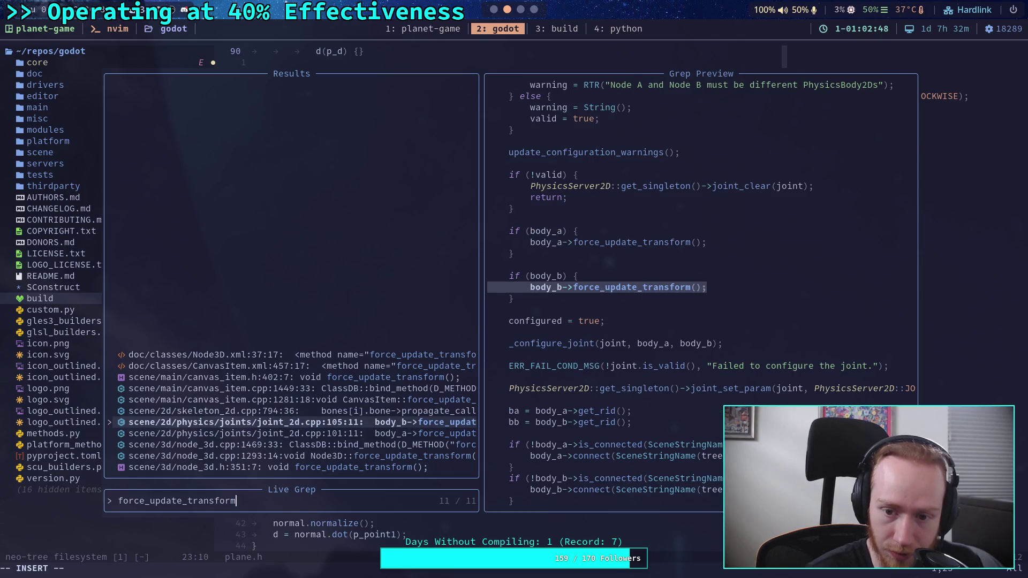
click(295, 410)
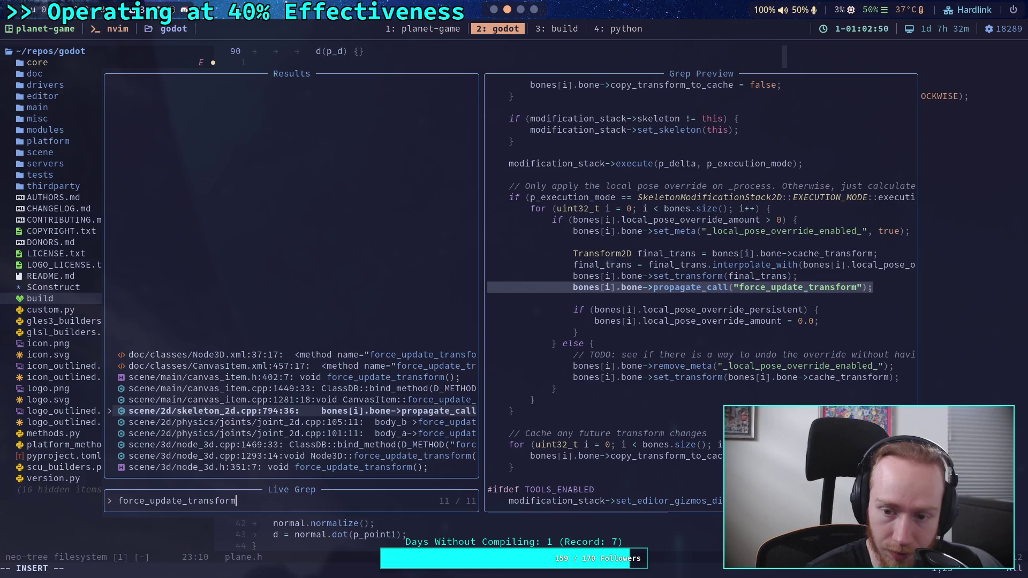
click(295, 400)
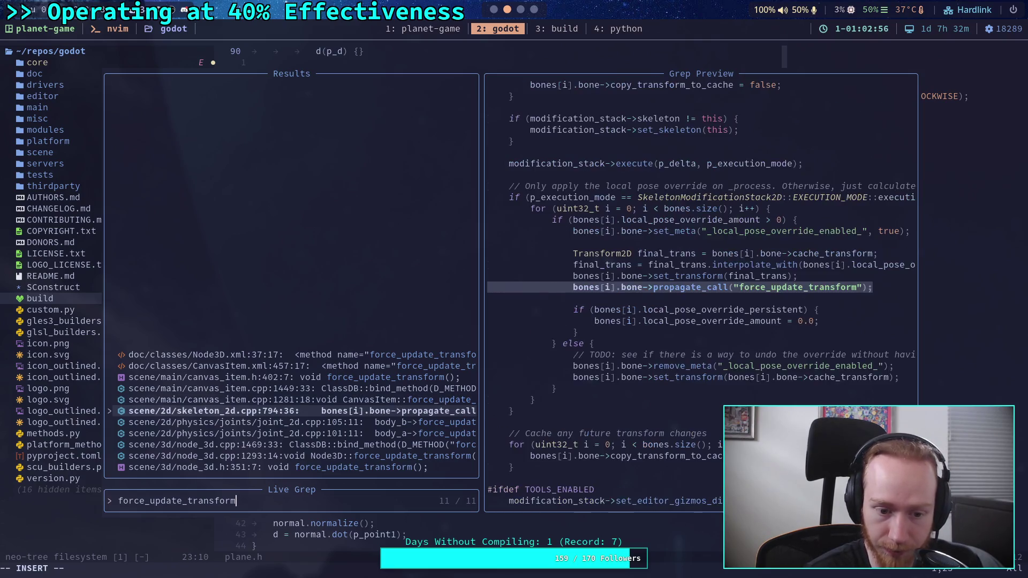
click(294, 456)
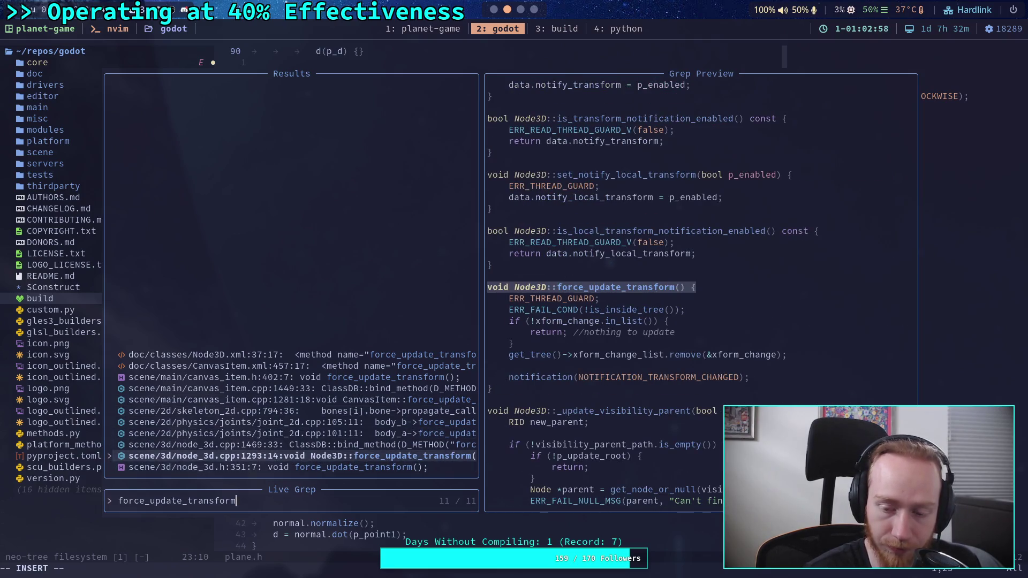
key(BackSpace)
key(BackSpace)
key(BackSpace)
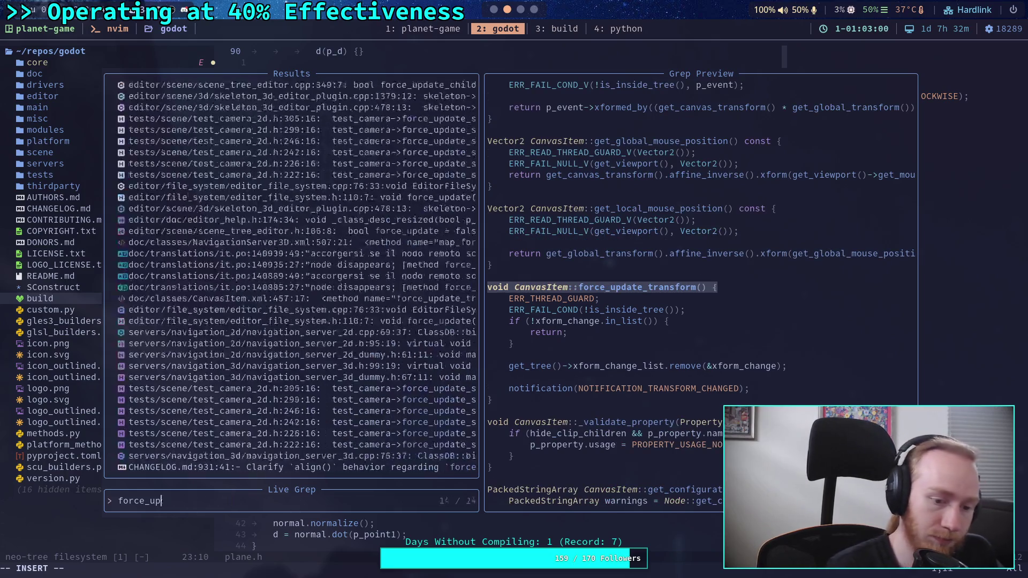
Step: Search NOTIFICATION_TRANSFORM_CHANGED and preview how collision_object_3d and VisualInstance3D handle it
text(NOTIFIC)
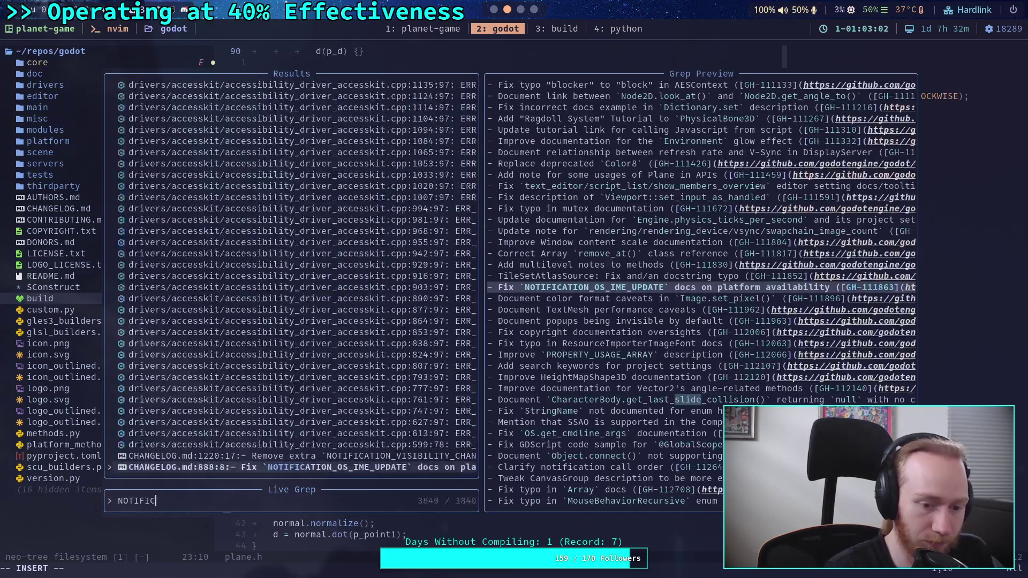
text(ATION_TRANSFOR)
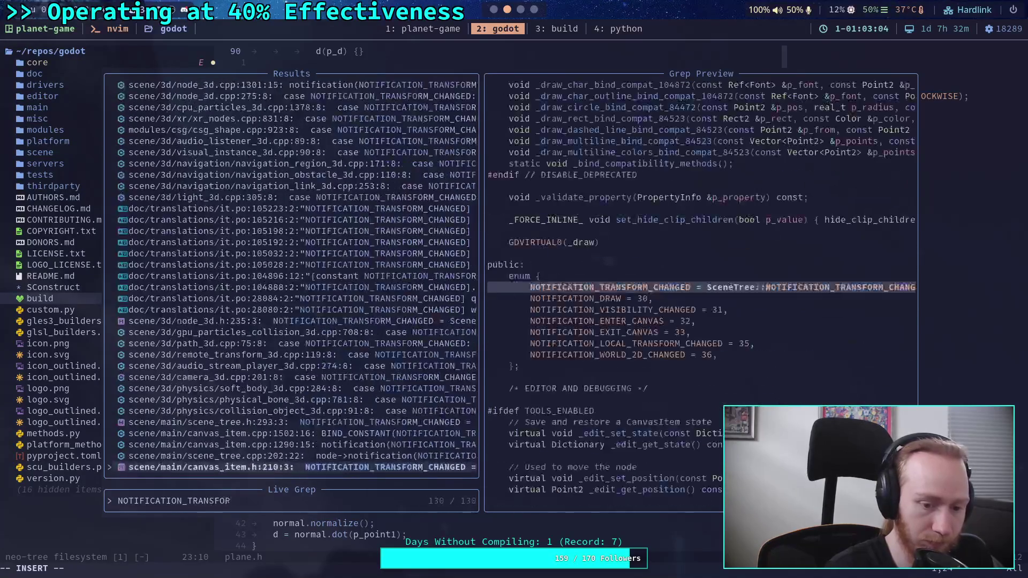
text(M_CHANGED)
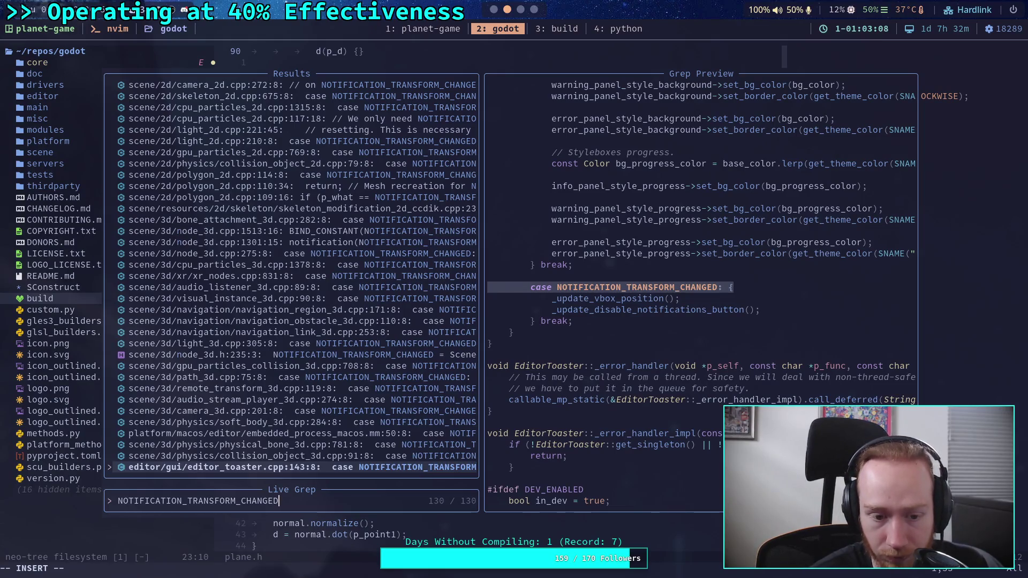
click(300, 455)
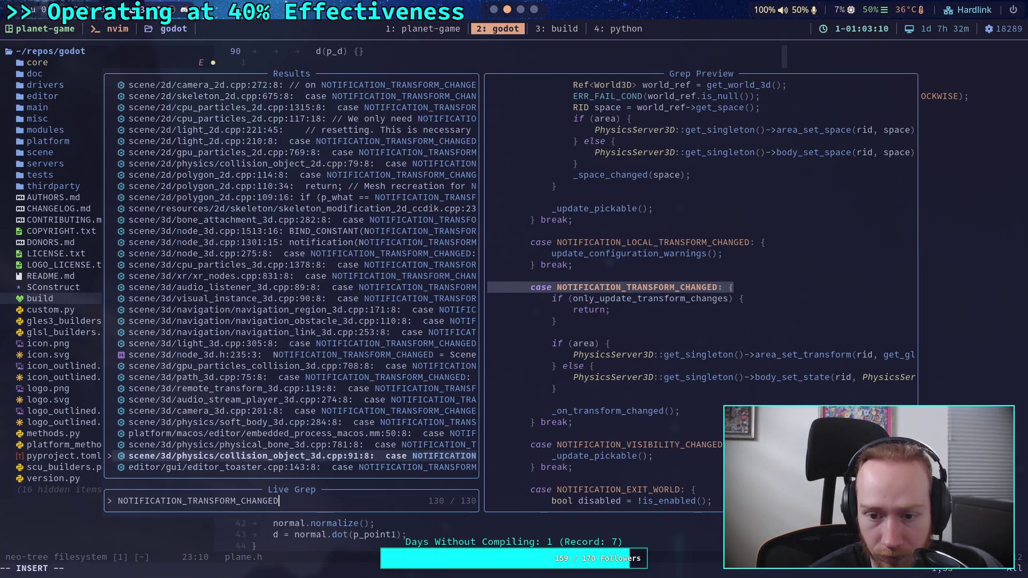
key(Up)
key(Up)
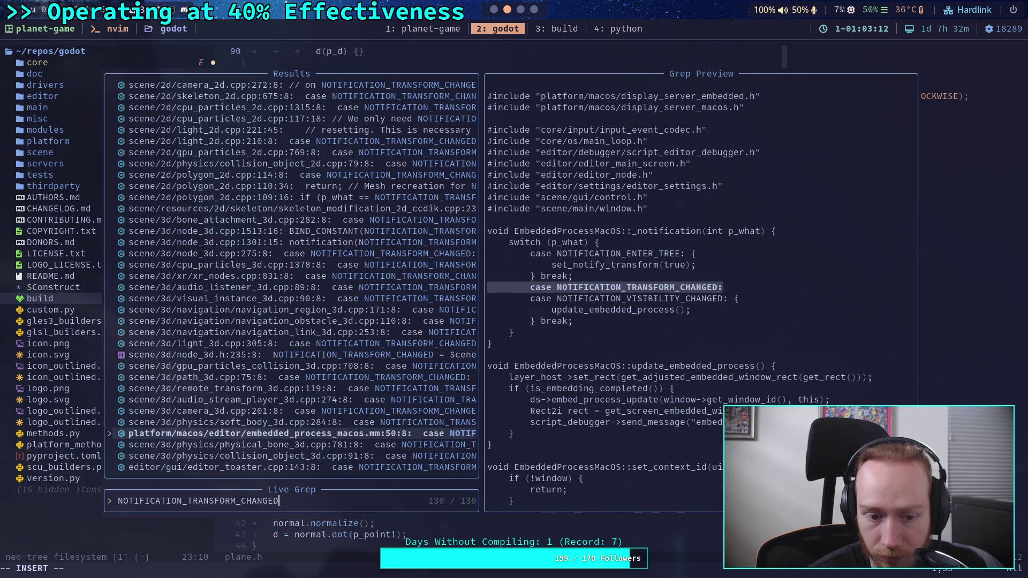
key(Up)
key(Up)
key(Up)
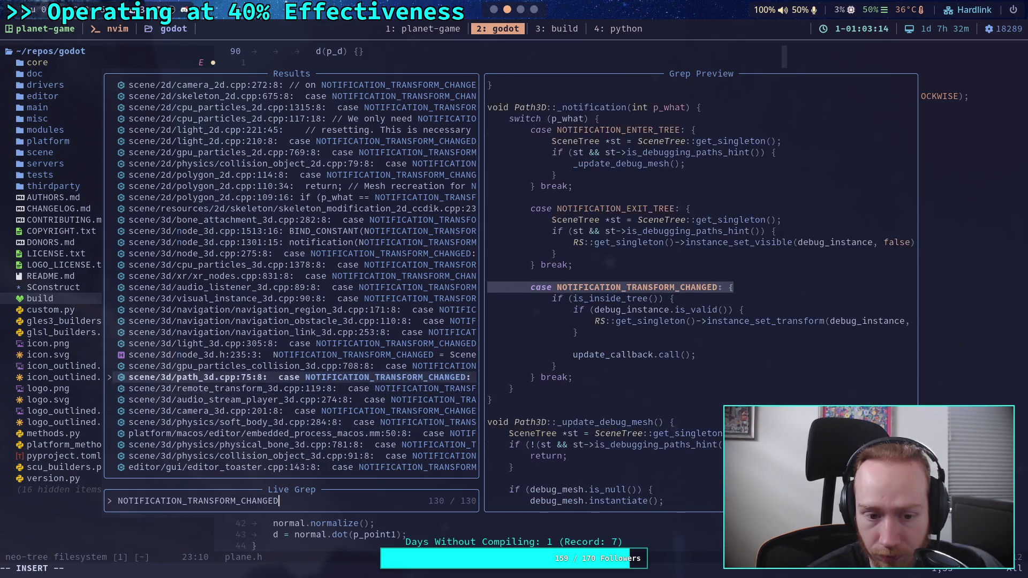
key(Up)
key(Up)
key(Up)
key(Up)
key(Up)
key(Up)
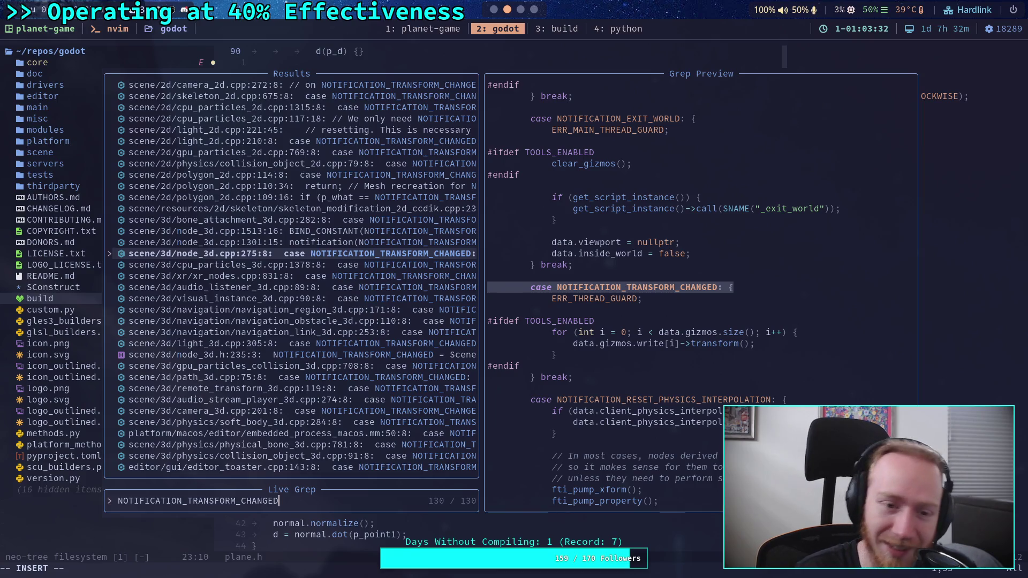
Step: Preview the node_3d.cpp matches, then delete line 438's force_update_transform() call in Godot
key(Up)
key(Up)
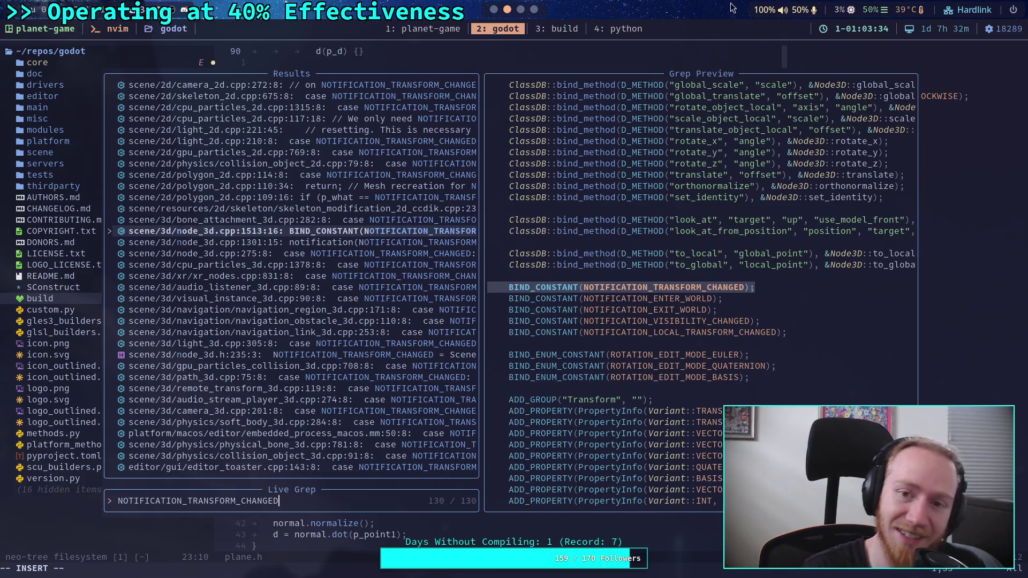
click(494, 14)
triple_click(470, 245)
key(BackSpace)
Step: Delete the force_update_transform() call on line 557 and save CrawlerLeg.gd
scroll(470, 250, down, 19)
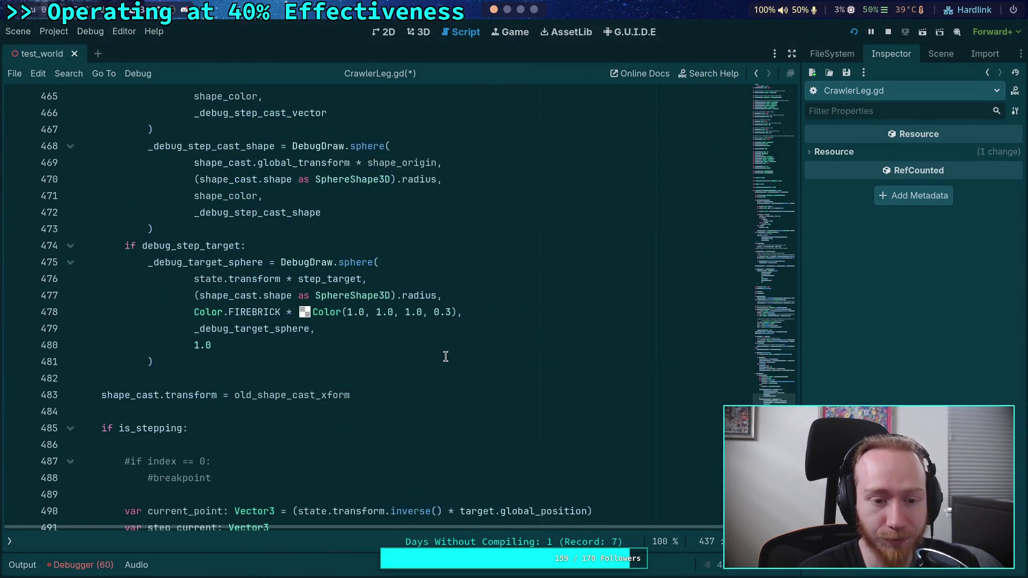
scroll(396, 344, down, 7)
triple_click(576, 293)
key(BackSpace)
key(ctrl+s)
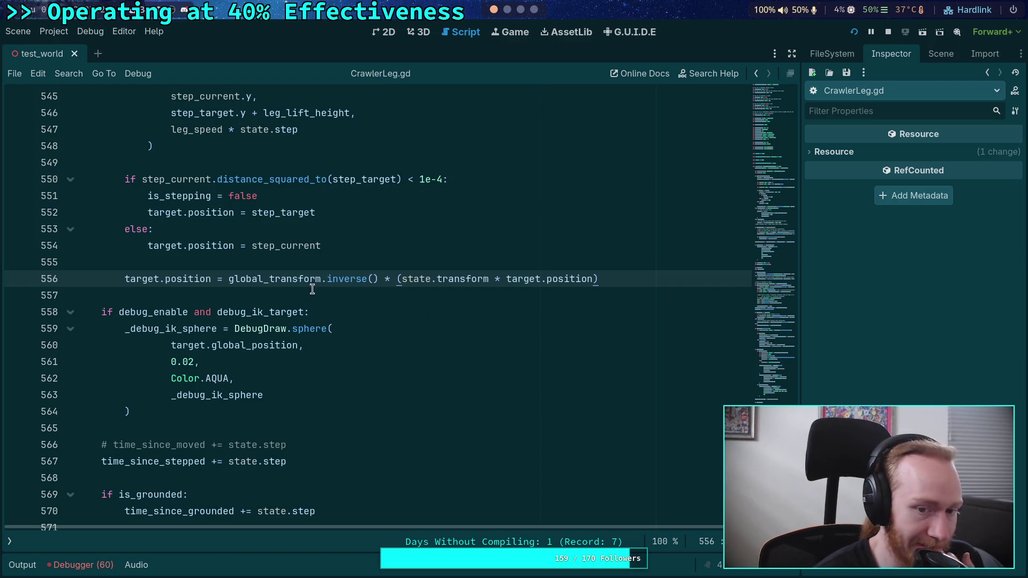
Step: Trace uses of step_current through the script and set a breakpoint on line 493
click(303, 297)
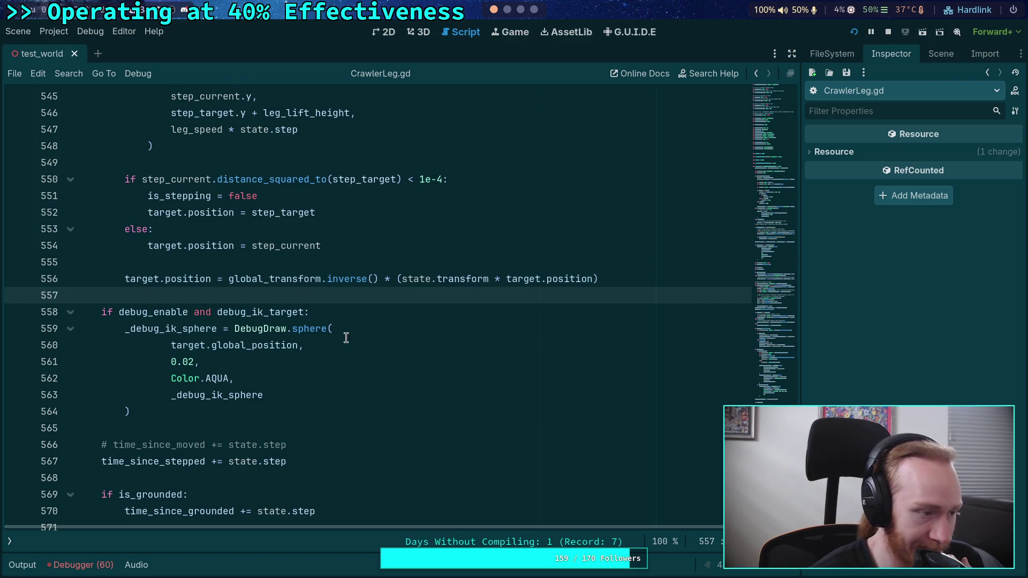
scroll(301, 383, up, 3)
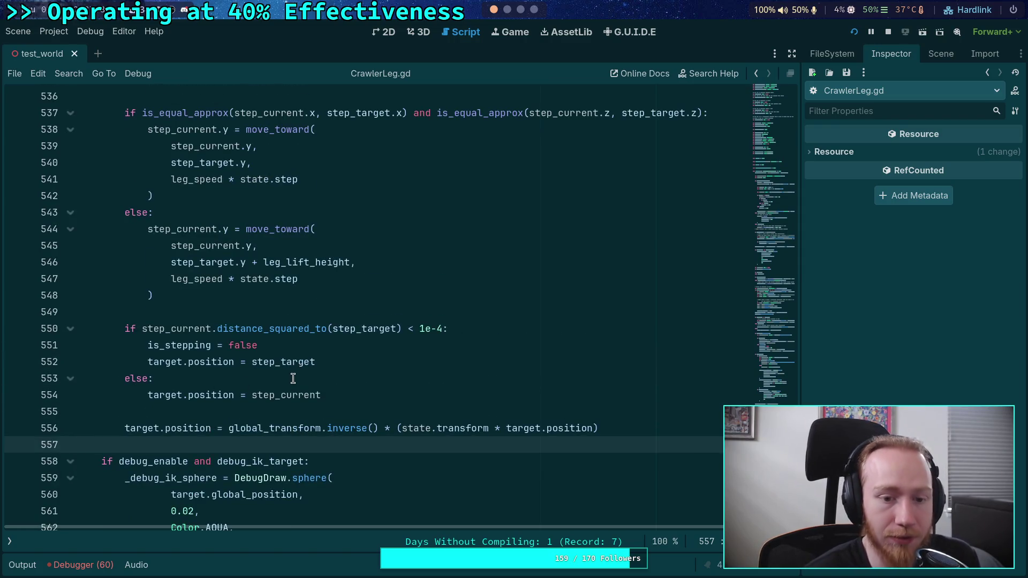
double_click(286, 396)
scroll(343, 388, up, 2)
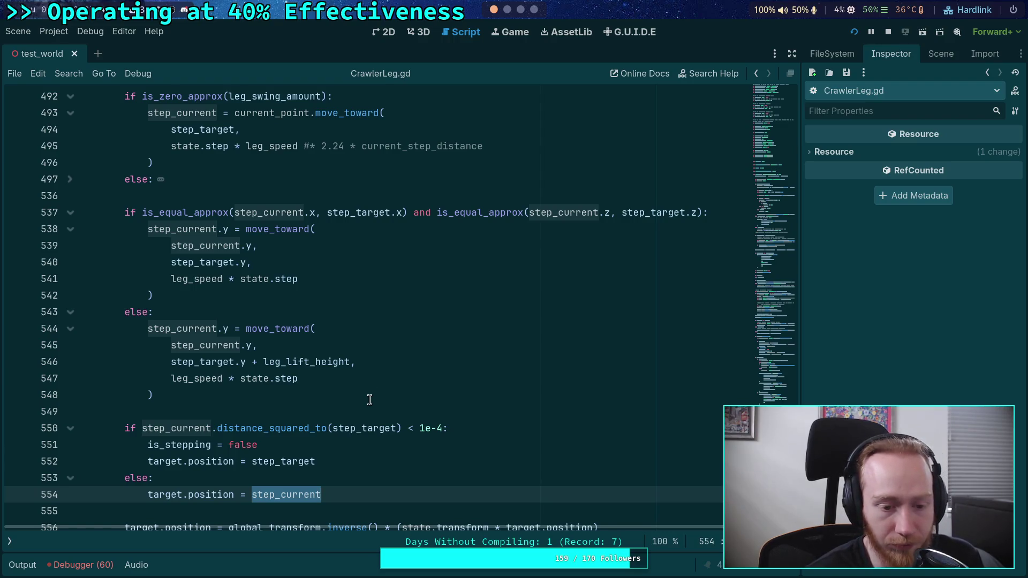
scroll(369, 399, down, 2)
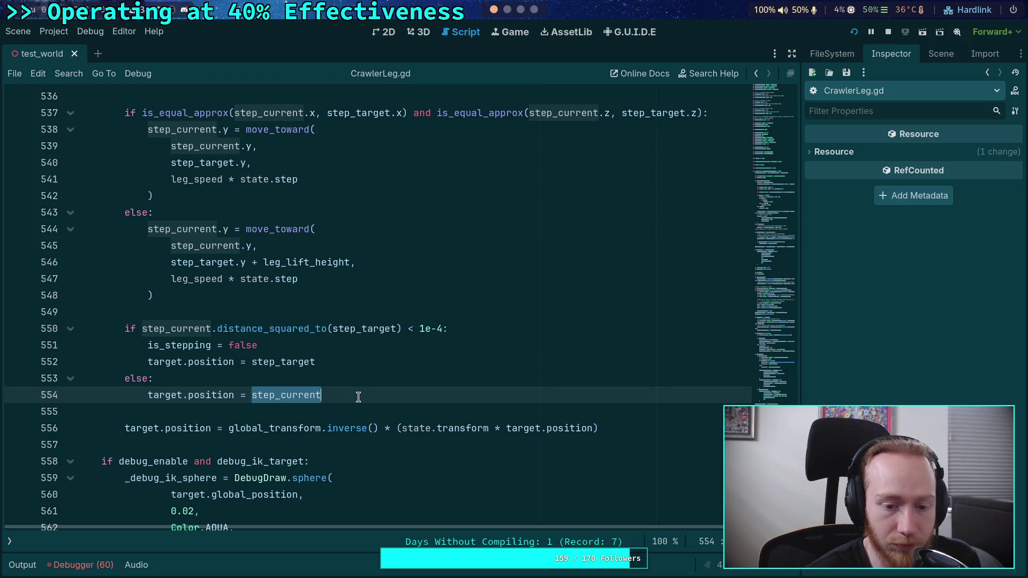
mouse_move(418, 432)
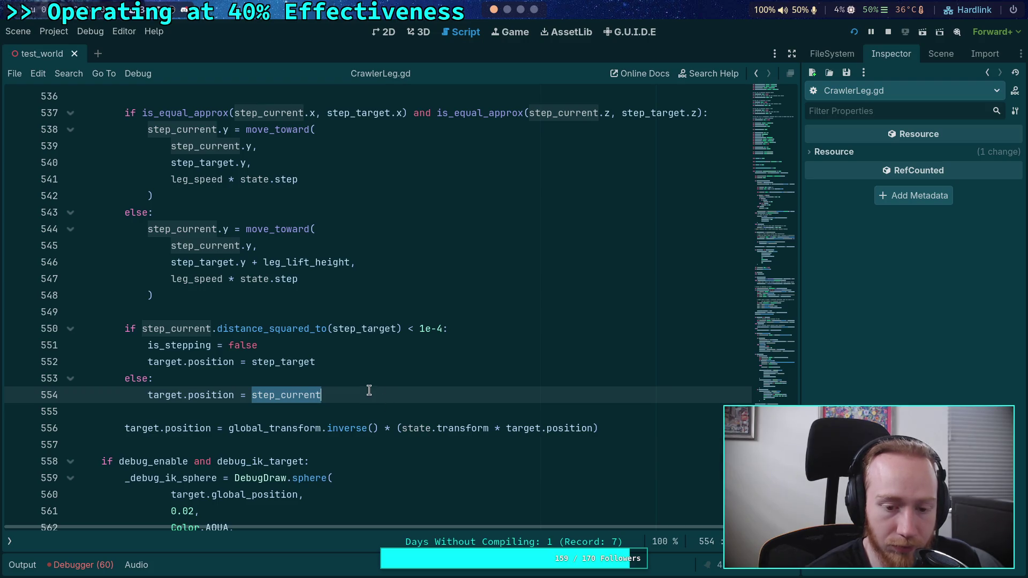
scroll(268, 385, up, 7)
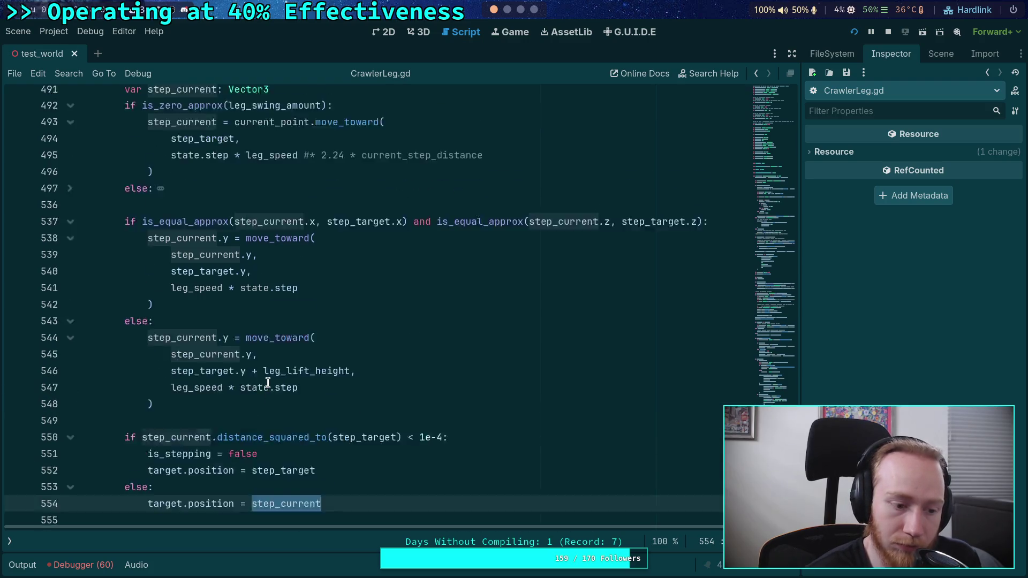
scroll(267, 386, up, 1)
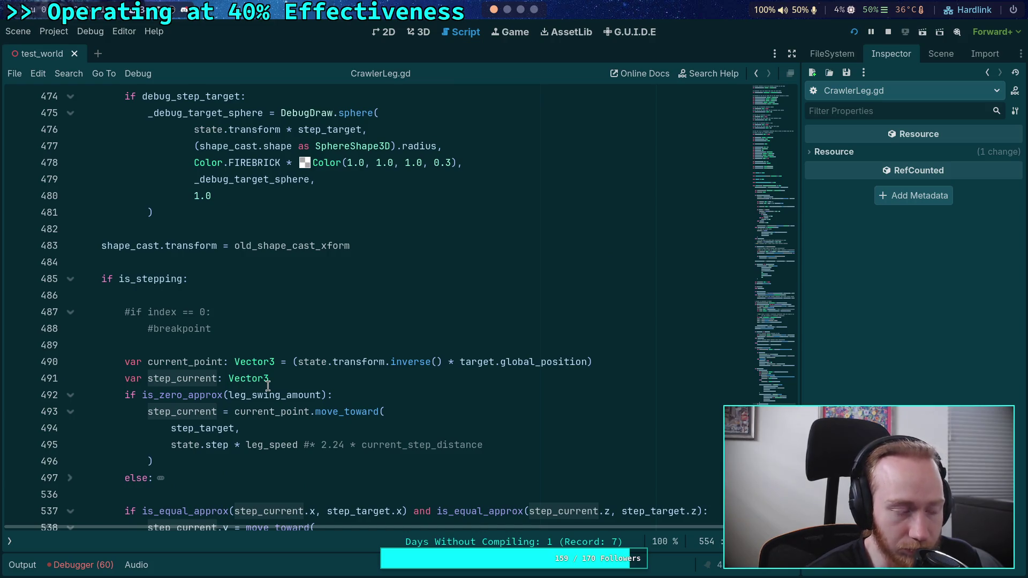
scroll(268, 385, up, 2)
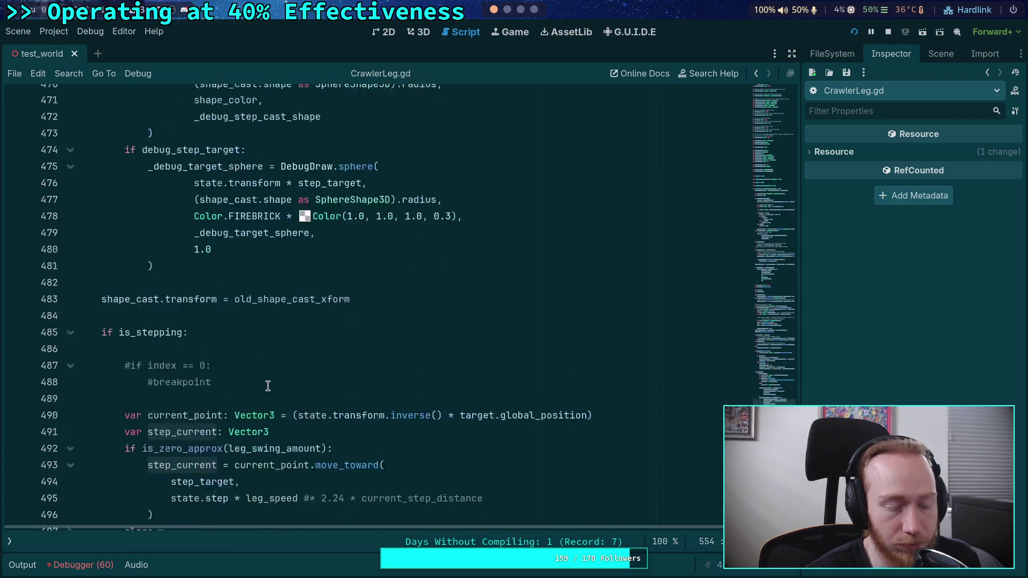
scroll(268, 386, down, 4)
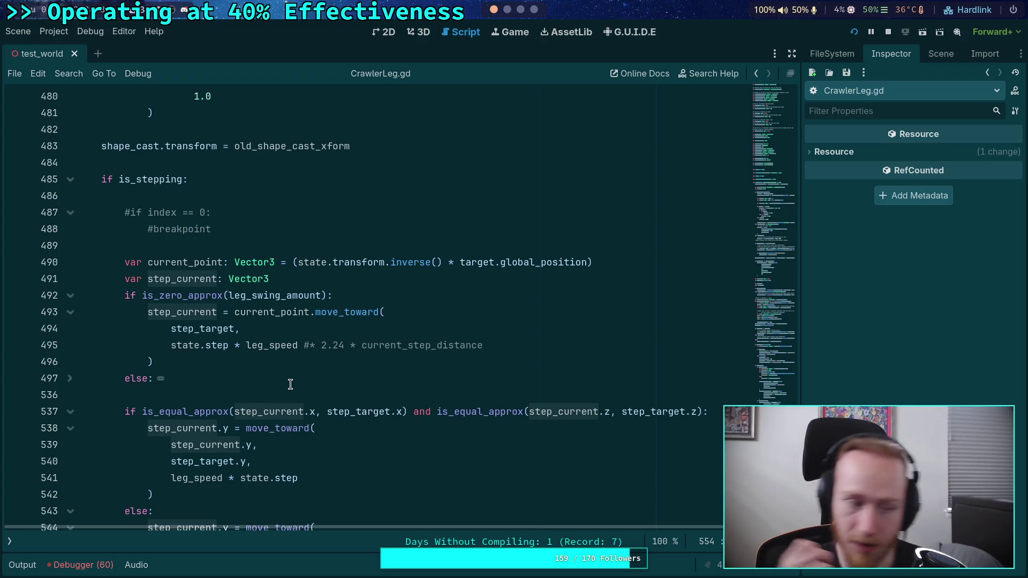
click(16, 312)
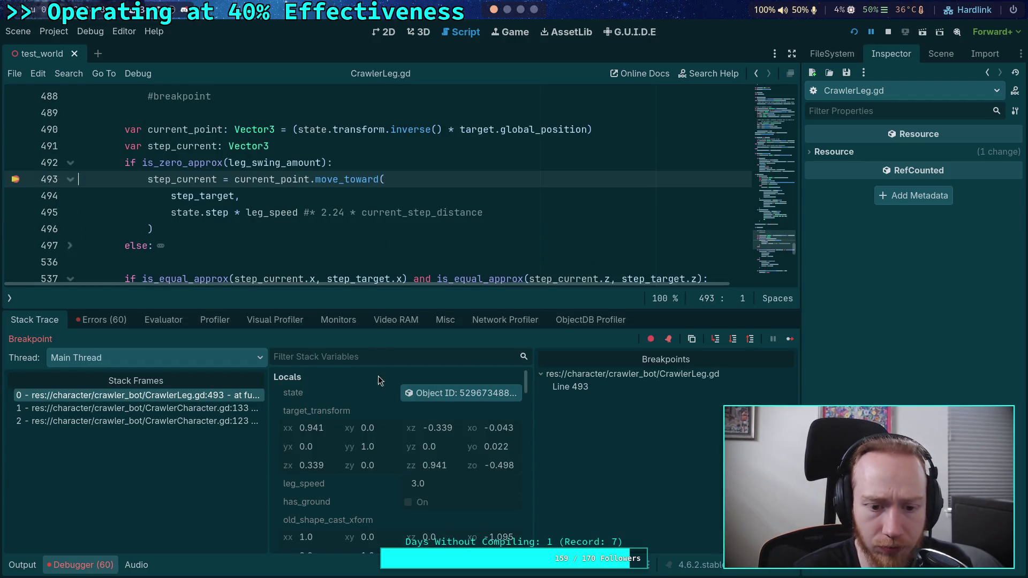
scroll(415, 443, down, 2)
scroll(414, 443, down, 8)
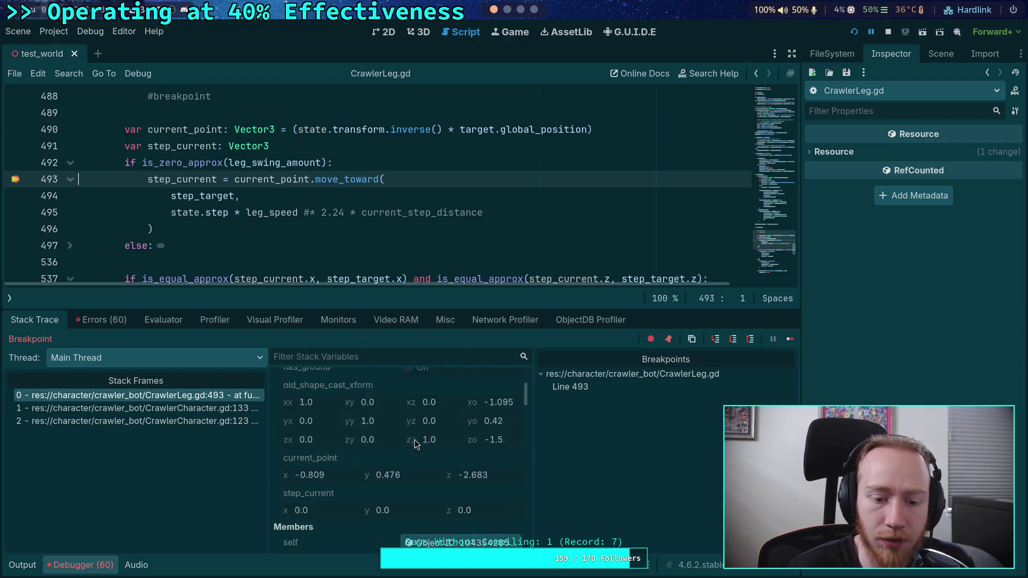
click(471, 466)
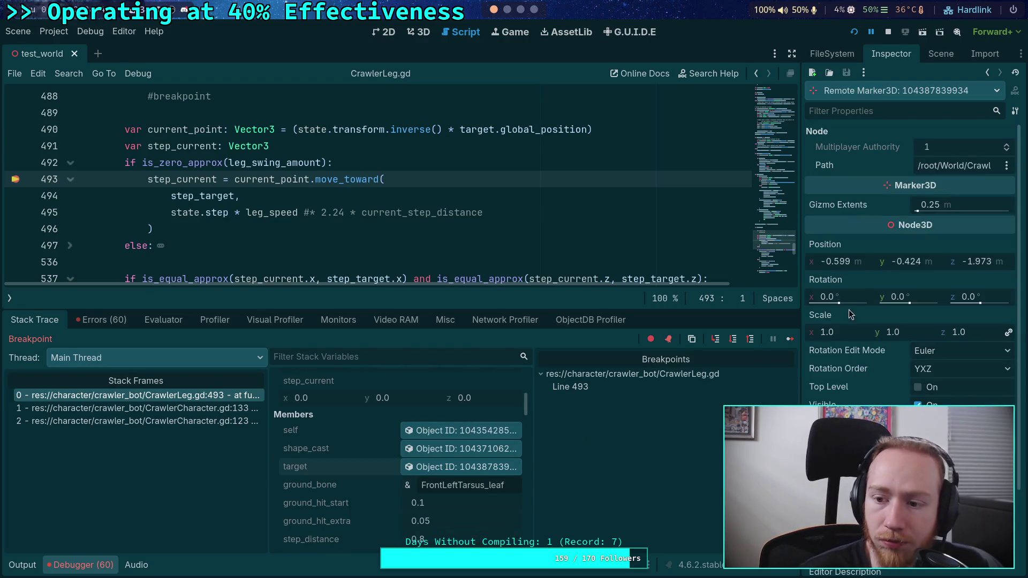
scroll(466, 187, up, 1)
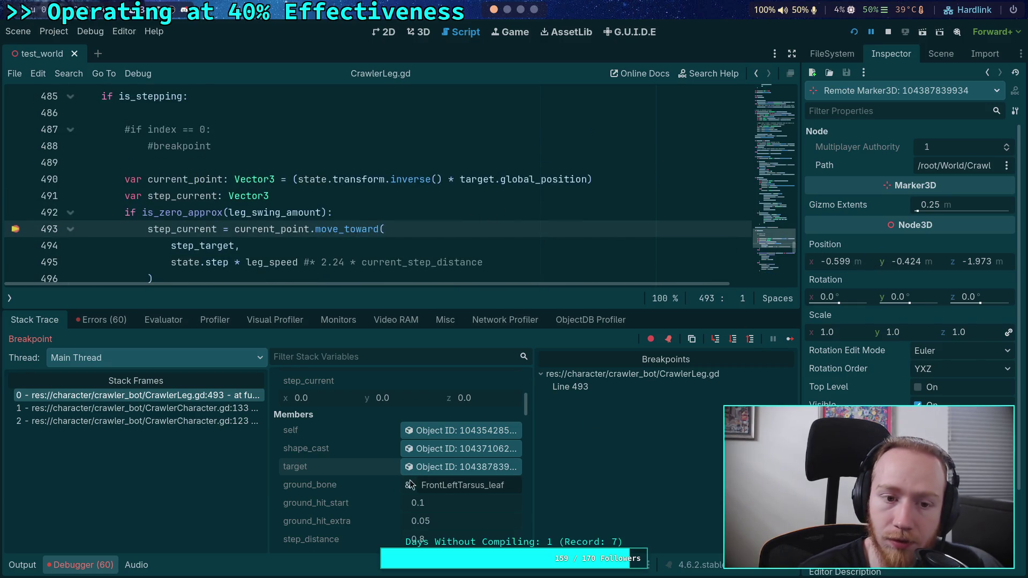
scroll(314, 244, down, 1)
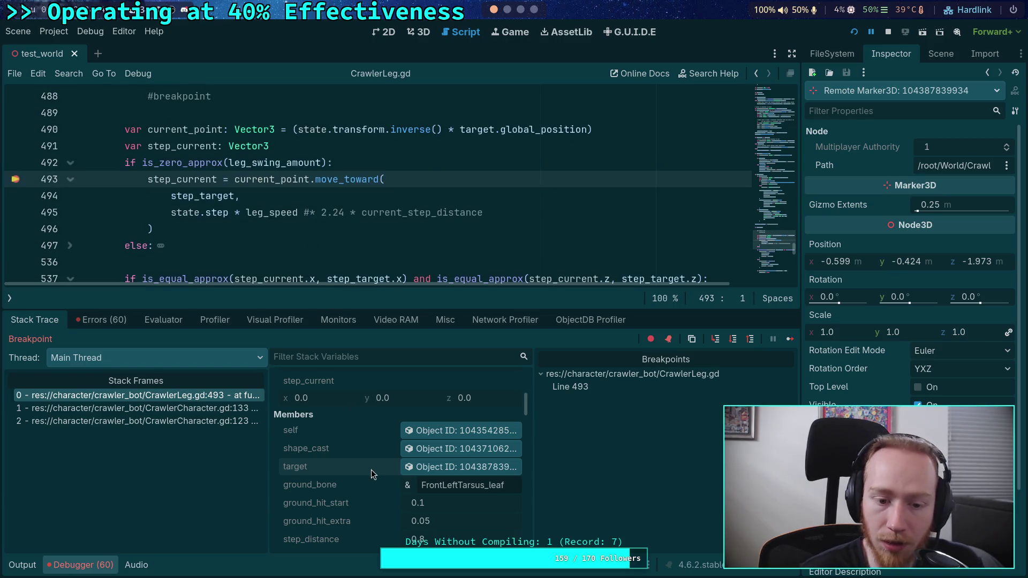
scroll(373, 463, down, 5)
scroll(387, 441, down, 5)
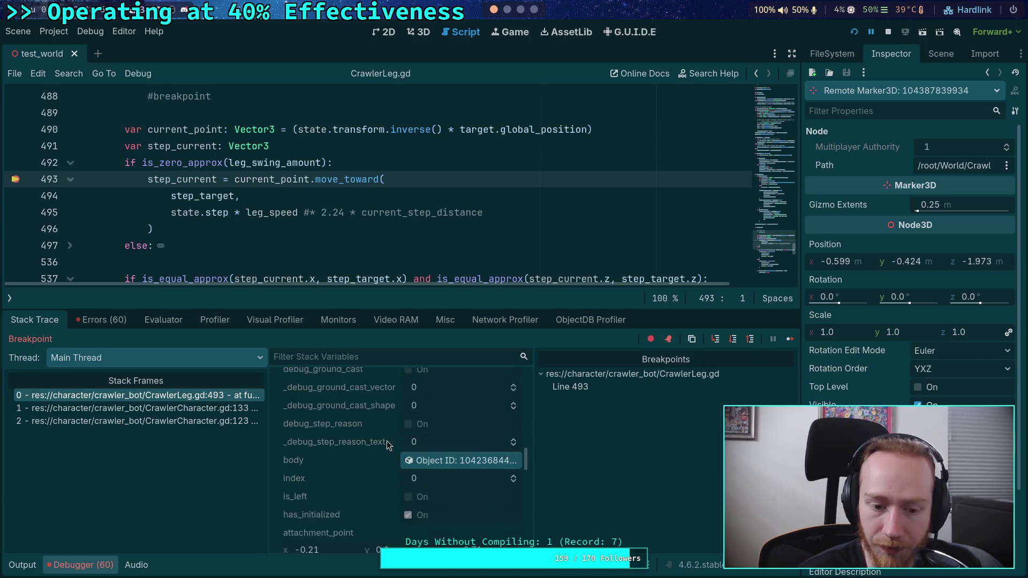
scroll(387, 441, down, 3)
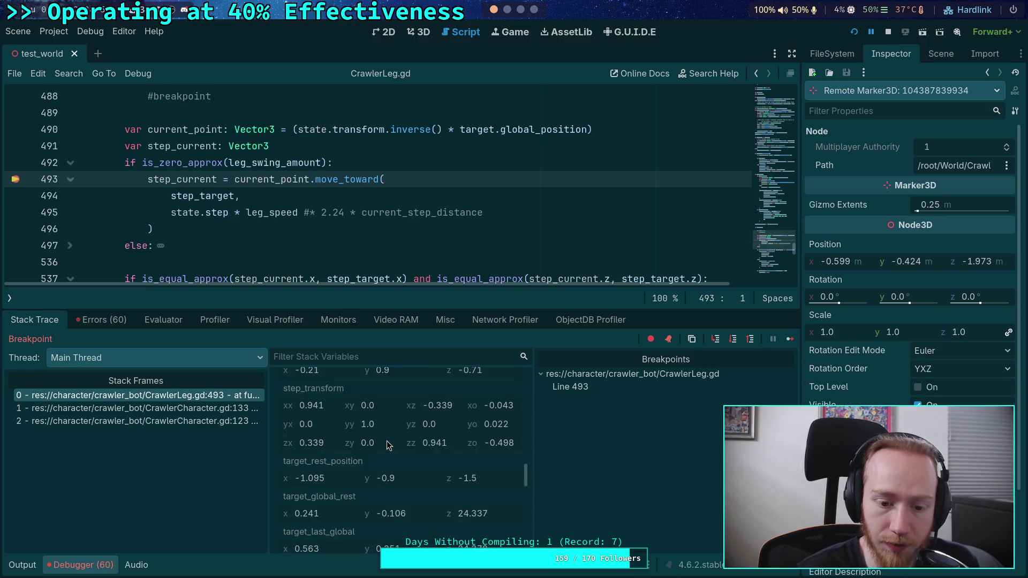
scroll(387, 441, down, 2)
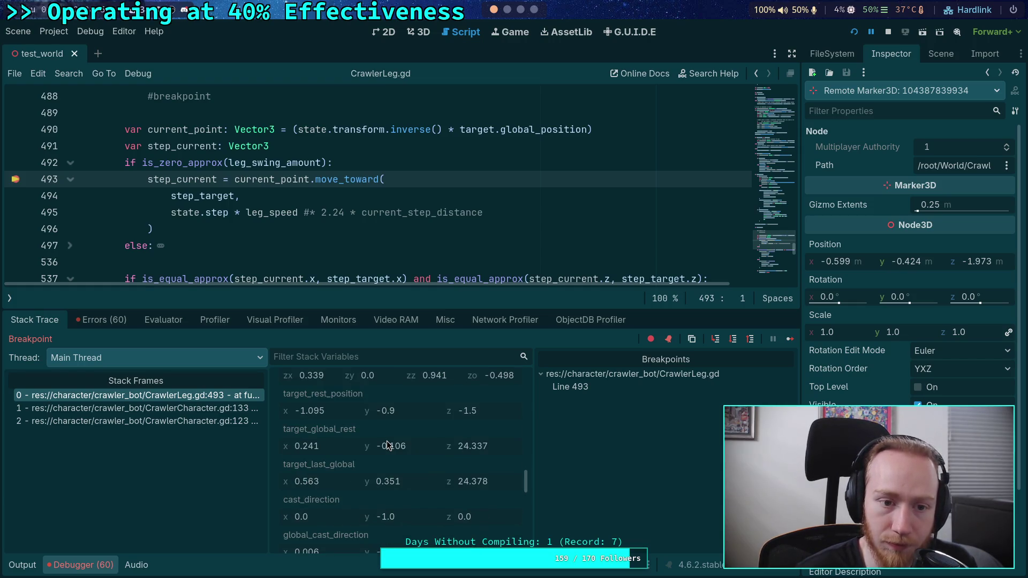
scroll(388, 444, down, 1)
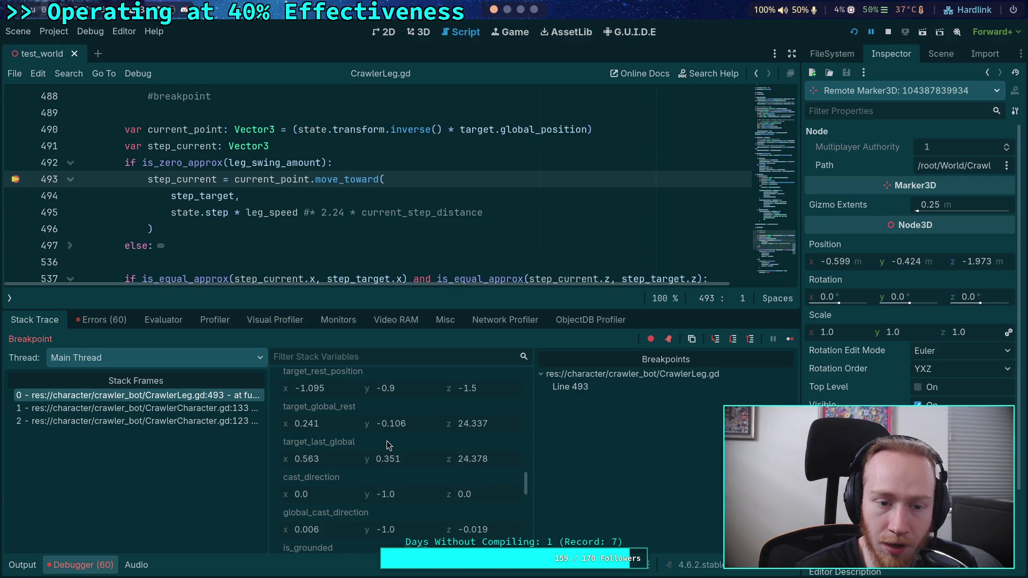
scroll(429, 481, down, 10)
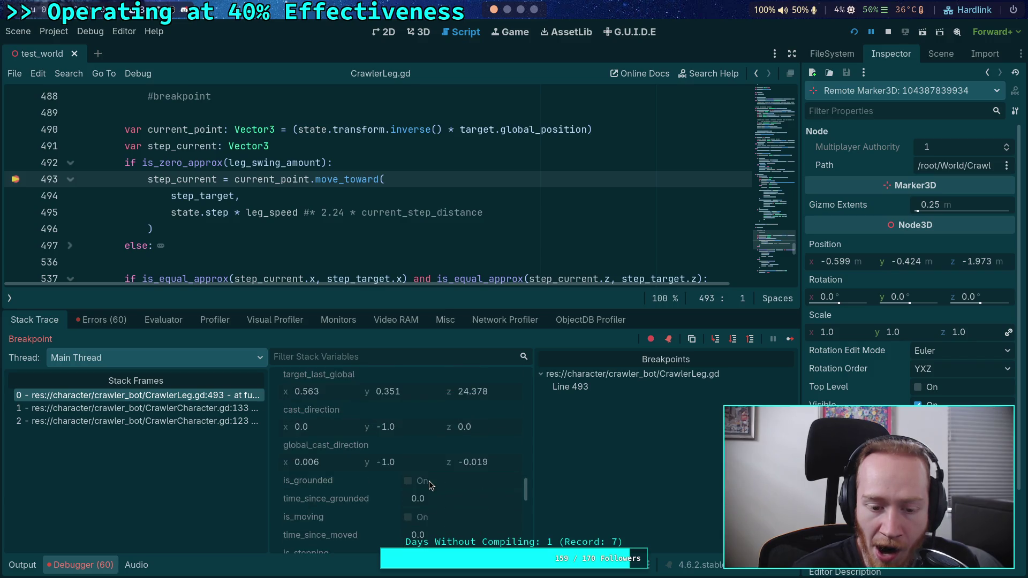
scroll(429, 481, down, 7)
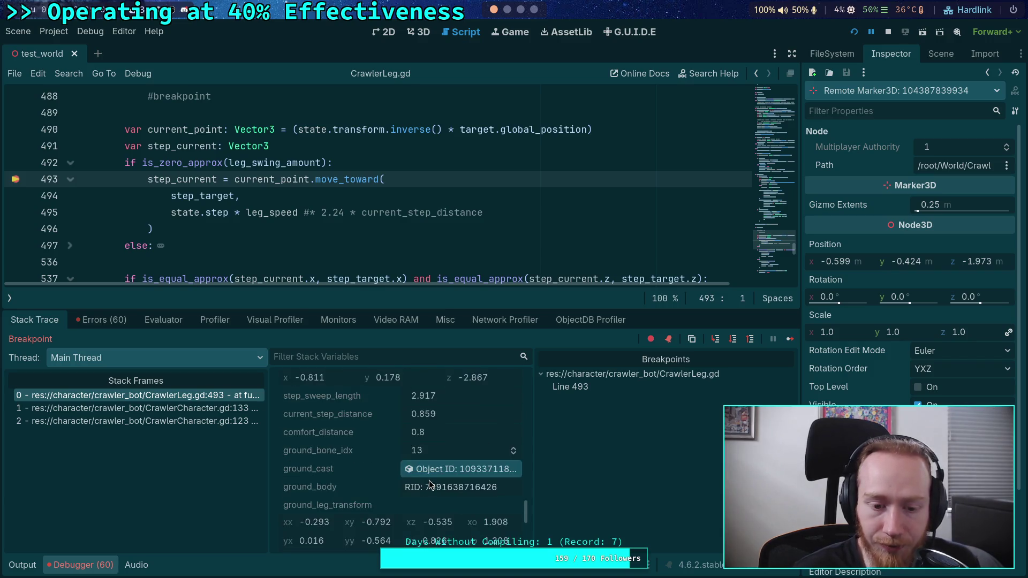
scroll(442, 503, down, 9)
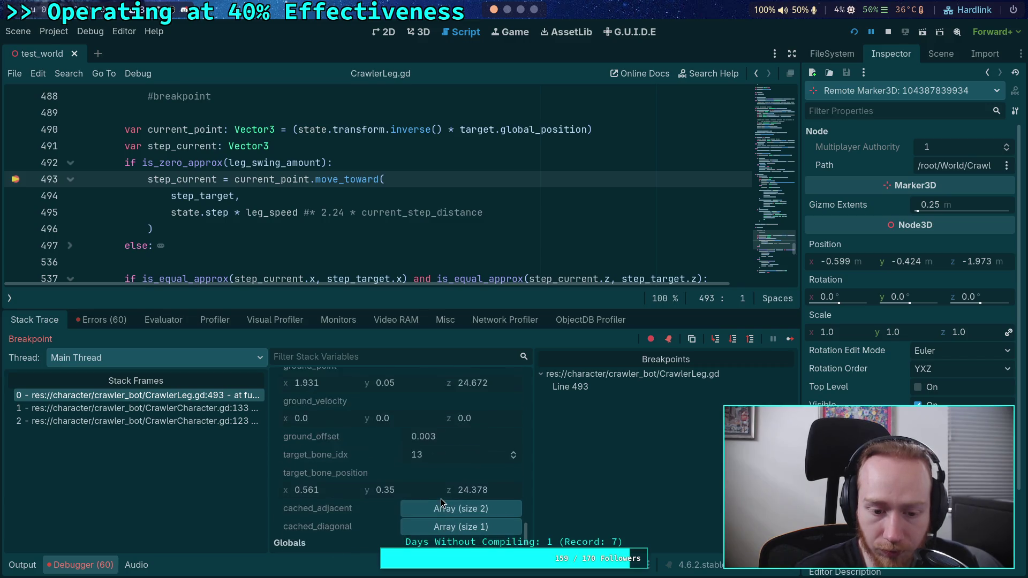
scroll(507, 514, up, 4)
scroll(524, 468, up, 15)
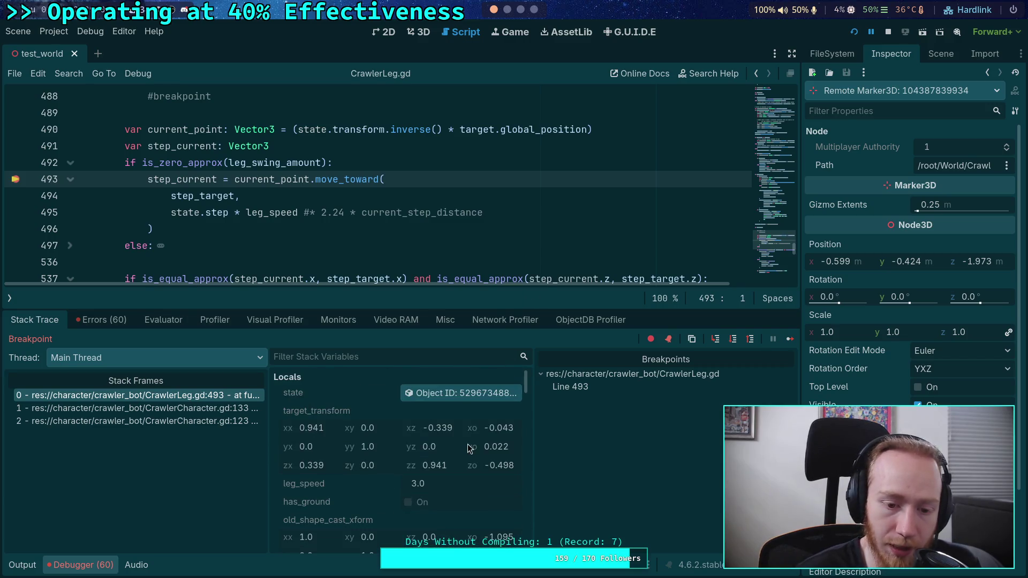
scroll(454, 455, down, 3)
scroll(454, 455, down, 4)
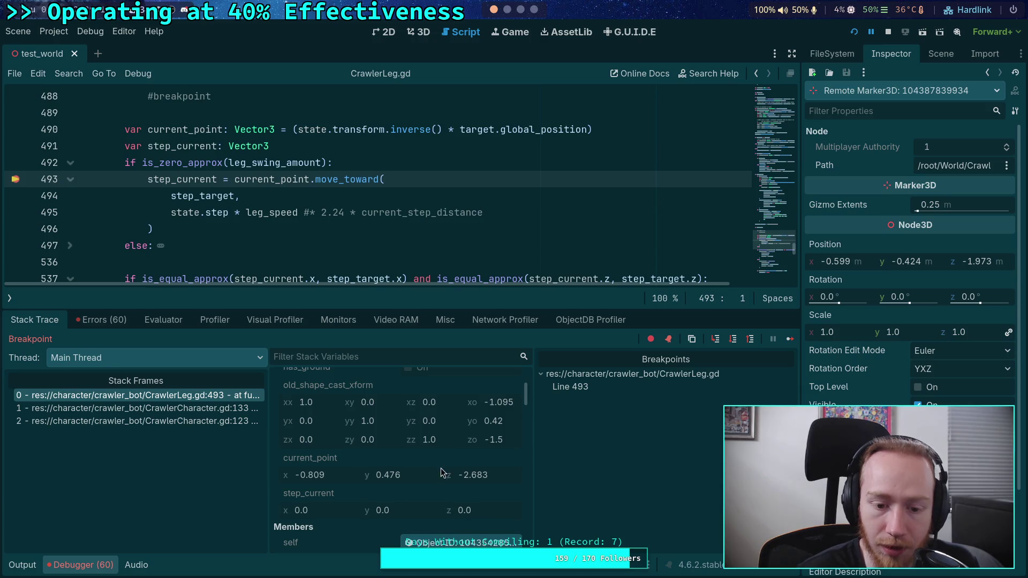
scroll(368, 476, down, 8)
scroll(400, 483, down, 12)
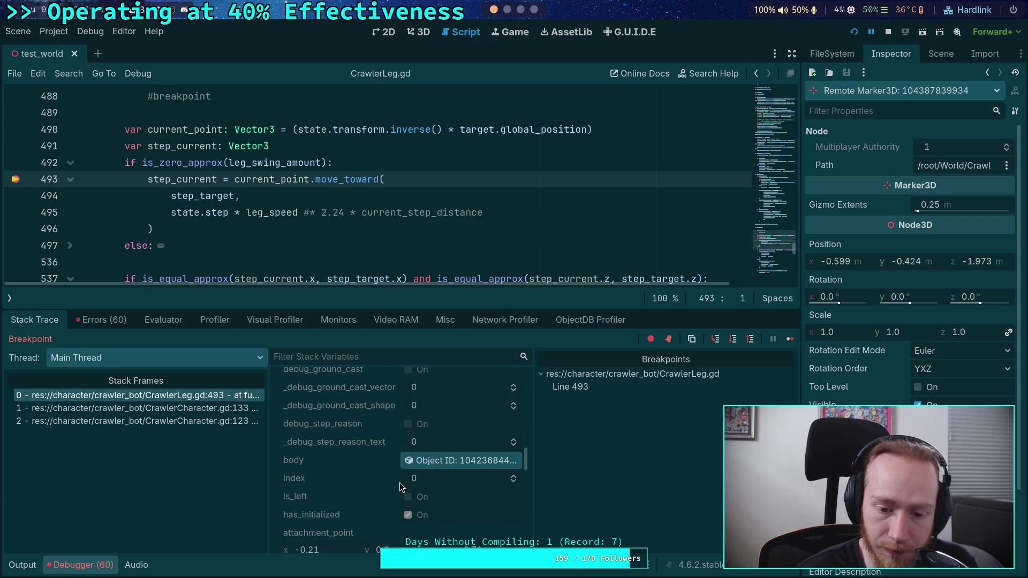
scroll(400, 482, down, 10)
scroll(399, 483, down, 10)
scroll(401, 479, down, 4)
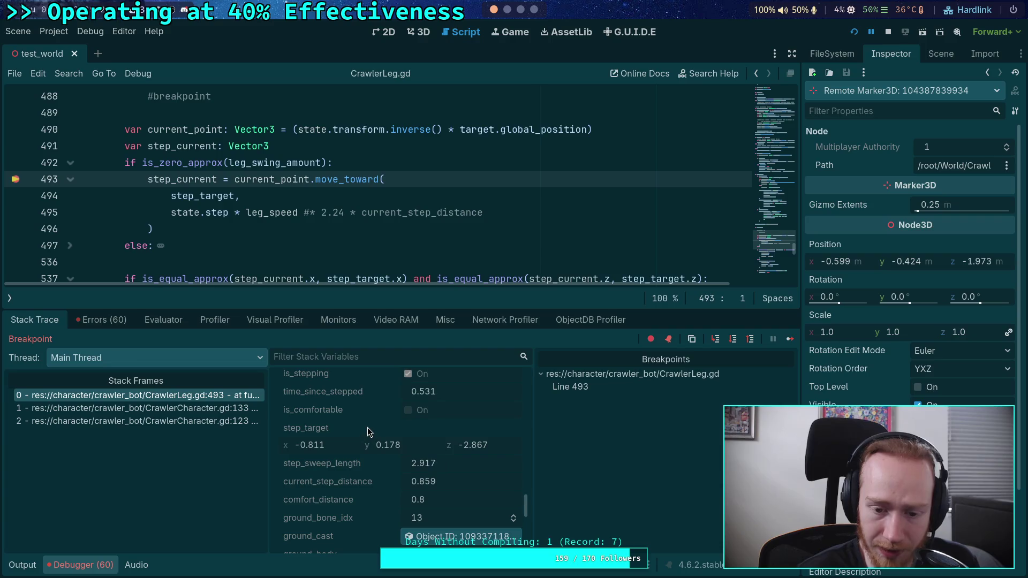
right_click(390, 428)
click(384, 453)
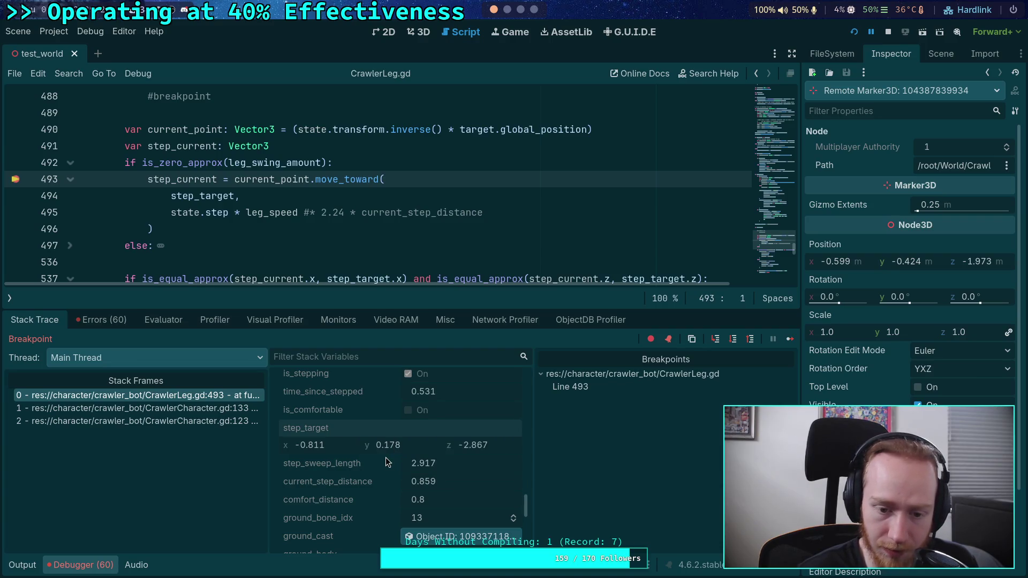
scroll(515, 500, up, 3)
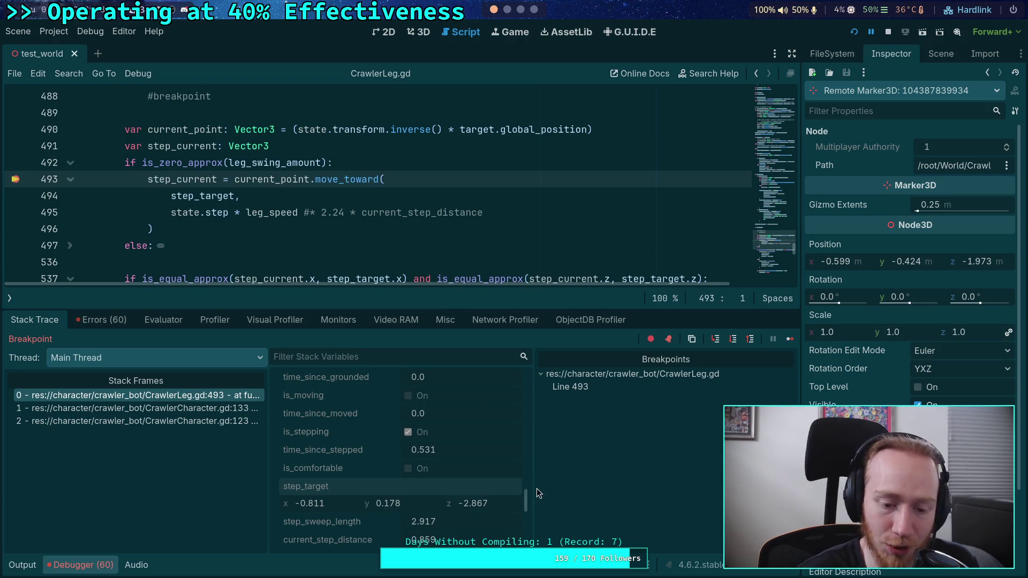
drag(522, 505, 527, 387)
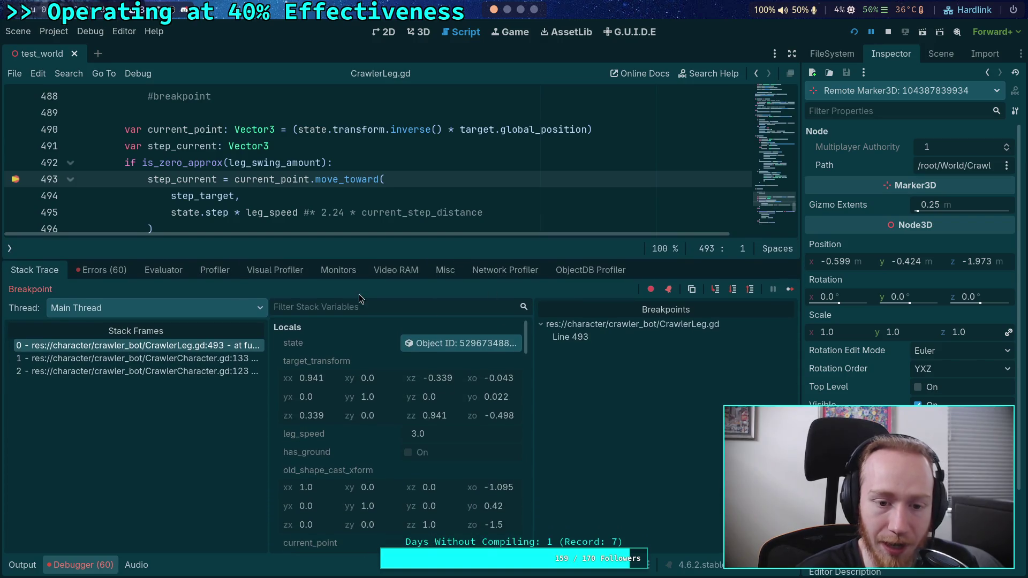
Step: Review the Stack Variables such as shape_cast, then step over from line 493 to line 537
drag(525, 336, 521, 362)
right_click(318, 424)
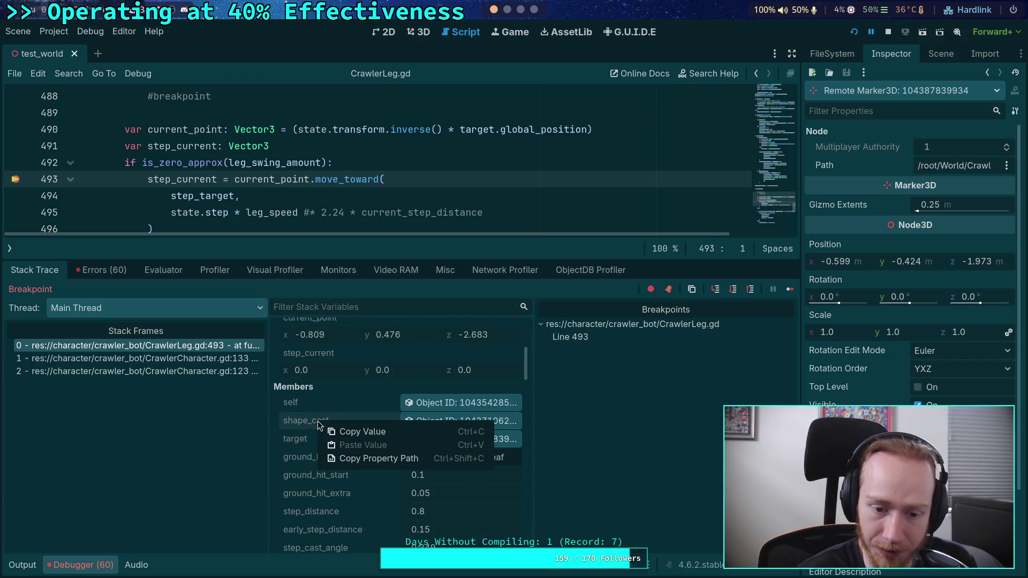
click(280, 421)
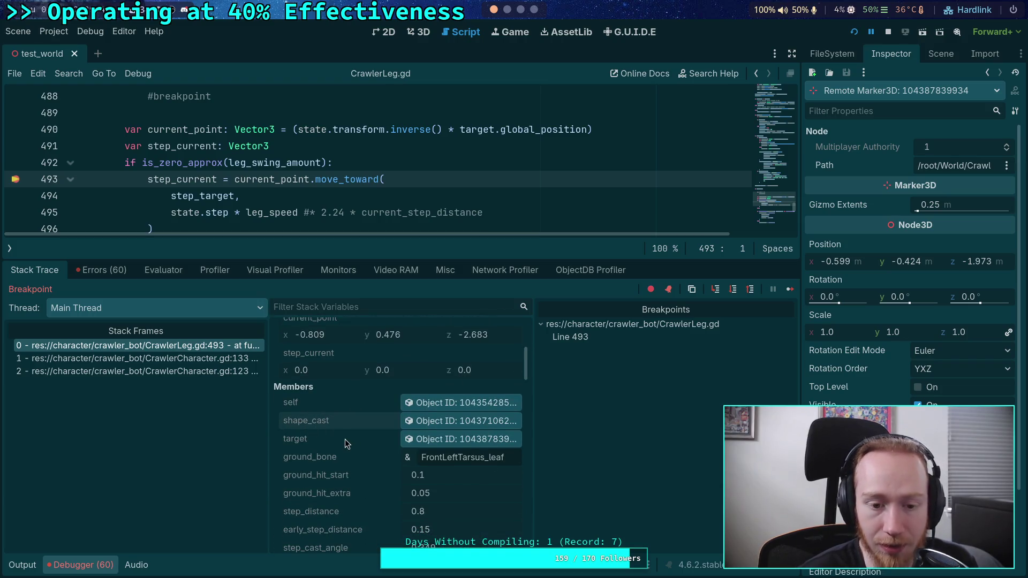
scroll(345, 439, up, 3)
scroll(329, 438, up, 2)
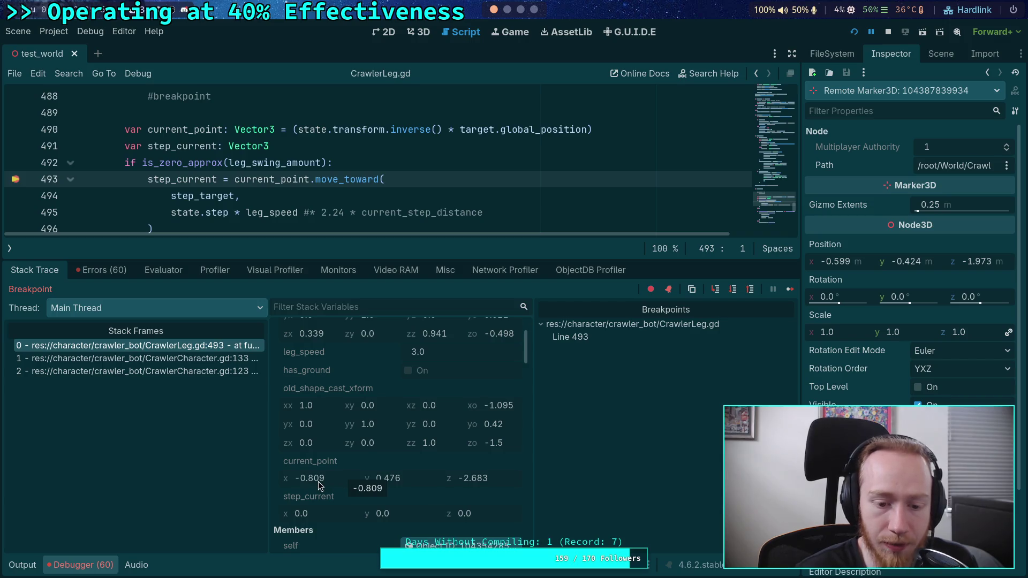
scroll(319, 483, down, 10)
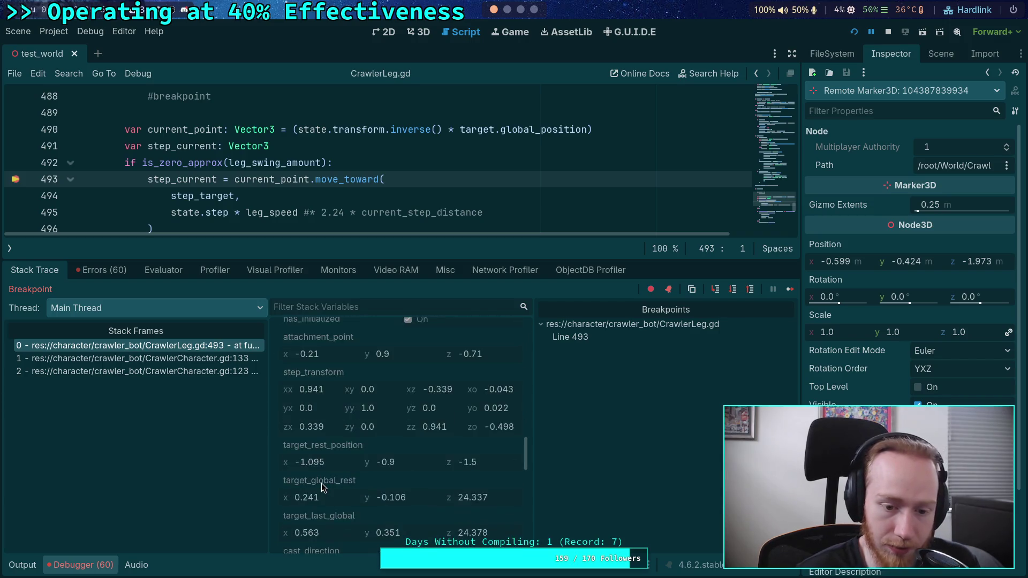
scroll(322, 483, down, 10)
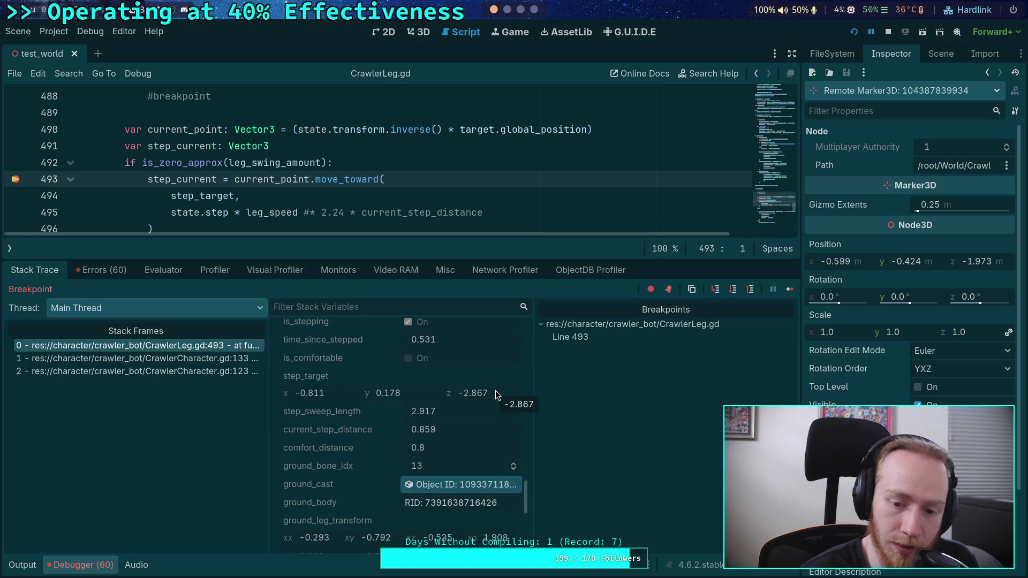
scroll(497, 453, down, 10)
scroll(497, 453, up, 10)
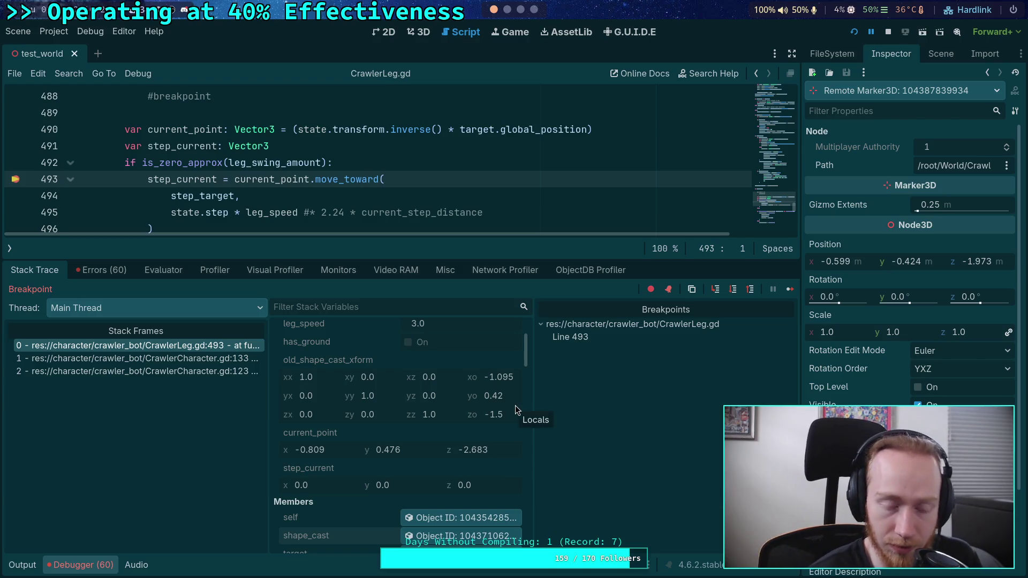
mouse_move(273, 216)
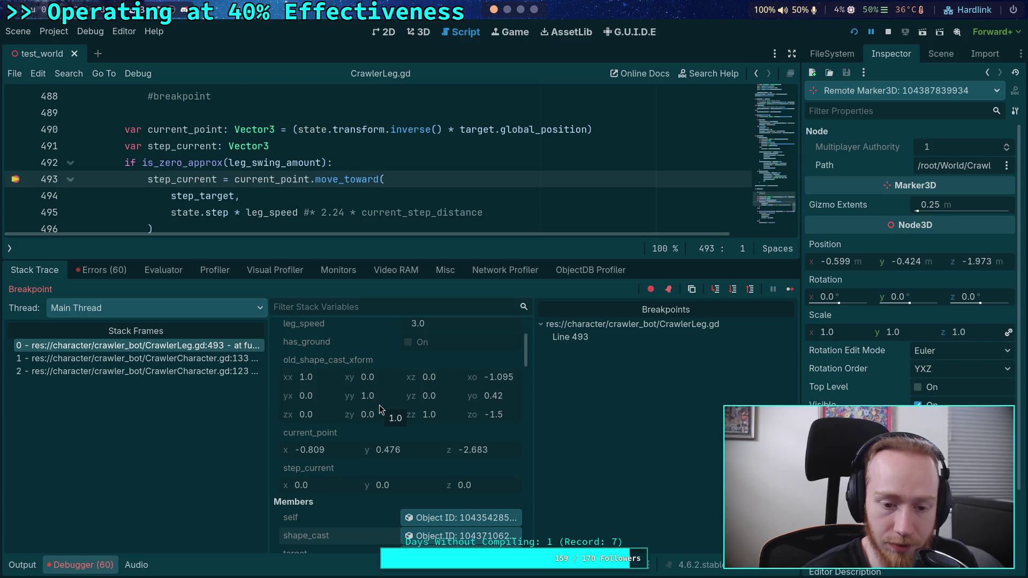
click(737, 293)
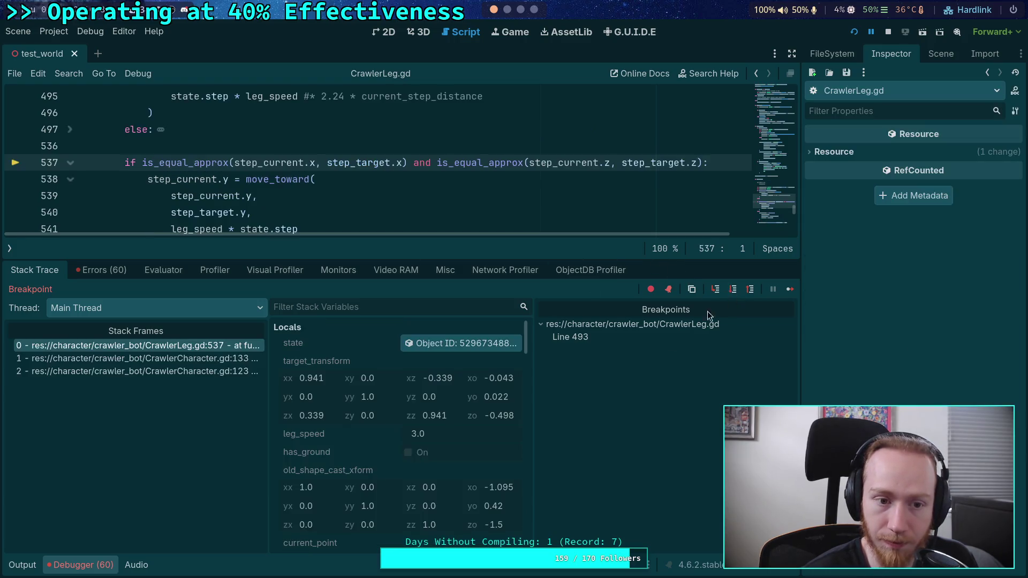
Step: Scroll the script and Stack Variables to compare the step_current values
scroll(409, 441, down, 5)
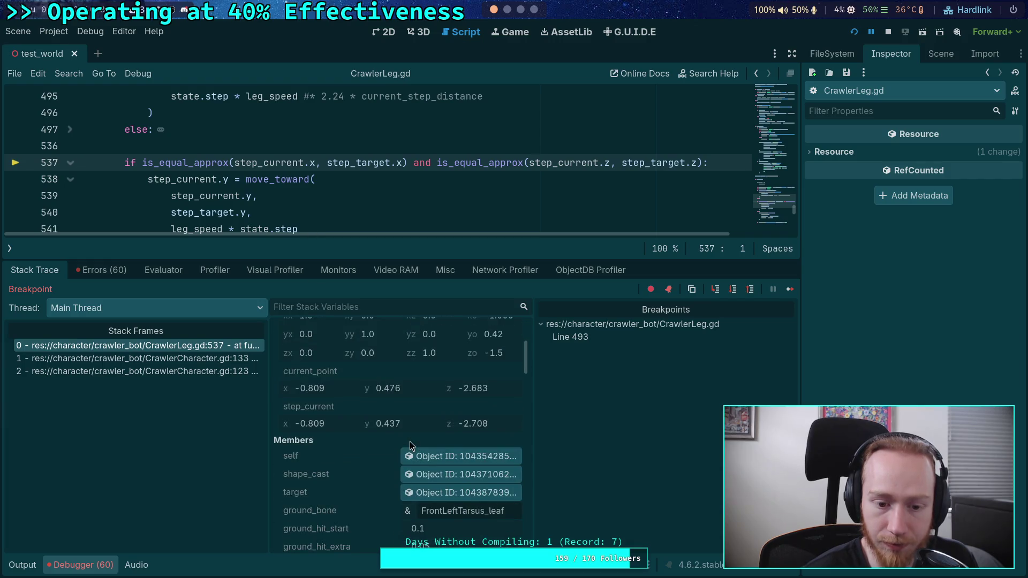
scroll(399, 442, up, 1)
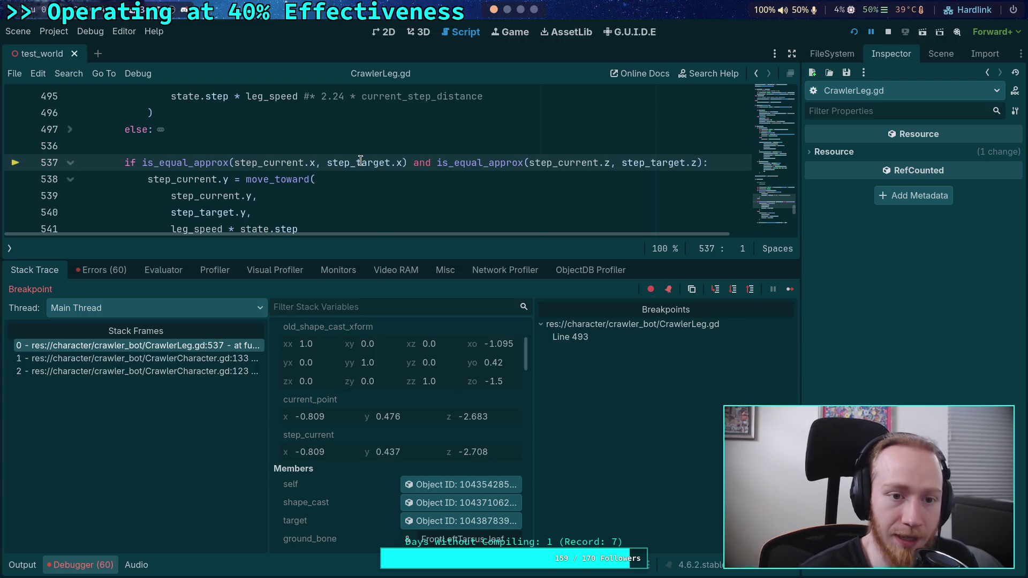
scroll(361, 160, up, 2)
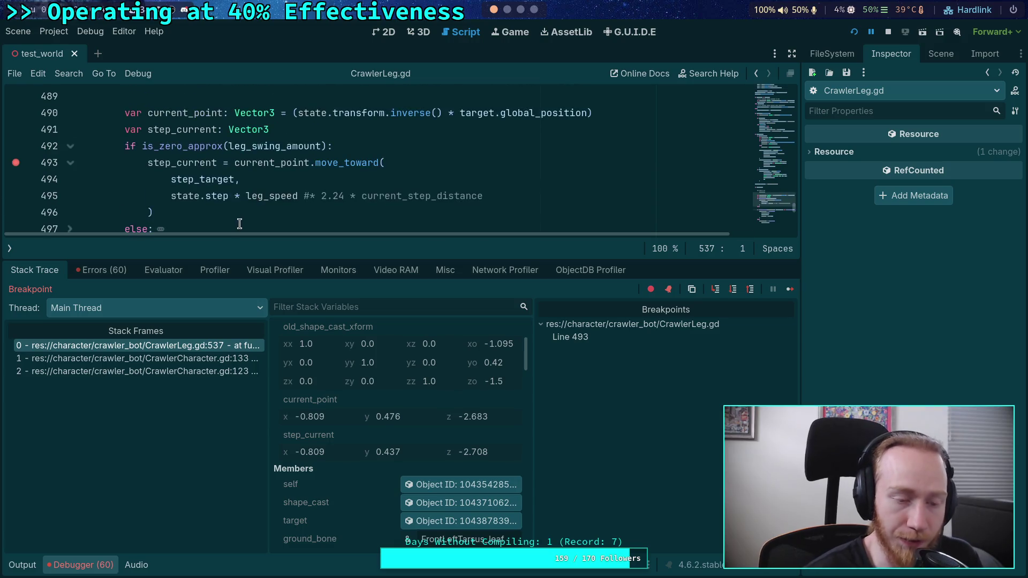
scroll(238, 217, down, 1)
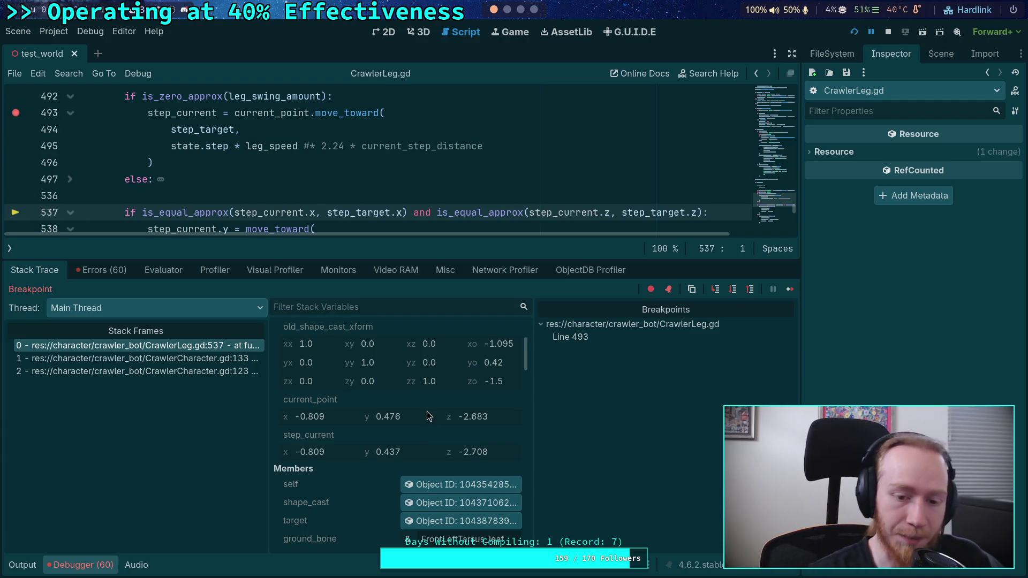
scroll(427, 454, down, 5)
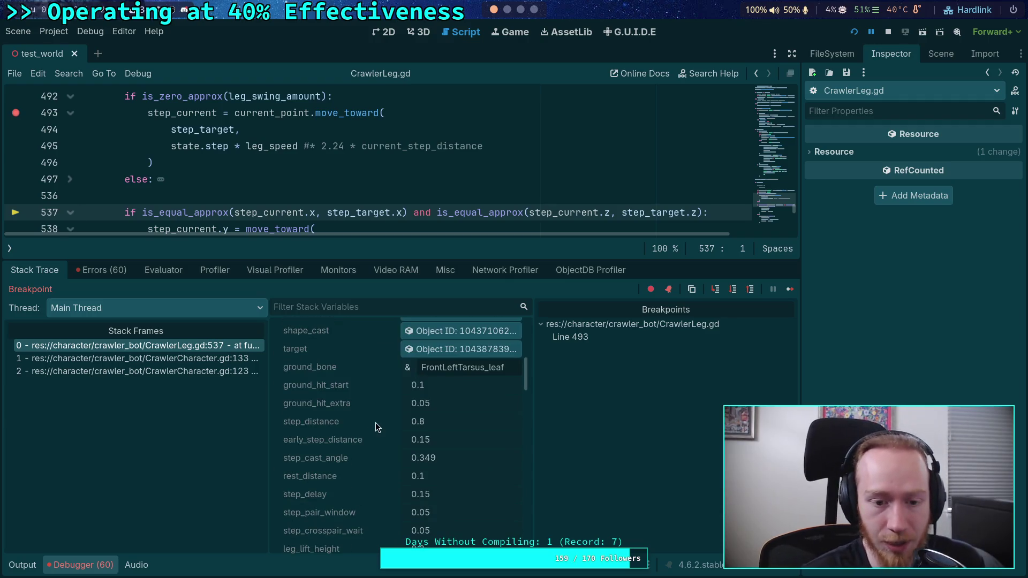
scroll(377, 428, up, 5)
scroll(239, 139, up, 1)
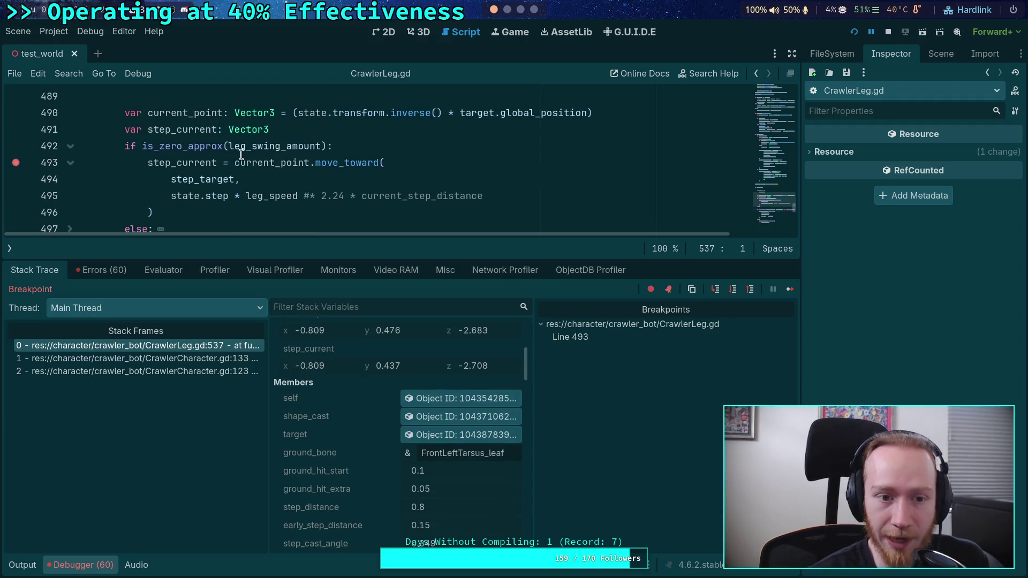
mouse_move(233, 180)
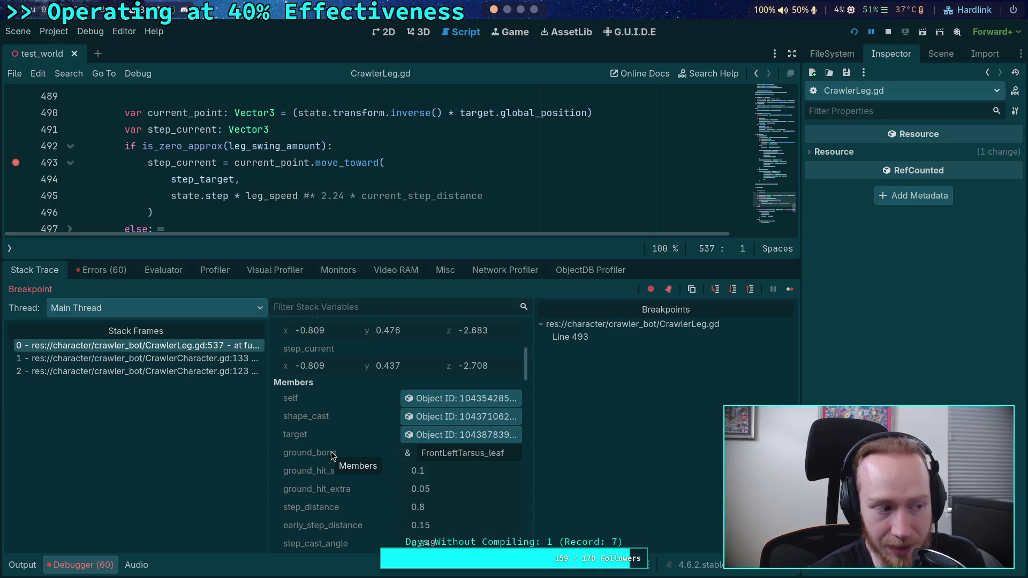
scroll(331, 455, up, 3)
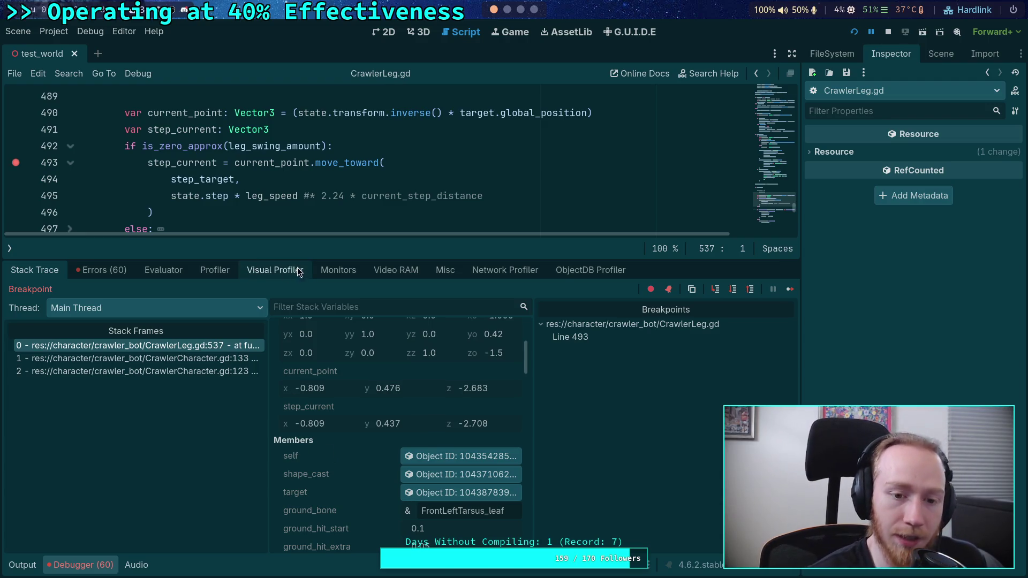
Step: Drag the editor/debugger splitter down so lines 489–537 fit above the debugger
drag(309, 259, 310, 301)
scroll(398, 476, up, 5)
scroll(398, 476, down, 8)
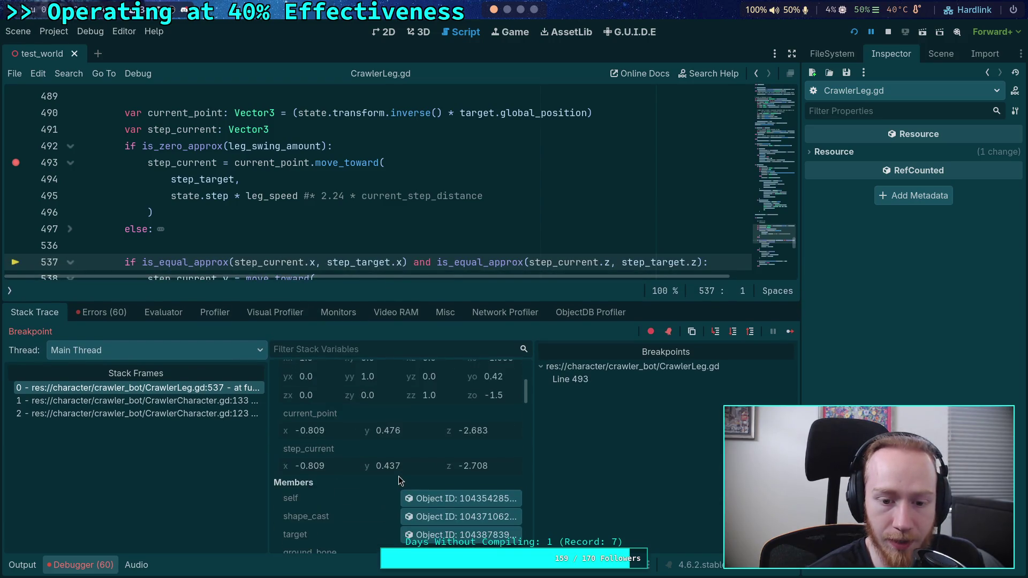
scroll(384, 464, down, 5)
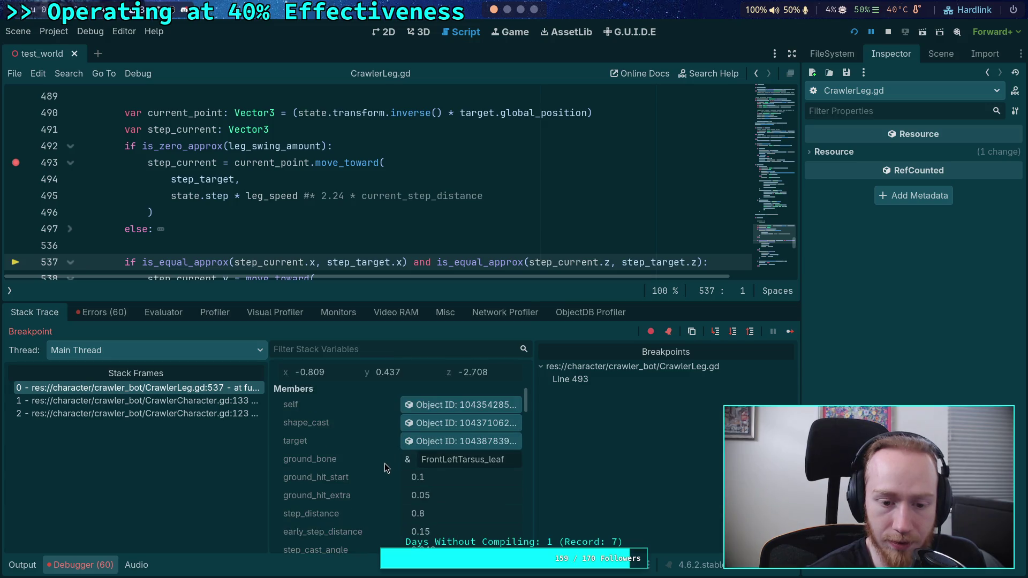
scroll(385, 463, up, 5)
click(461, 417)
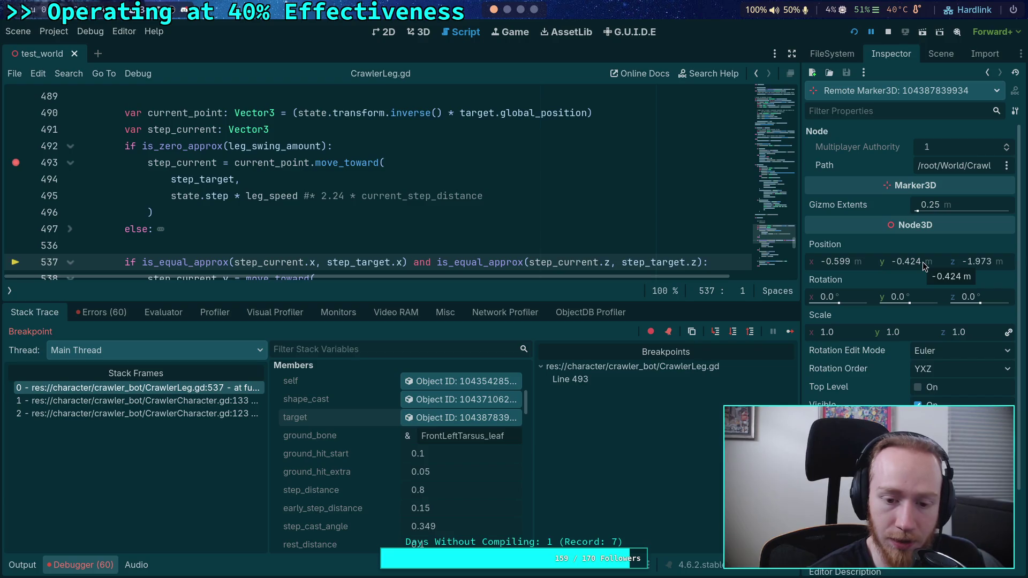
scroll(454, 451, up, 4)
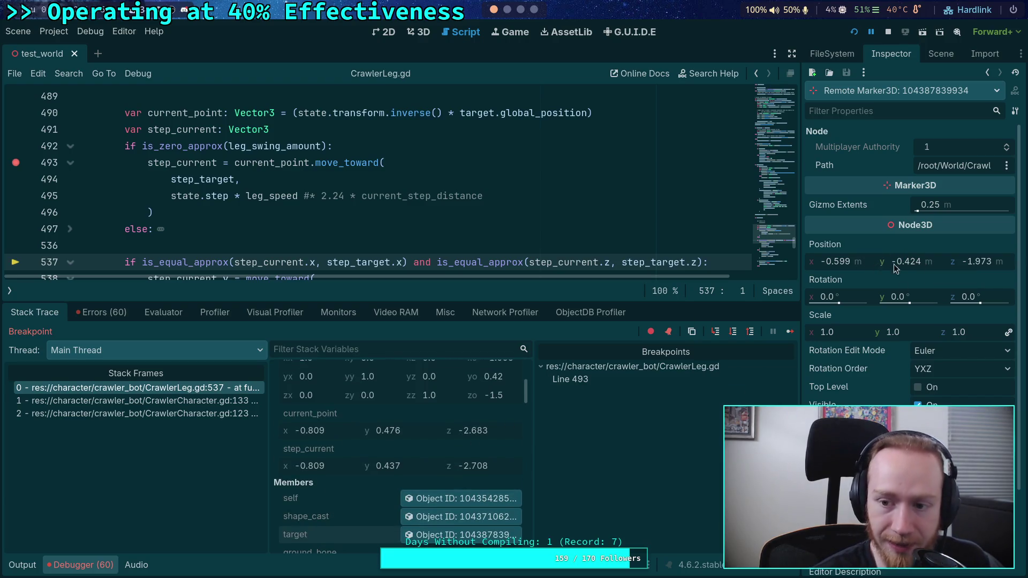
scroll(230, 168, down, 6)
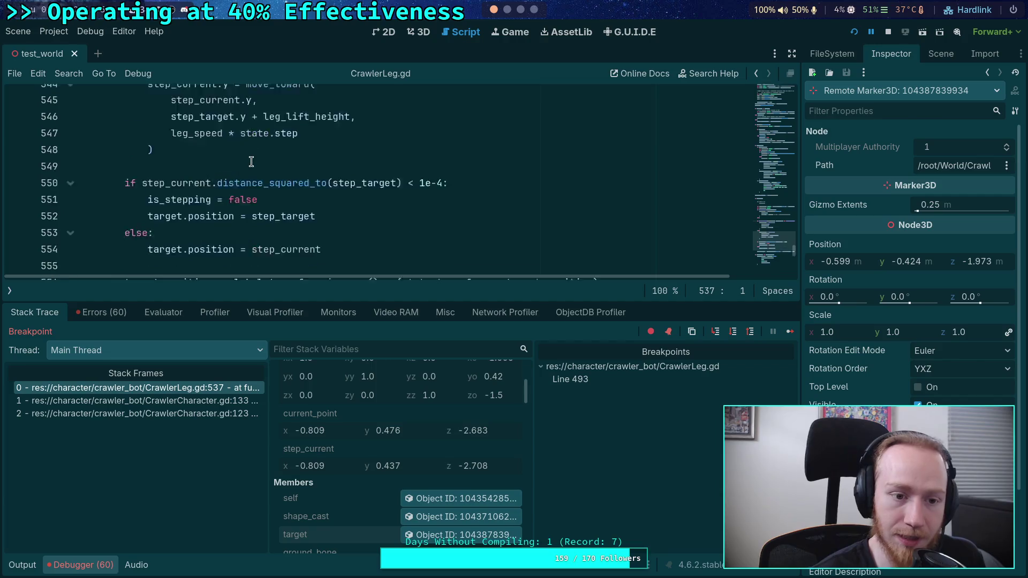
scroll(251, 162, down, 2)
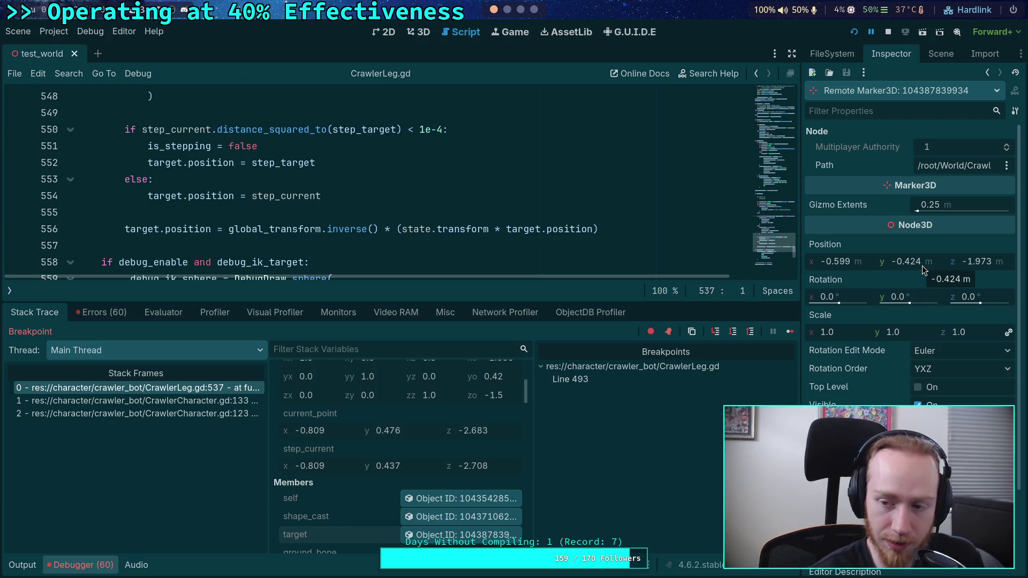
scroll(431, 230, up, 15)
scroll(432, 228, up, 1)
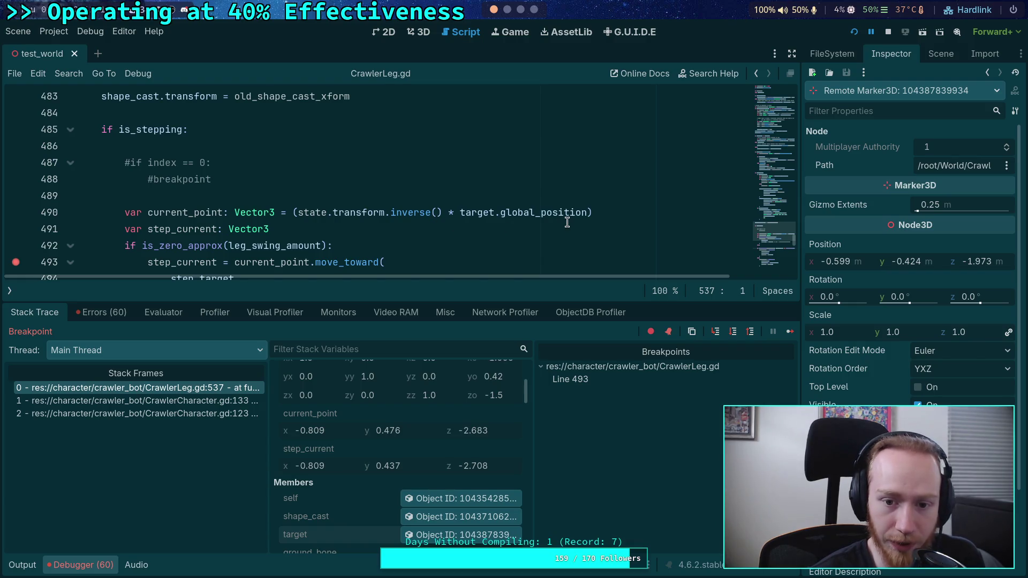
mouse_move(566, 218)
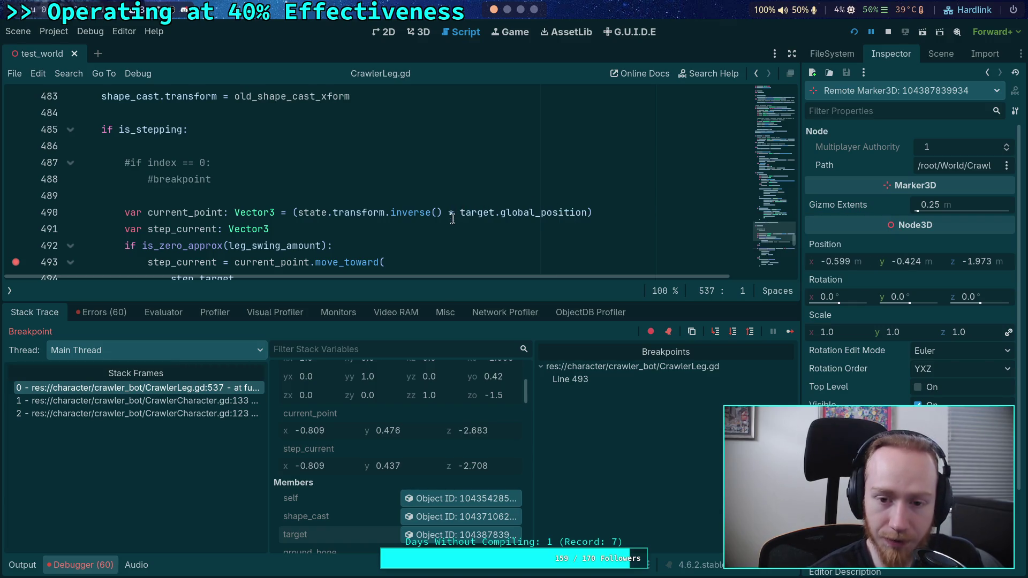
mouse_move(491, 214)
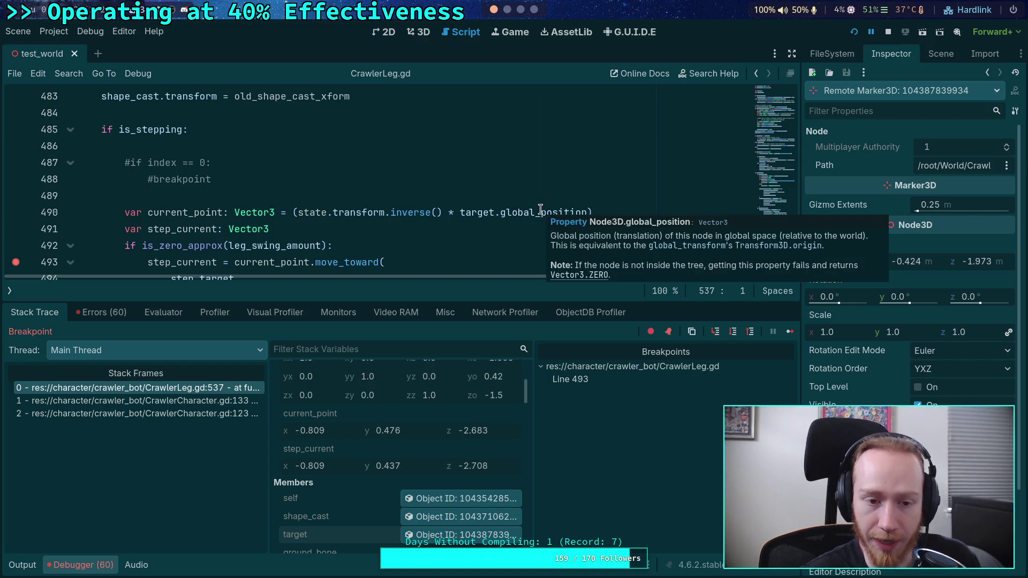
drag(501, 212, 540, 213)
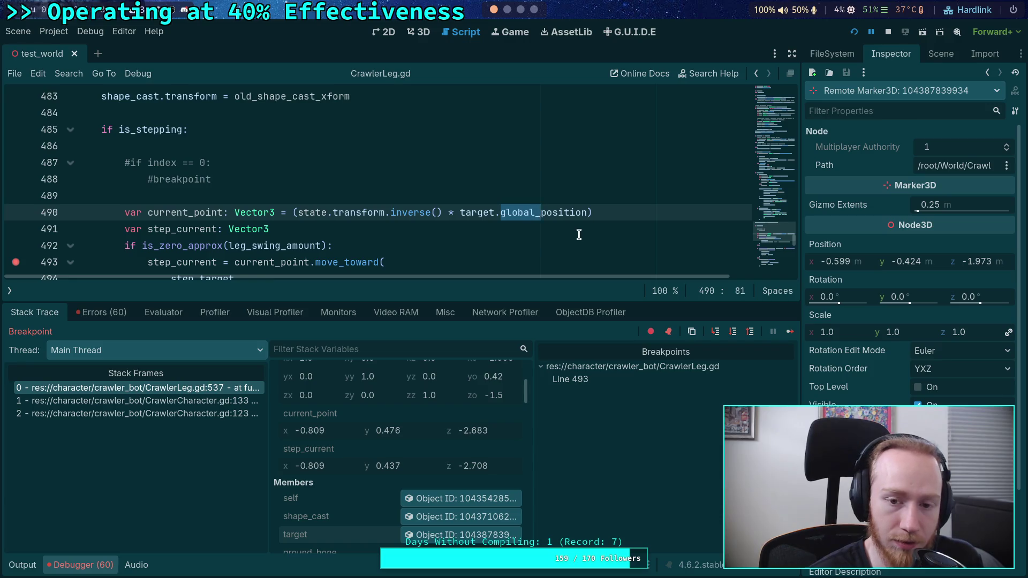
scroll(578, 234, up, 3)
scroll(575, 236, down, 6)
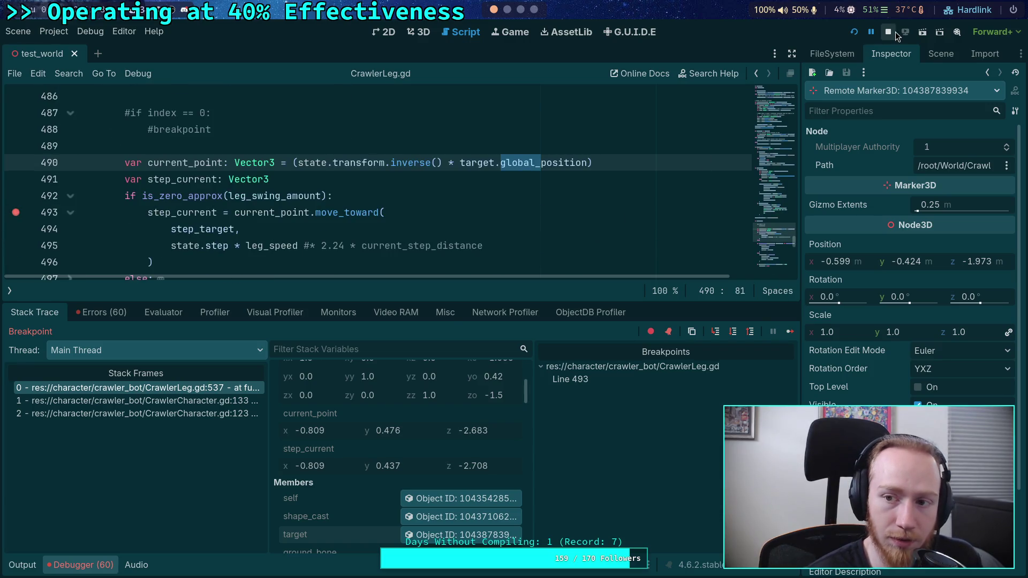
Step: Stop the debug session and delete 'global_' from line 490, leaving target.position
click(887, 32)
scroll(471, 255, up, 2)
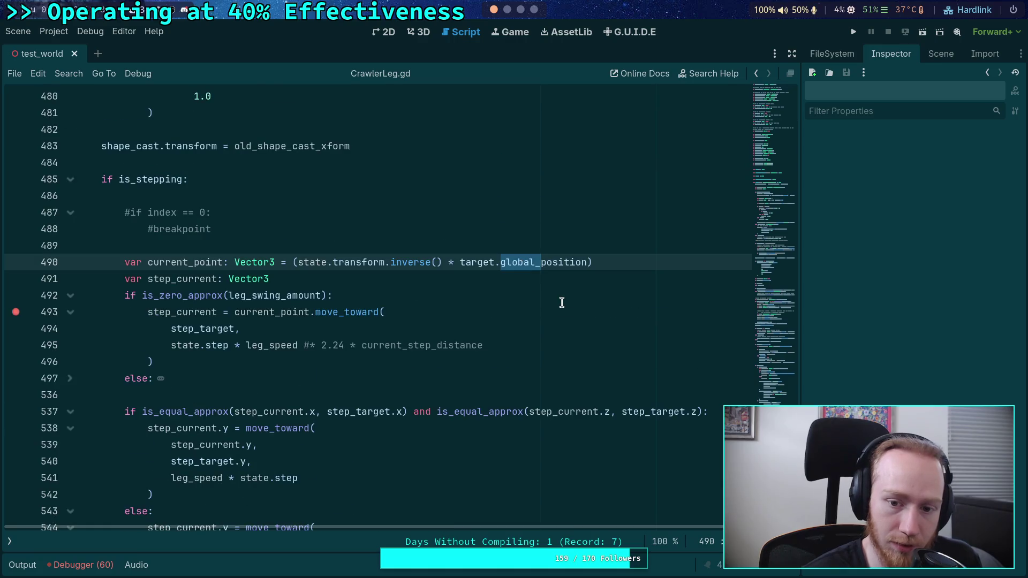
click(506, 245)
drag(540, 263, 500, 264)
key(BackSpace)
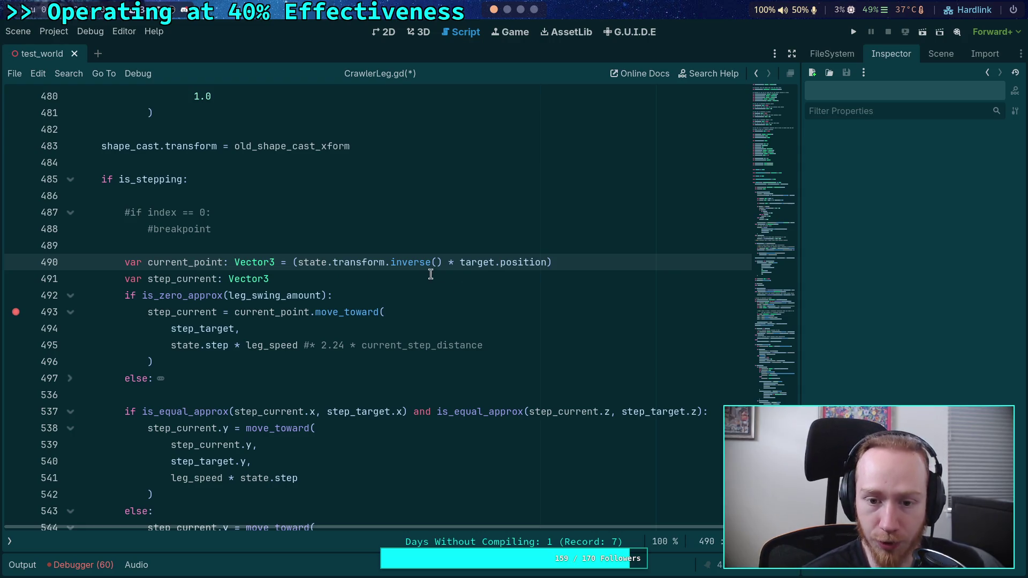
Step: Rewrite line 490 as (global_transform * target.position) and save CrawlerLeg.gd
drag(460, 262, 548, 262)
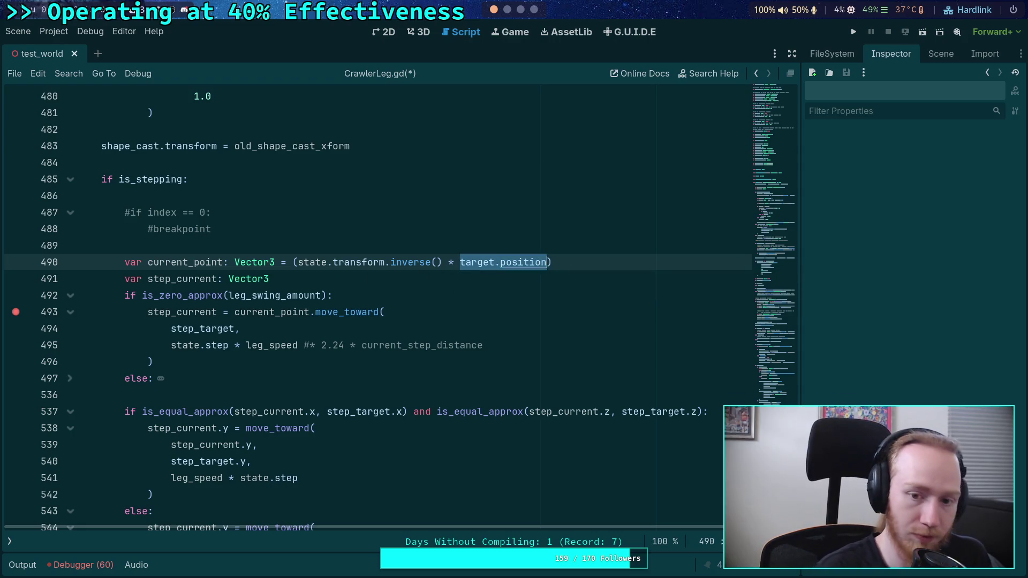
text(9)
key(ctrl+z)
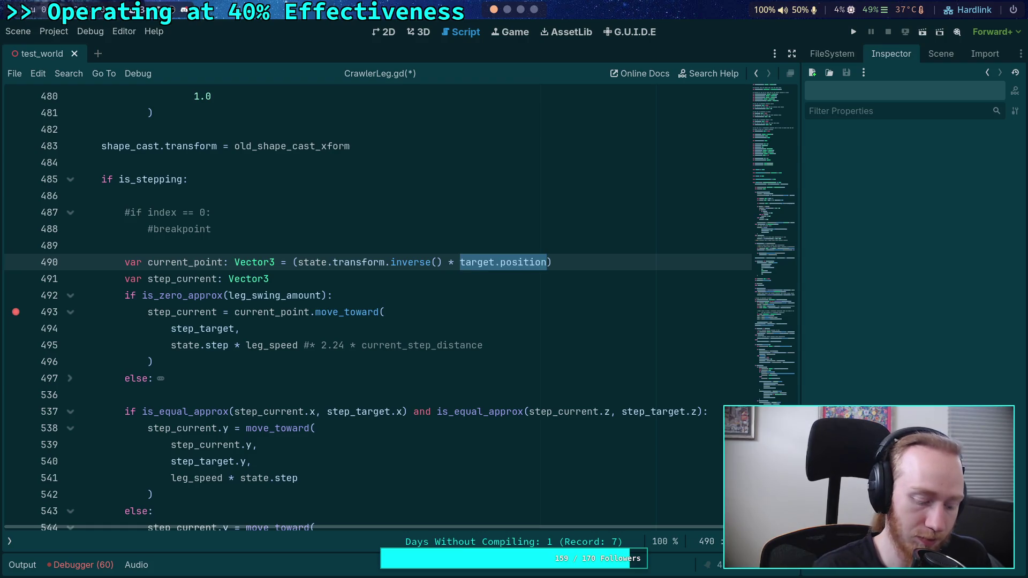
text(()
click(460, 262)
click(465, 262)
text(global_transform)
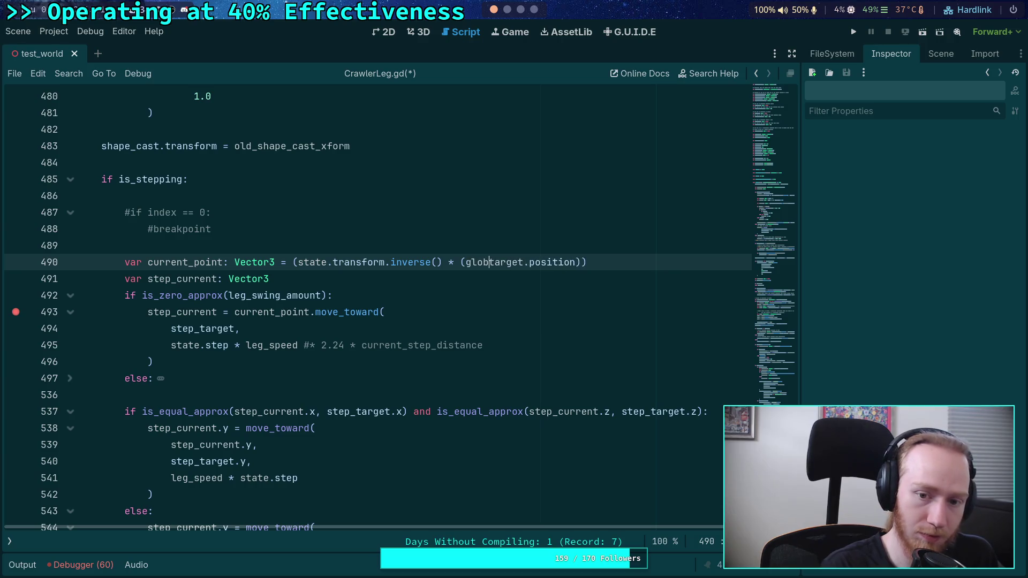
text( *)
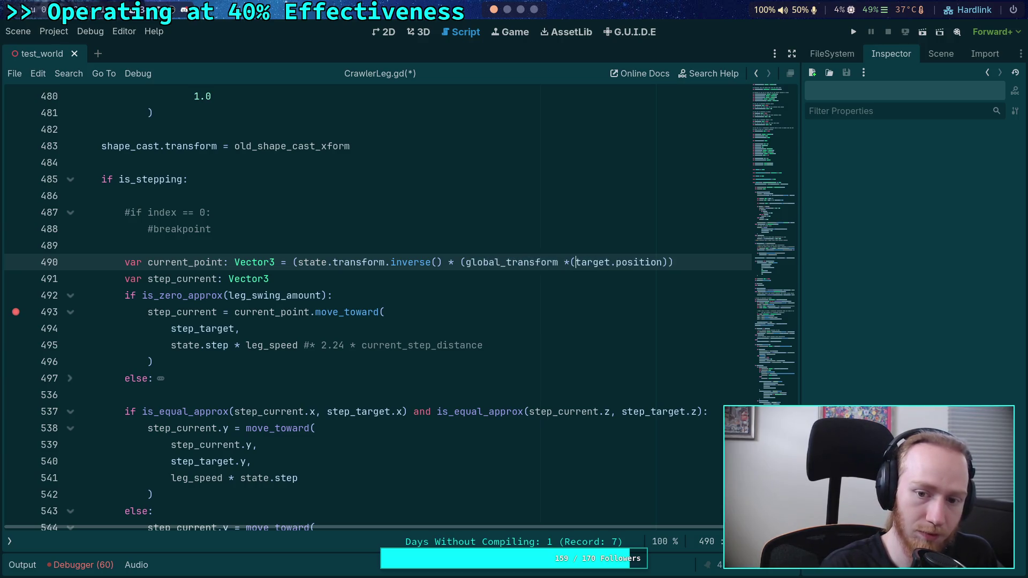
key(ctrl+s)
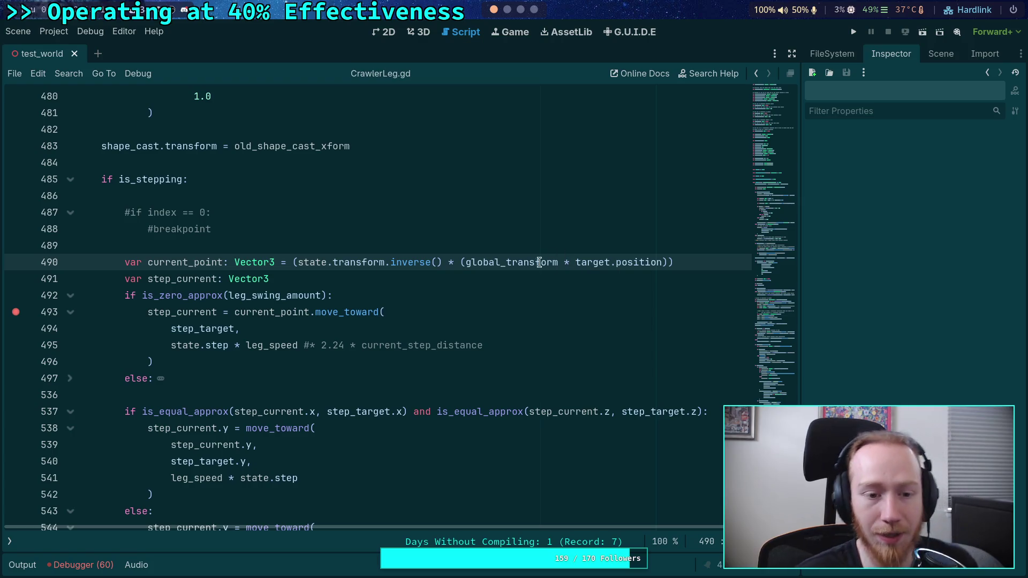
click(498, 277)
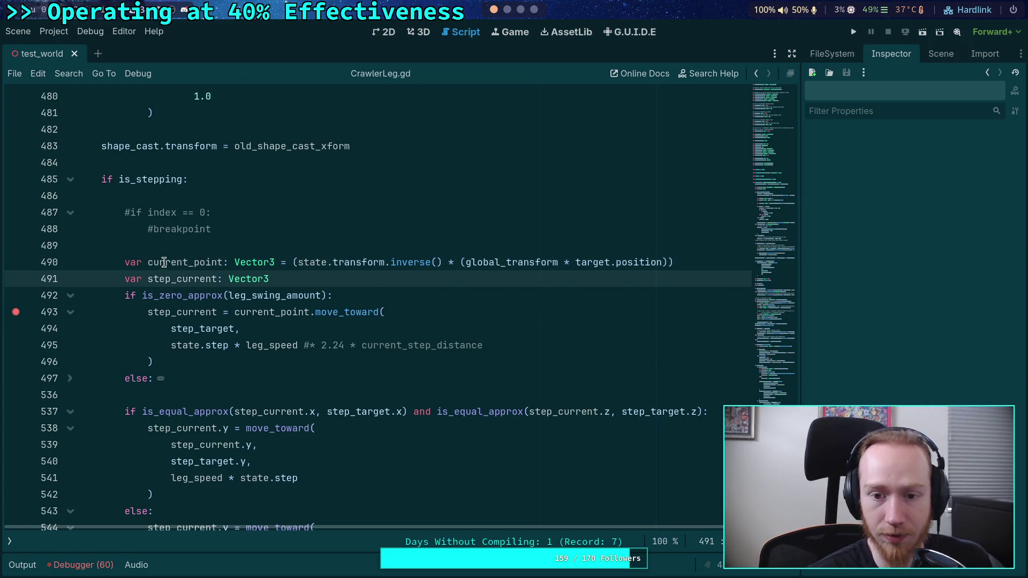
Step: Run the crawler scene and add a breakpoint on line 490 to inspect current_point in Locals
click(160, 263)
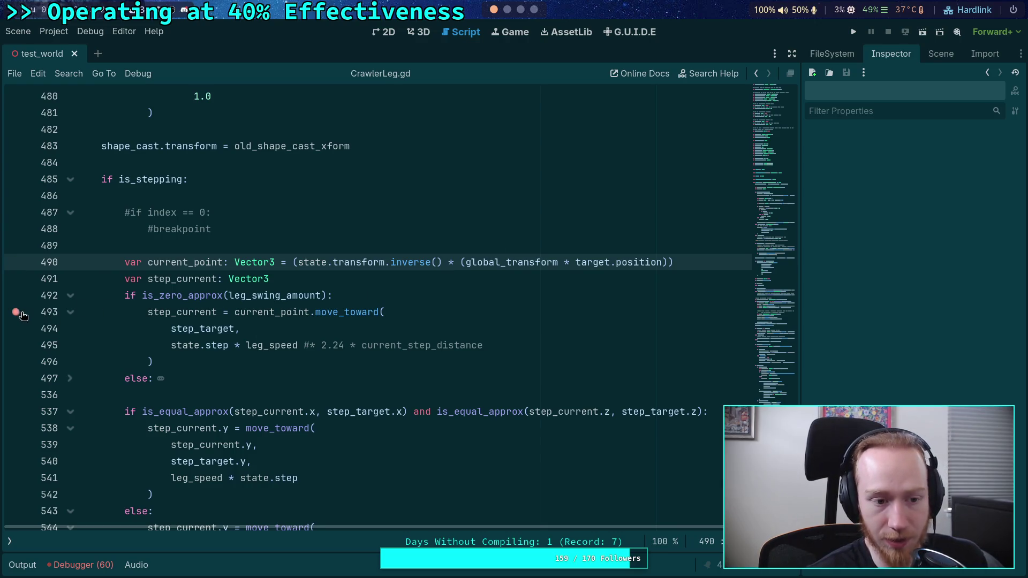
click(856, 31)
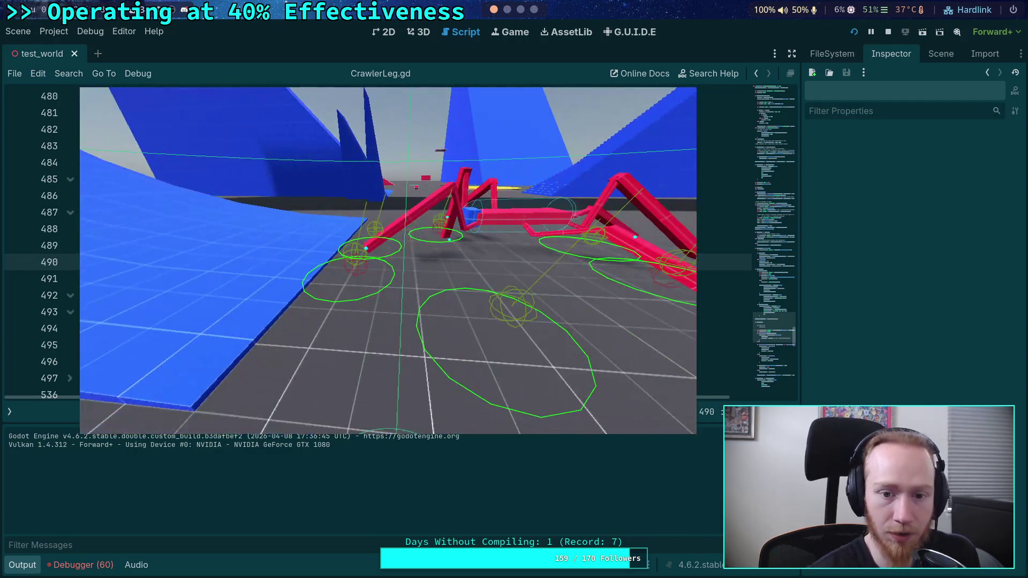
key(alt+Tab)
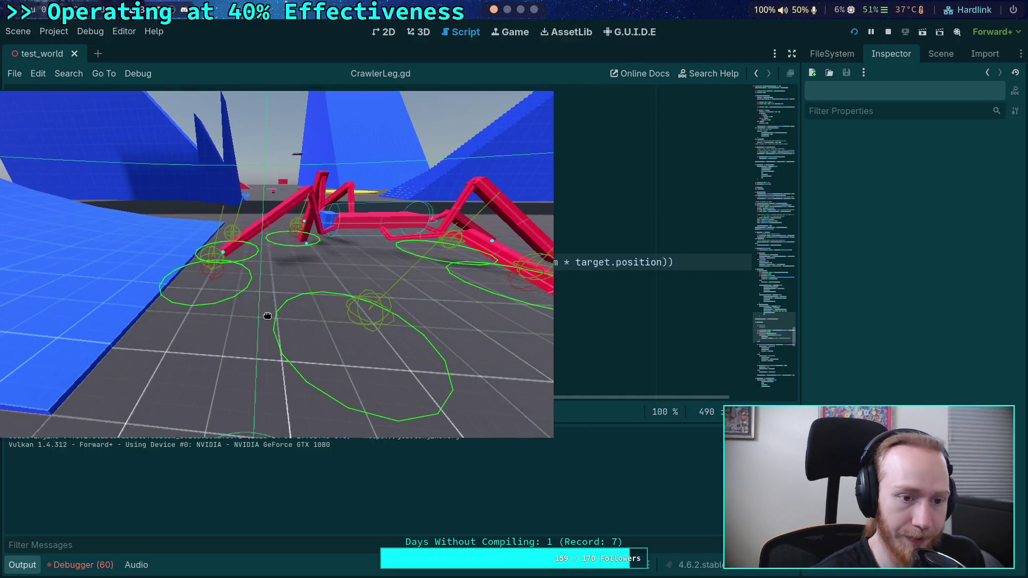
click(15, 261)
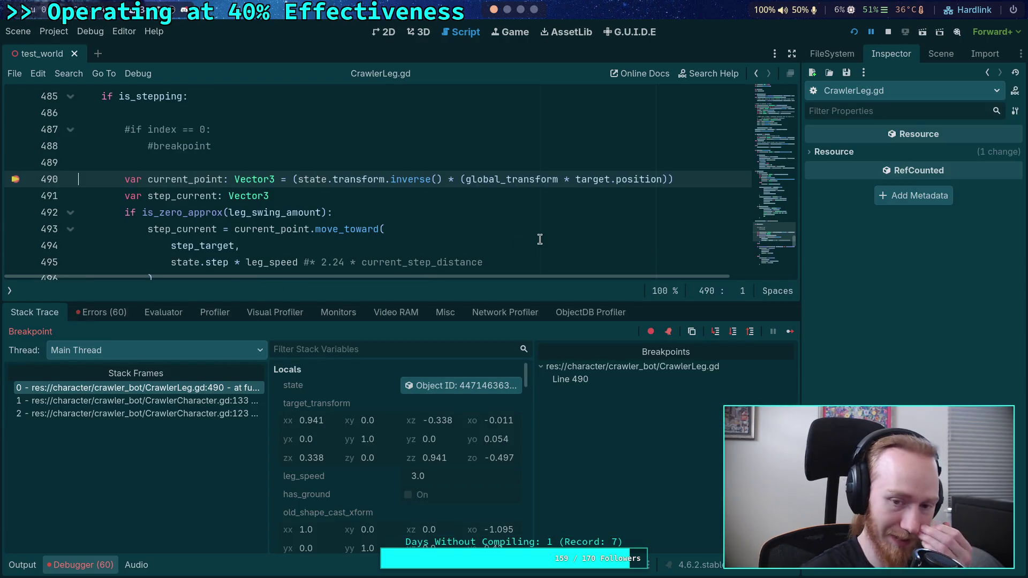
scroll(429, 426, down, 3)
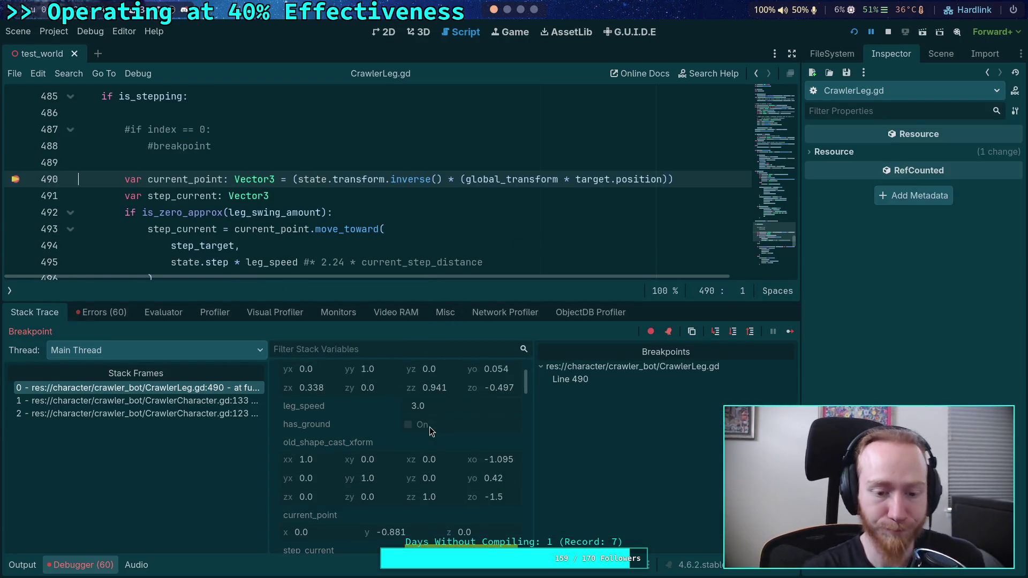
key(super+3)
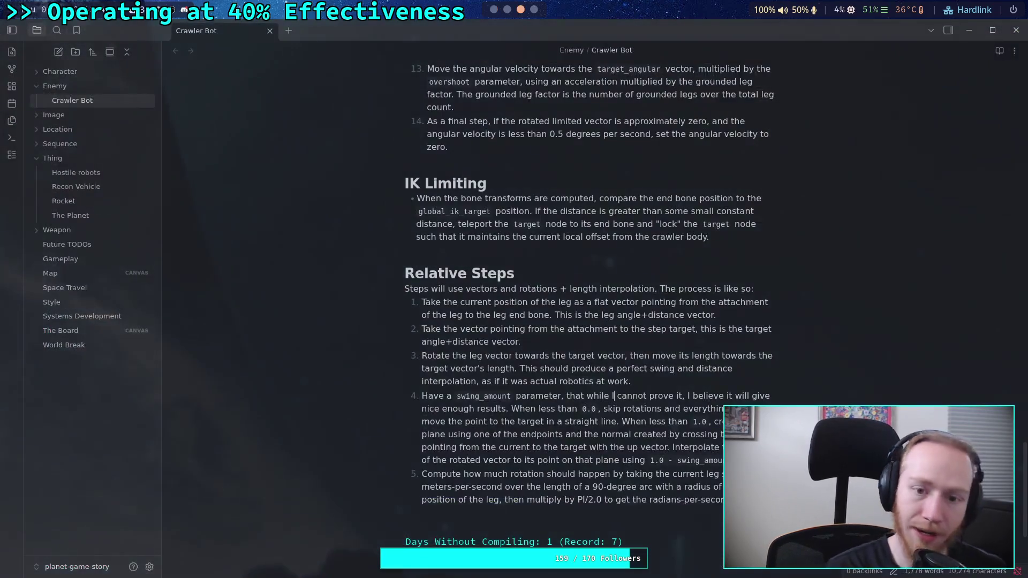
Step: In Neovim, live-grep the Godot source for global_position and browse the matches
key(super+2)
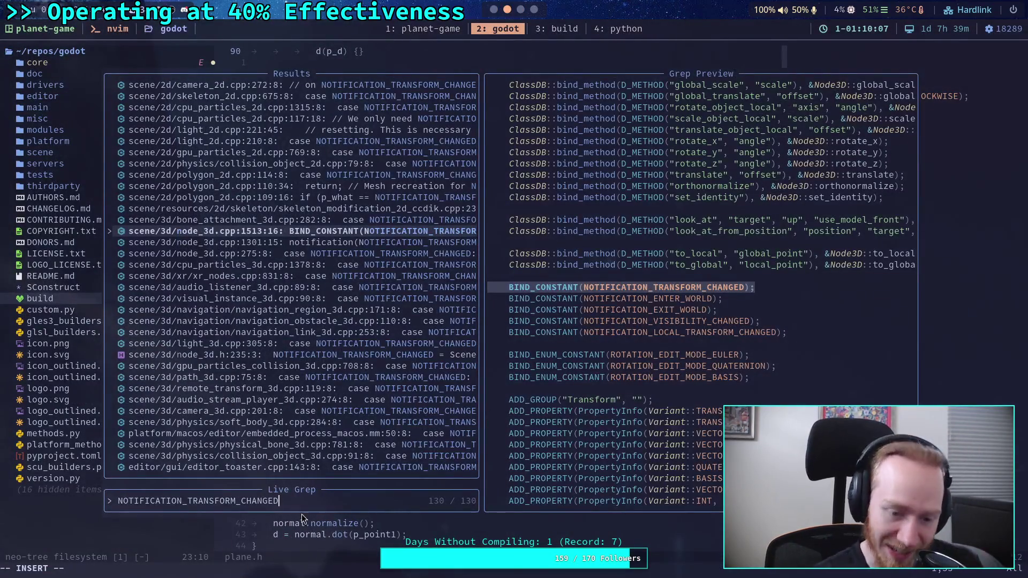
key(Escape)
key(0)
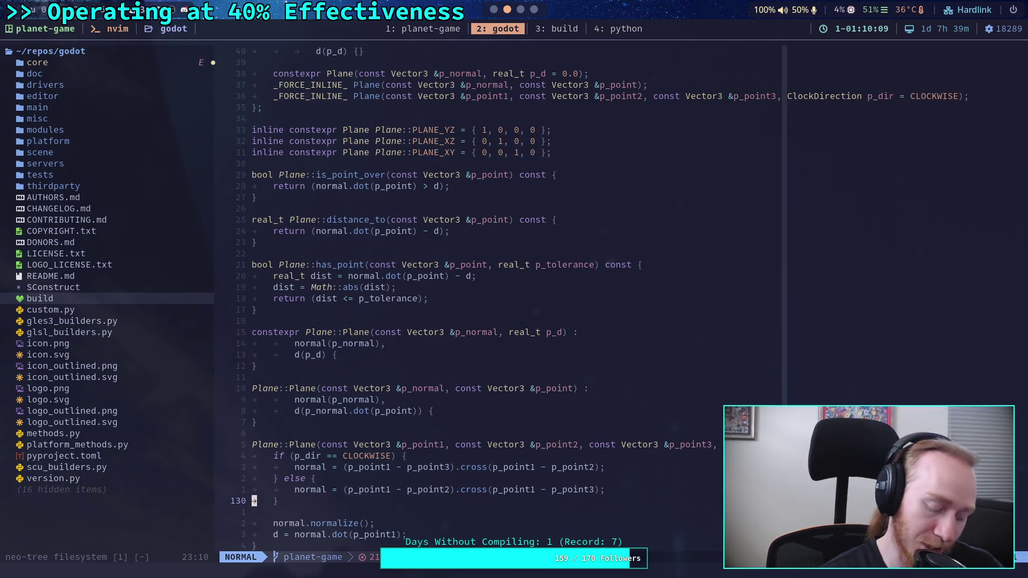
key(space)
key(f)
key(g)
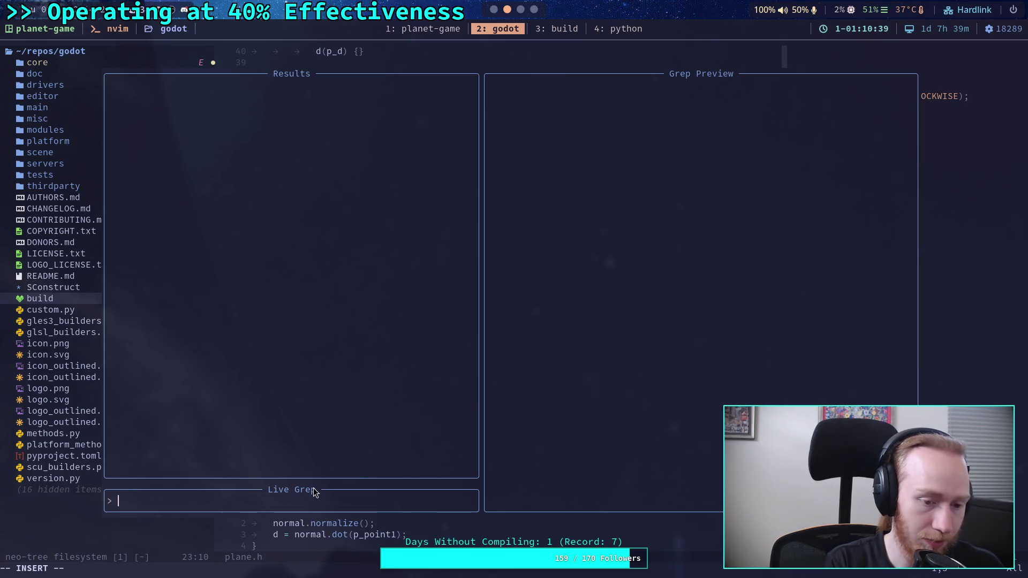
text(global_position)
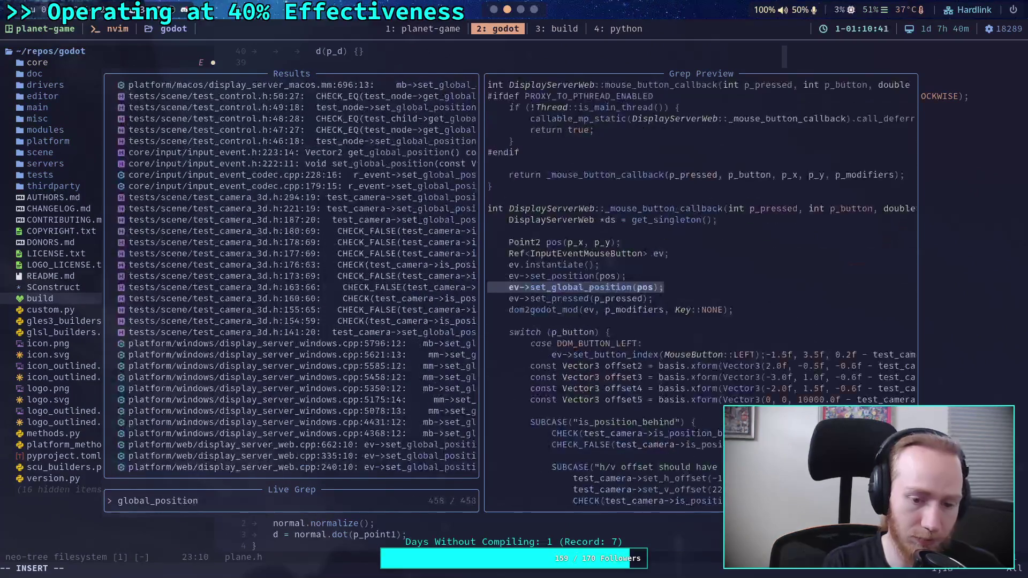
key(Up)
key(Up)
key(Up)
key(Up)
key(Up)
key(Up)
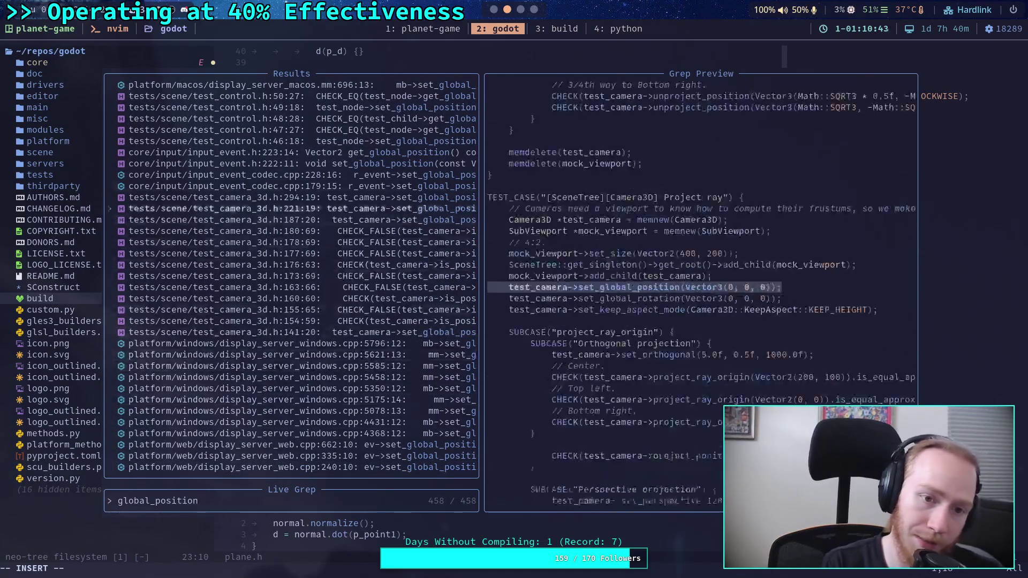
key(Escape)
key(Escape)
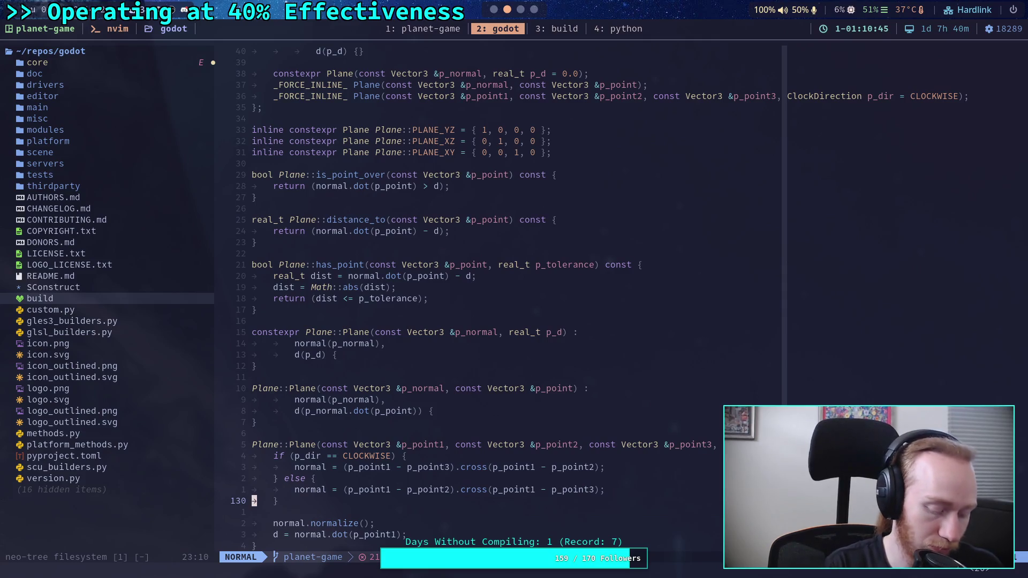
key(space)
Step: Open node_3d.cpp and jump to its first global_position match
key(f)
key(f)
text(node_3d.cpp)
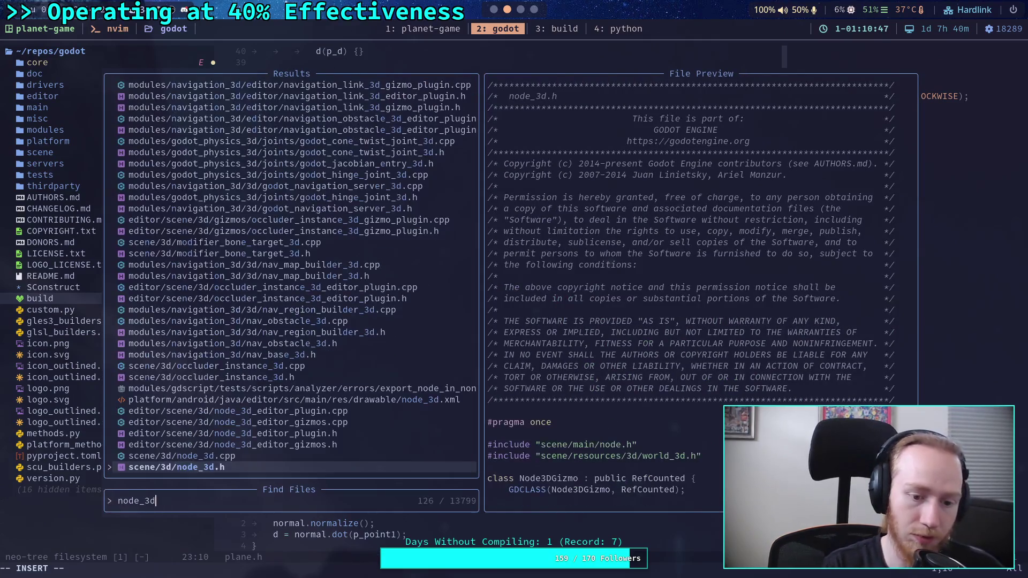
key(Return)
key(slash)
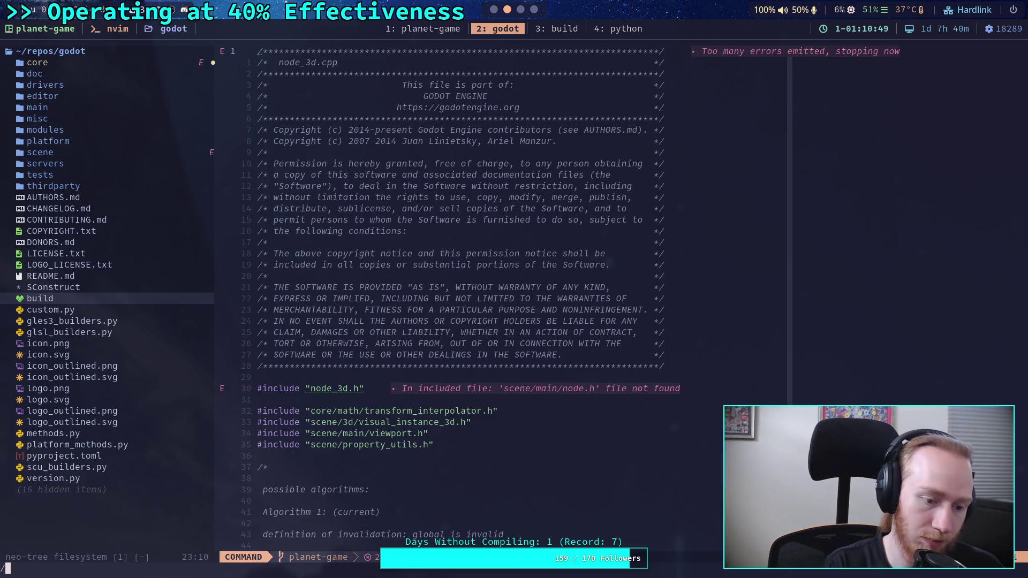
text(global_position)
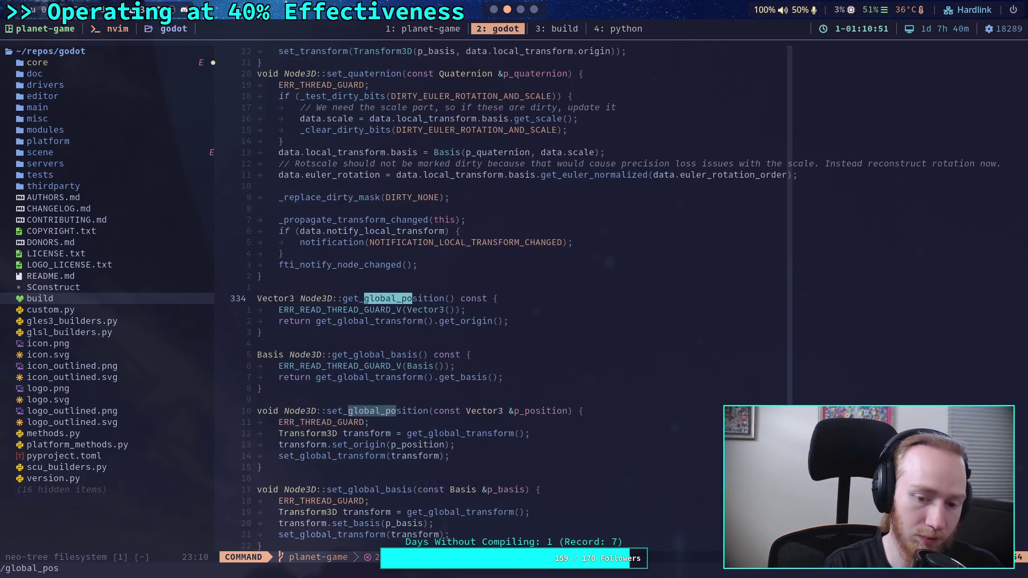
key(Return)
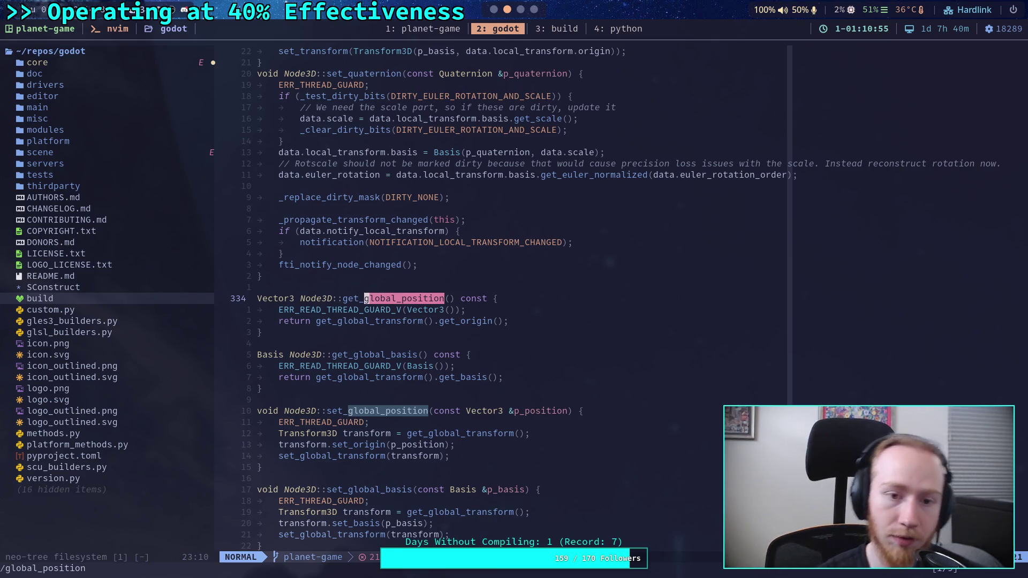
Step: Read through get_global_position and set_global_position, then search for get_global_transform
scroll(513, 483, up, 4)
scroll(513, 483, down, 9)
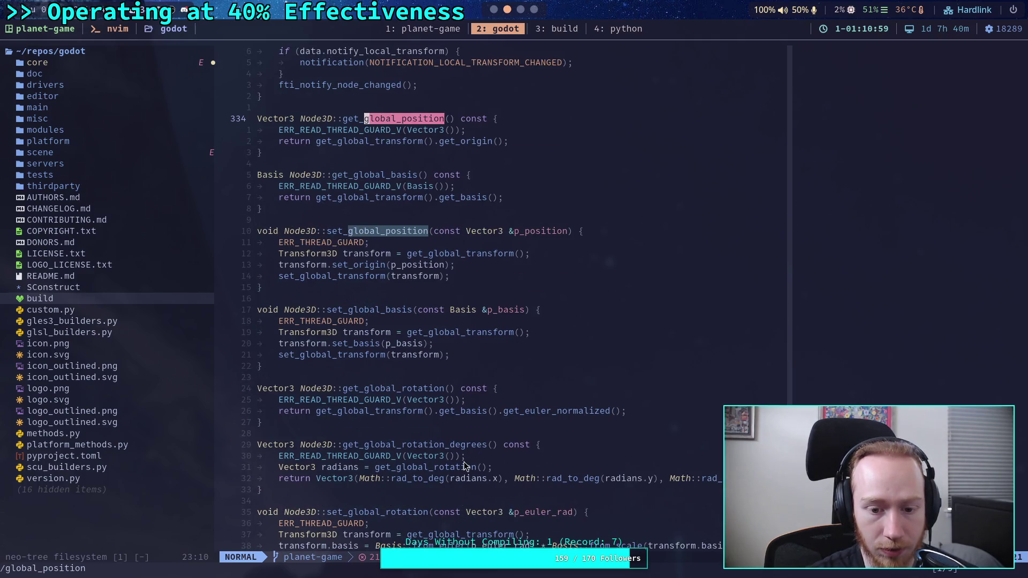
scroll(476, 461, up, 3)
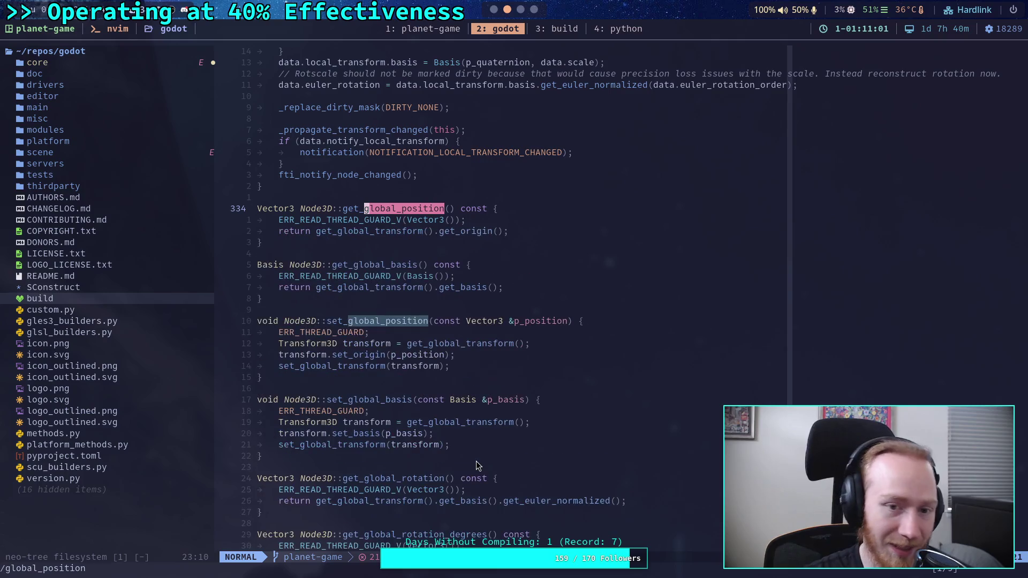
scroll(477, 461, up, 7)
scroll(372, 250, up, 9)
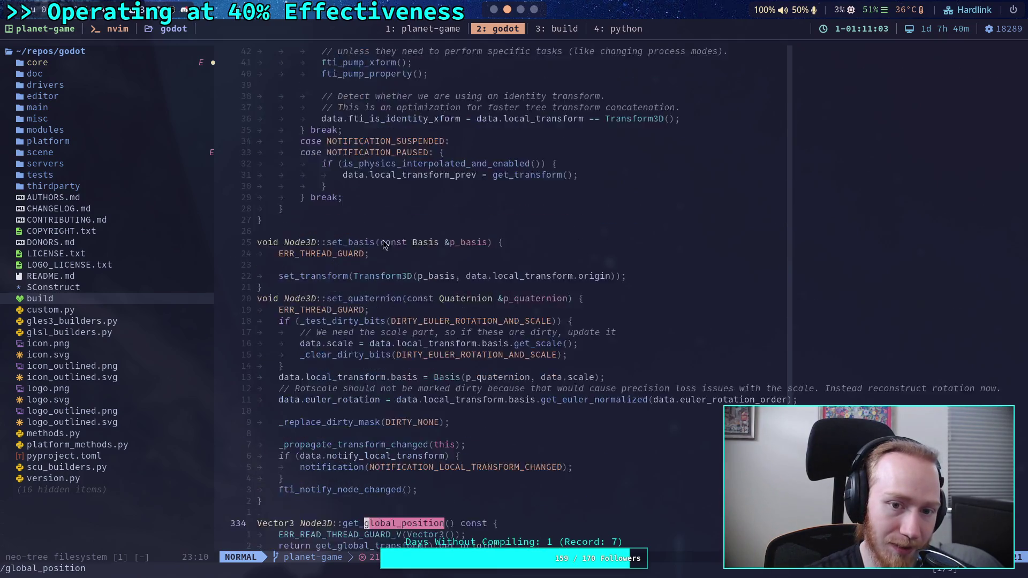
scroll(435, 333, down, 13)
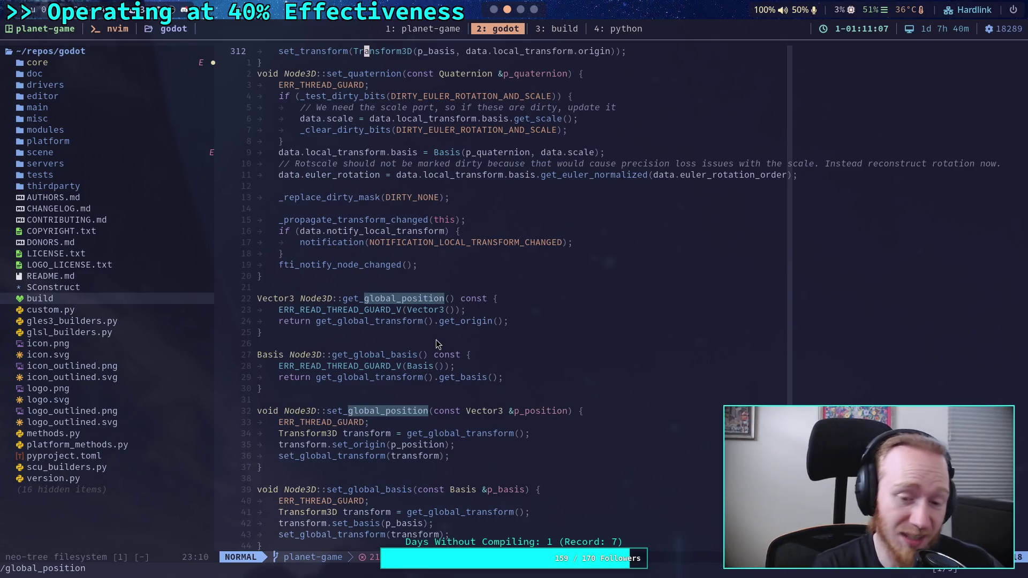
scroll(498, 377, down, 5)
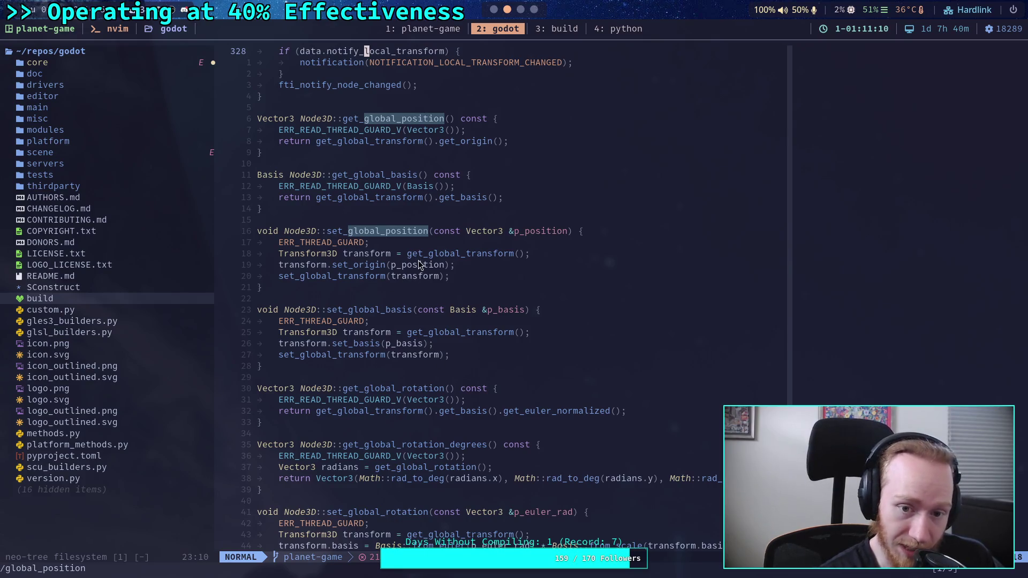
scroll(414, 303, down, 8)
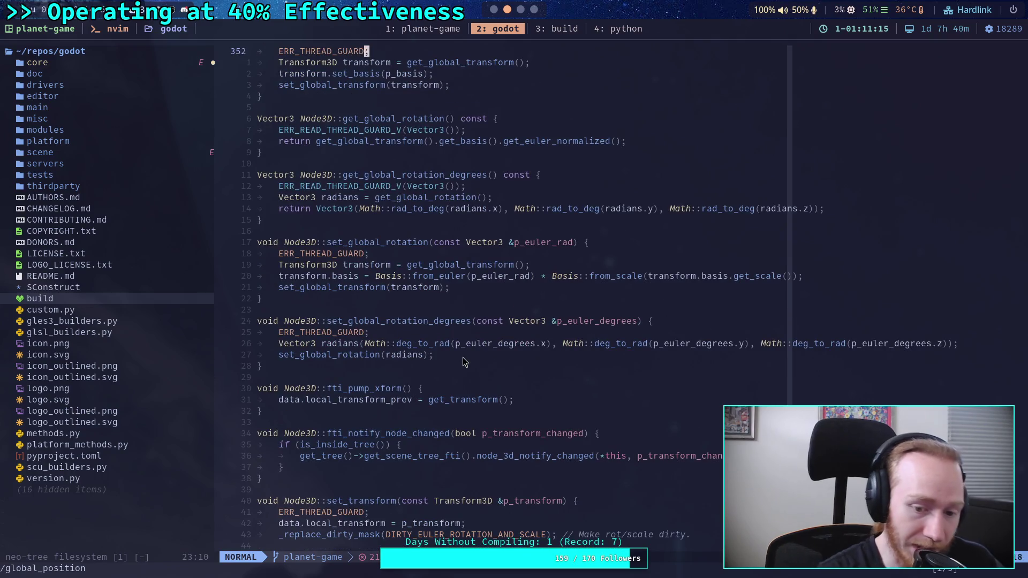
text(/get_)
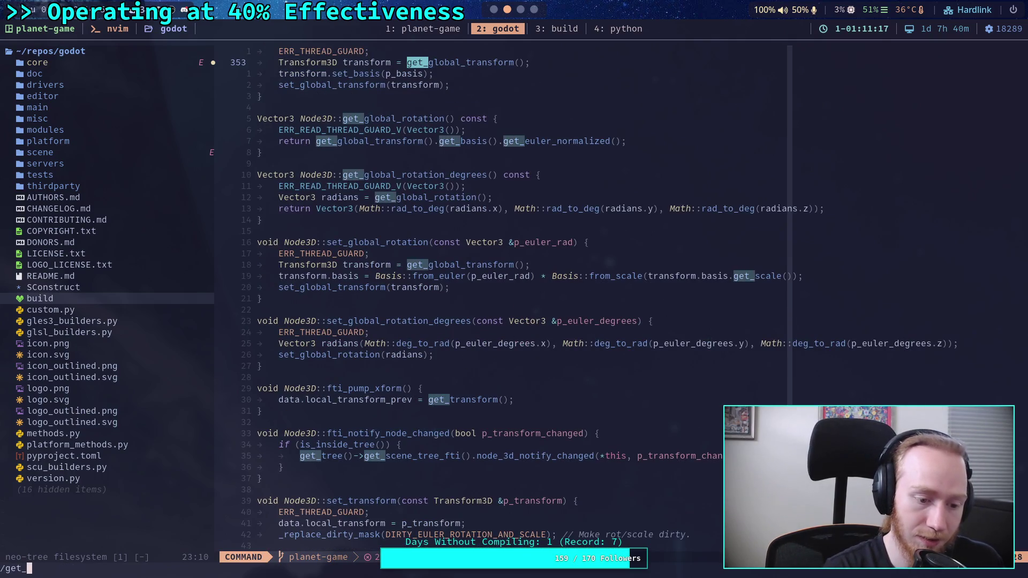
text(global_transform)
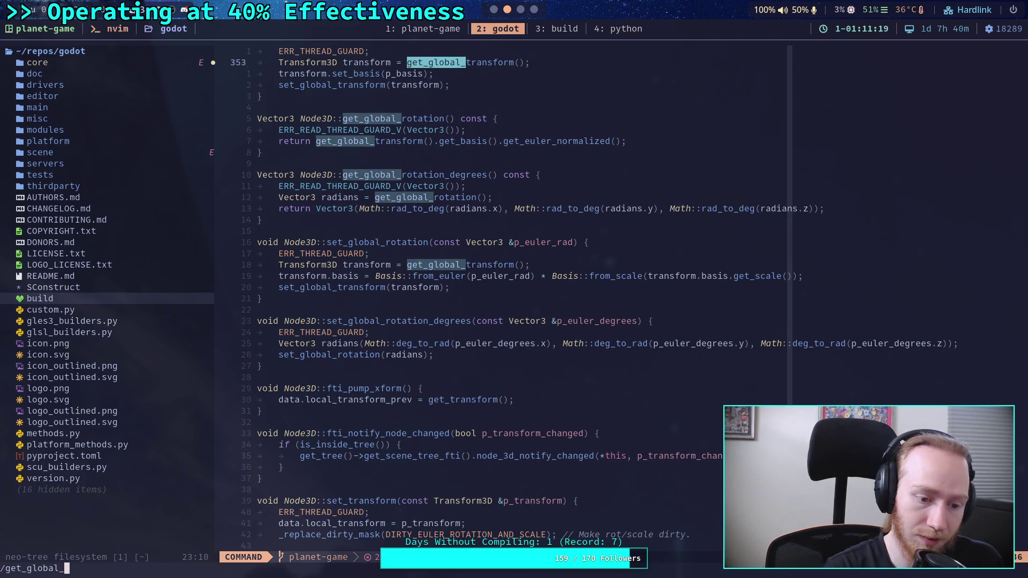
key(Return)
Step: Step through get_global_transform matches to Node3D::get_global_transform's dirty-flag body near line 653
key(n)
key(n)
key(n)
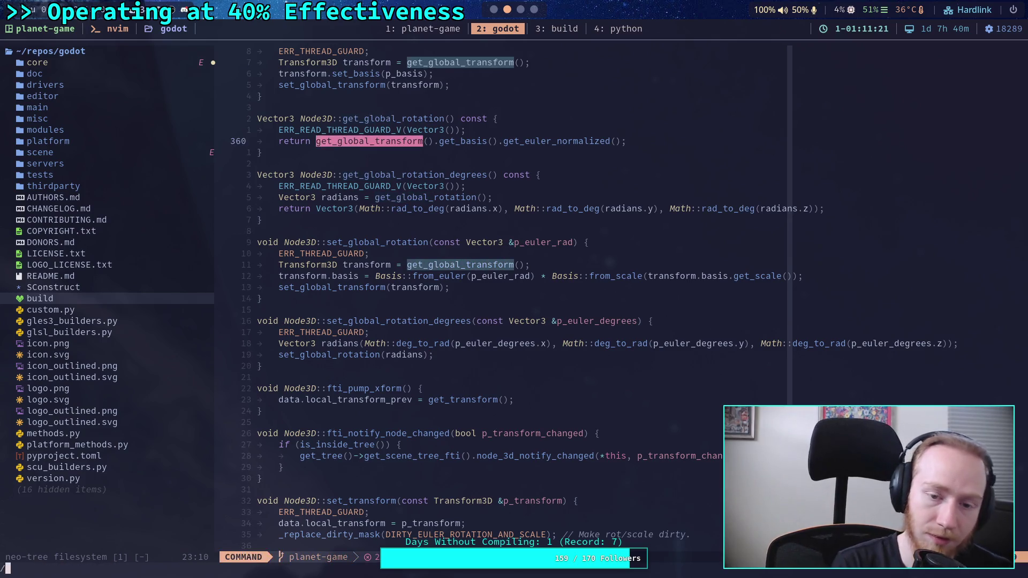
key(n)
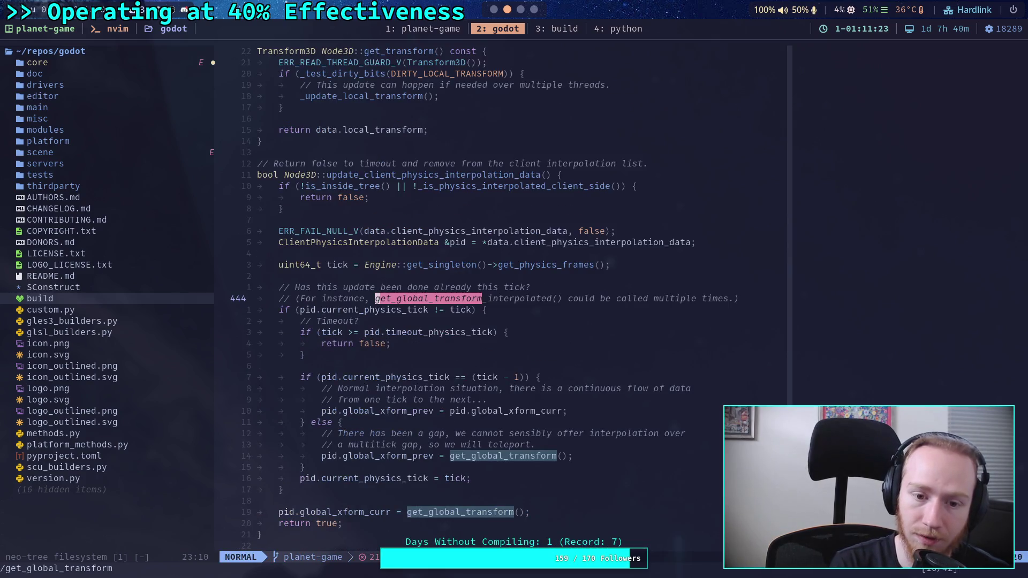
key(n)
key(n)
key(n)
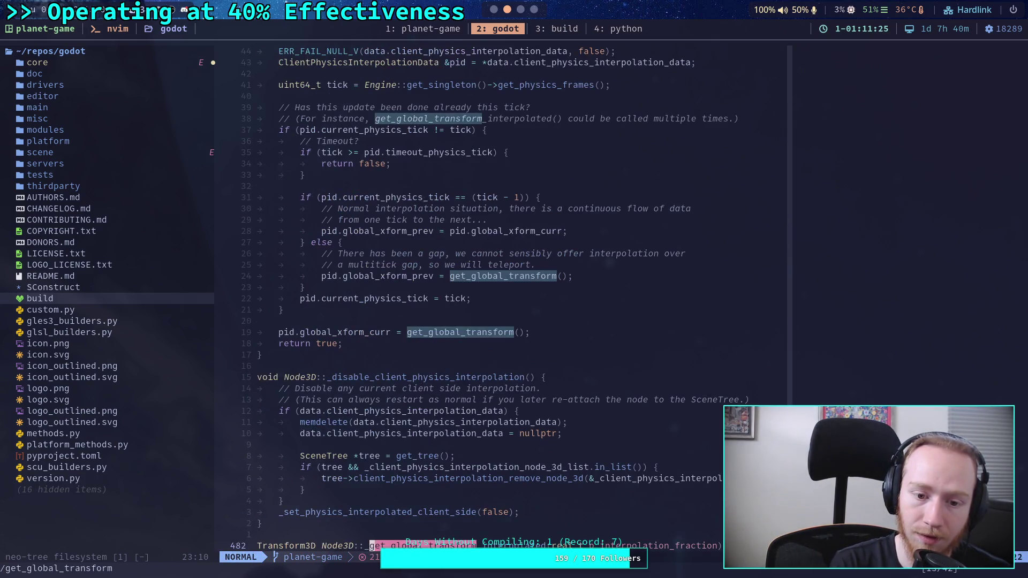
key(n)
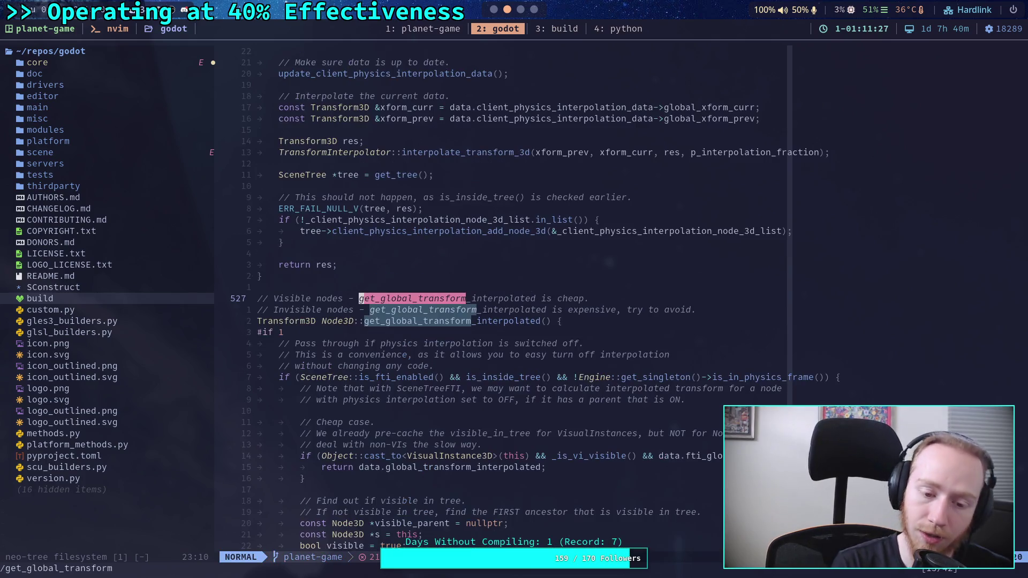
key(n)
key(n)
key(n)
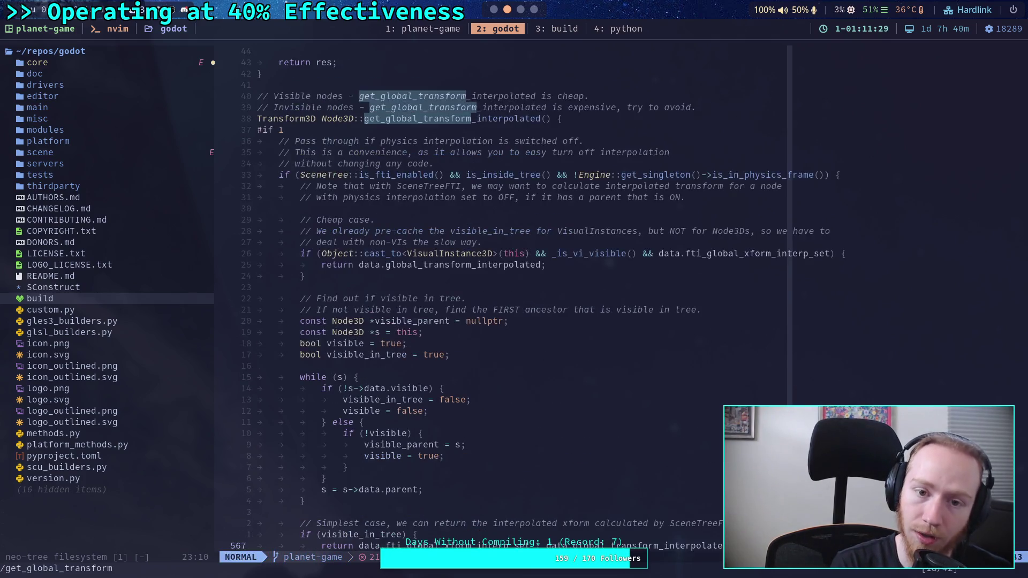
key(n)
key(n)
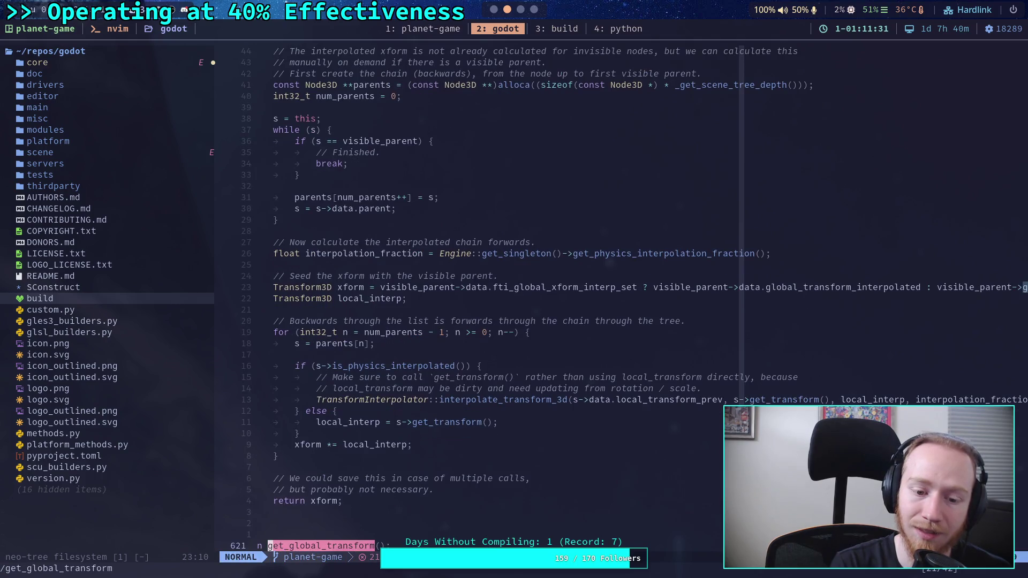
scroll(461, 362, down, 8)
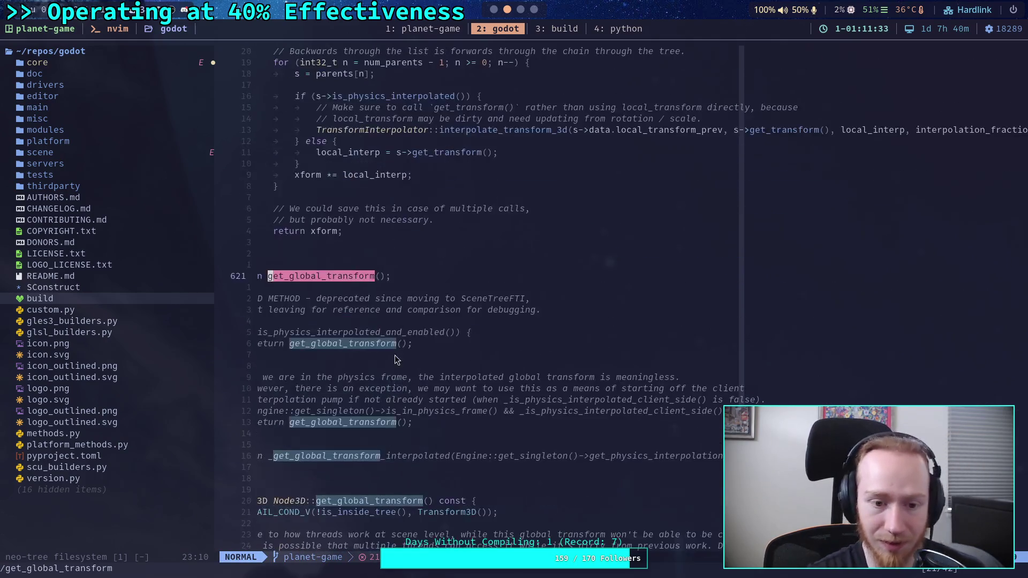
key(Return)
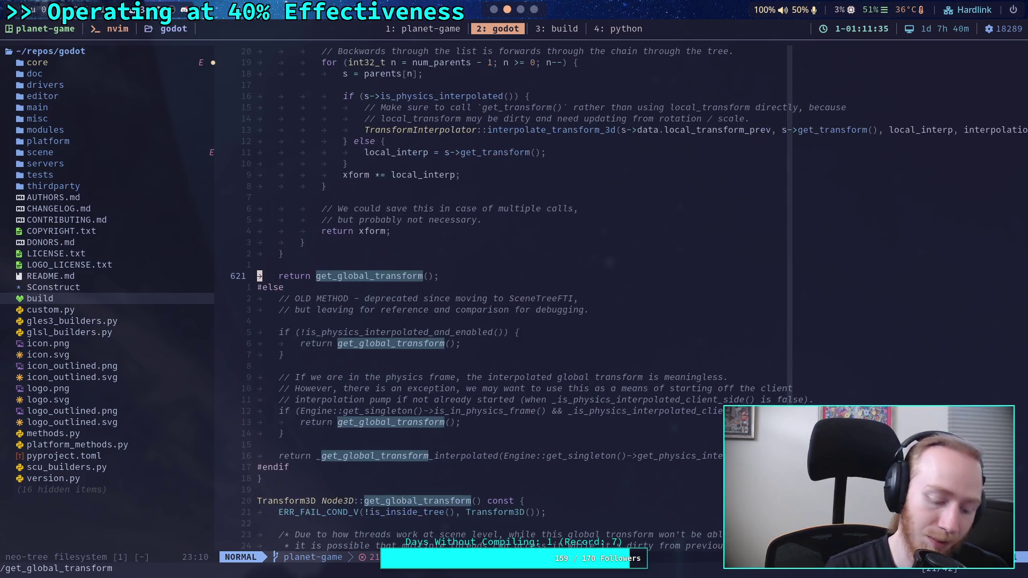
scroll(422, 368, down, 8)
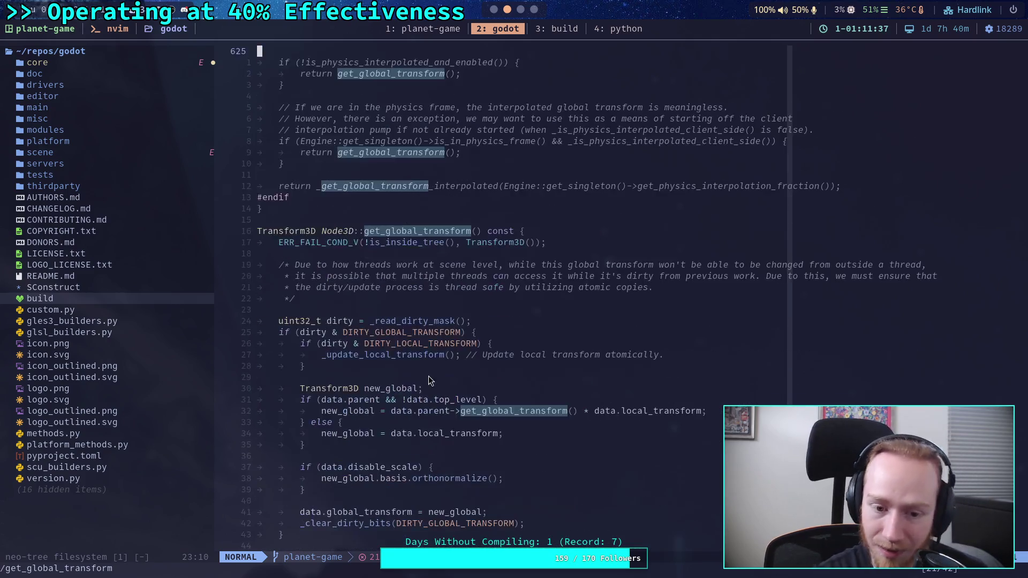
scroll(442, 367, down, 3)
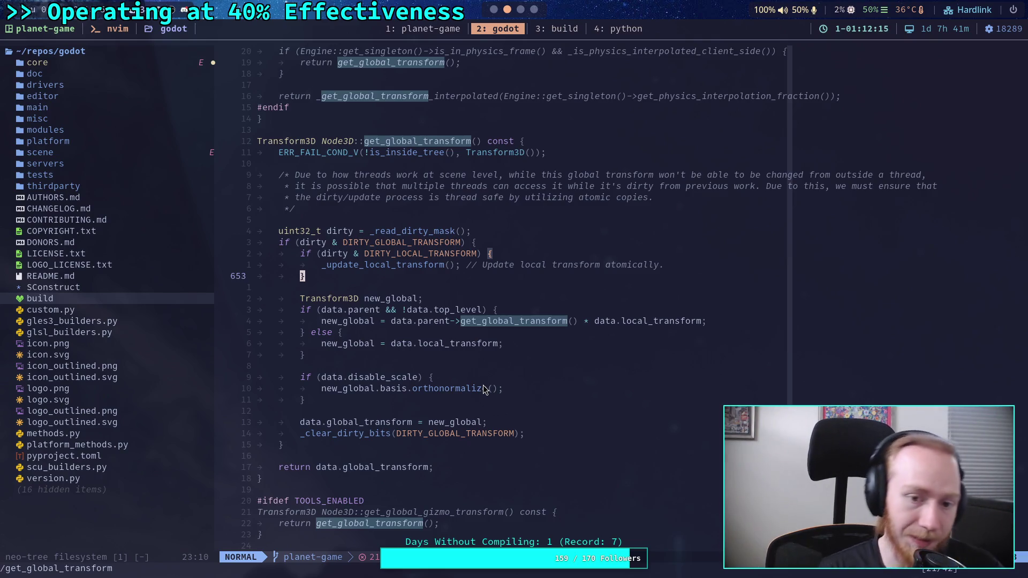
Step: Search node_3d.cpp for _update_local_transform and jump to its definition
key(slash)
text(_update_r)
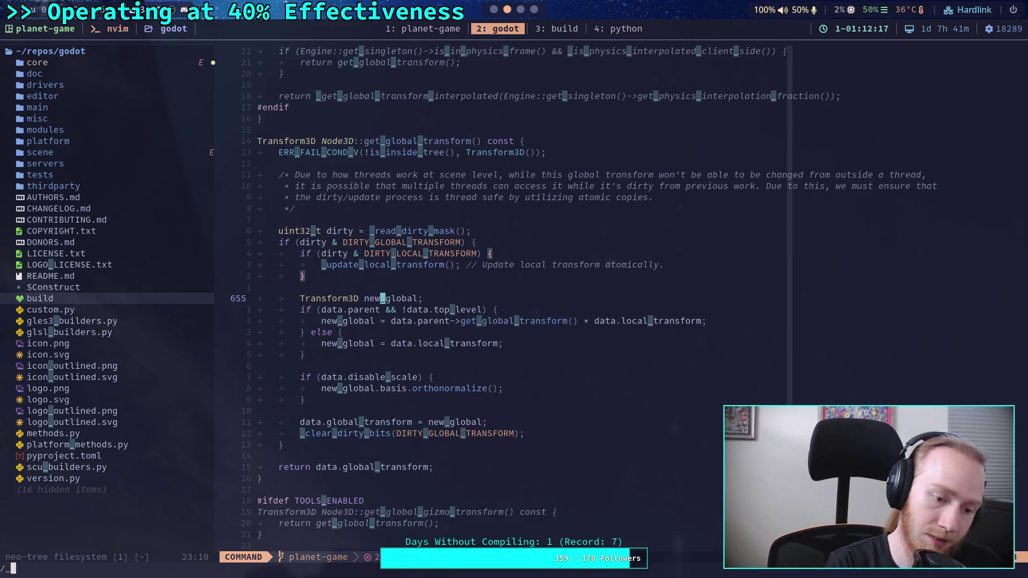
key(BackSpace)
text(l)
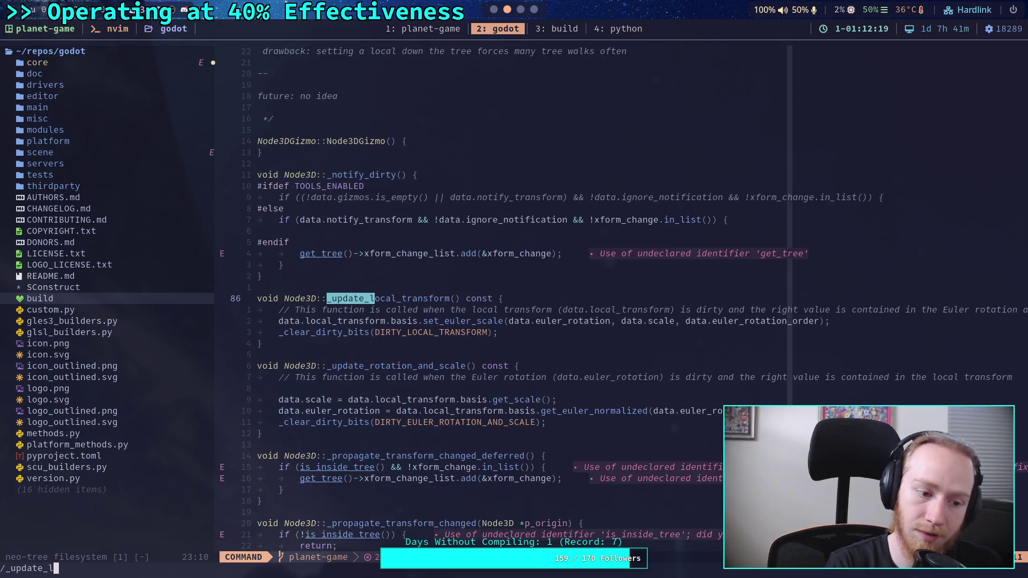
text(ocal_transform)
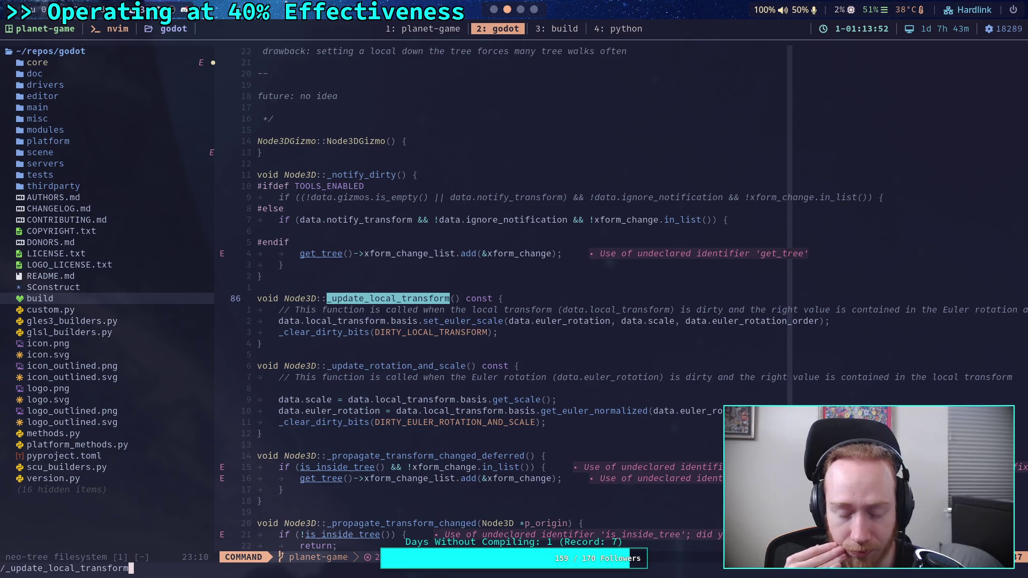
key(Return)
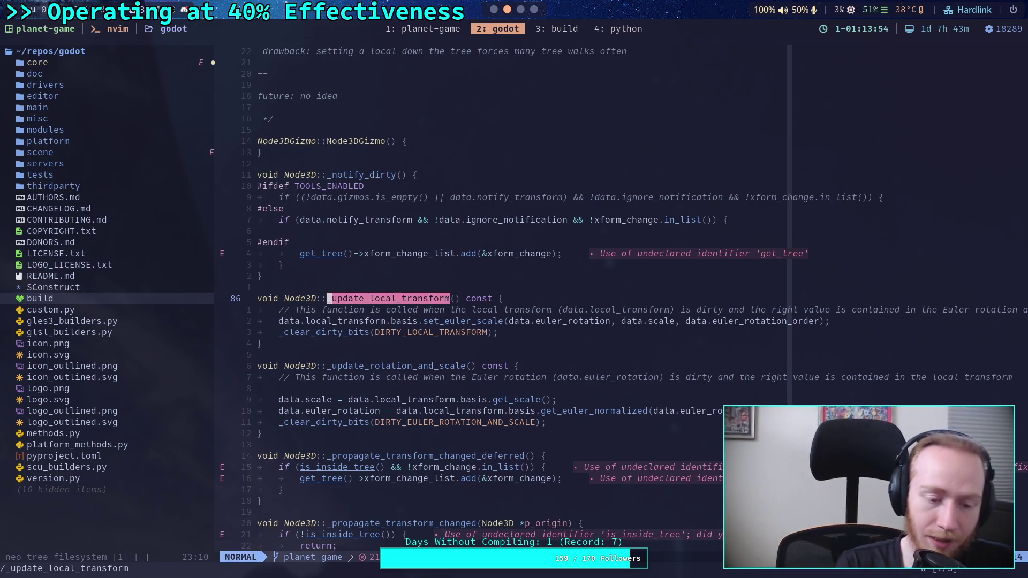
Step: Jump between _update_local_transform call sites at lines 426 and 652, ending at line 652
key(n)
key(slash)
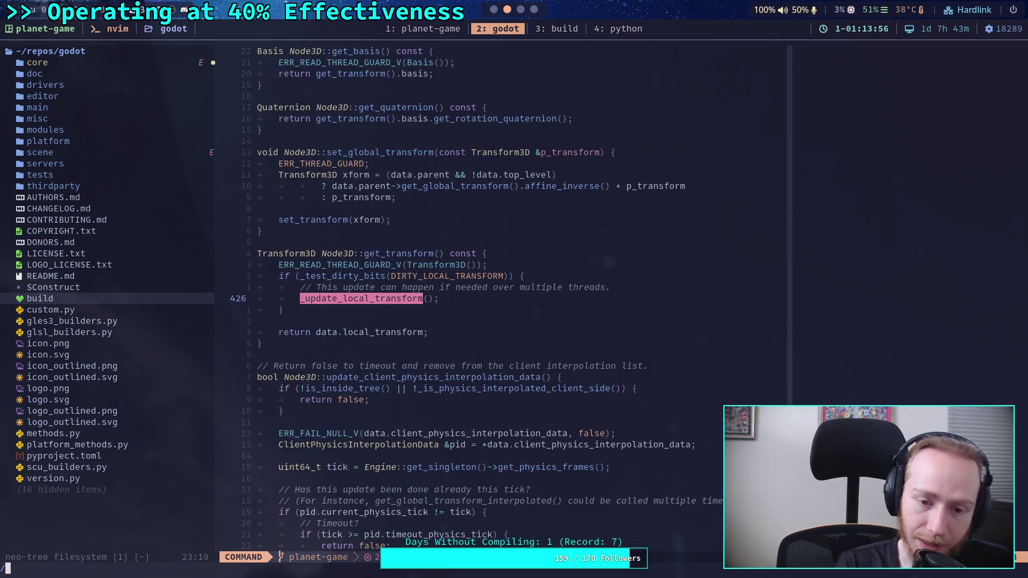
key(Up)
key(Return)
key(slash)
key(Up)
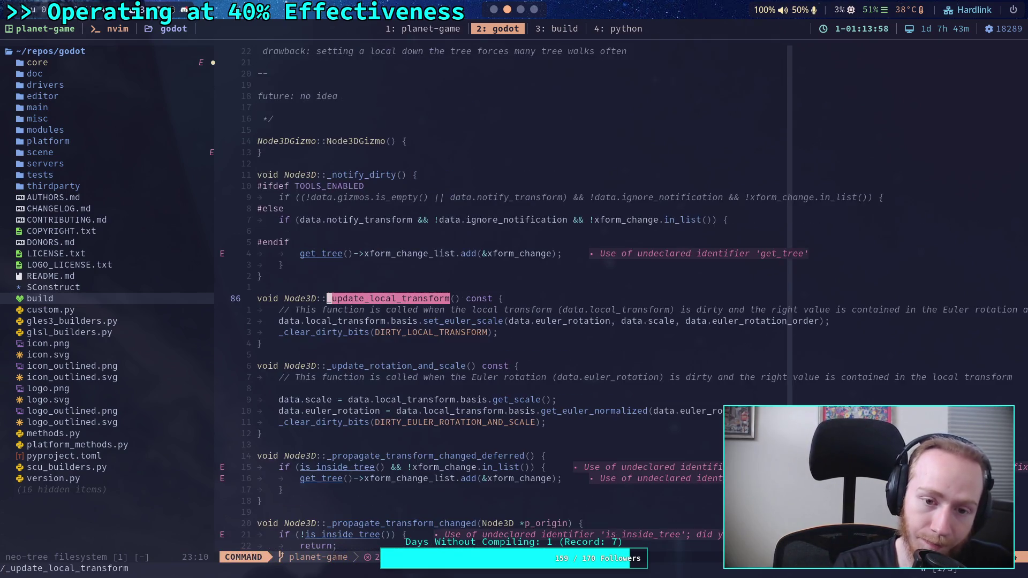
key(ctrl+g)
key(Return)
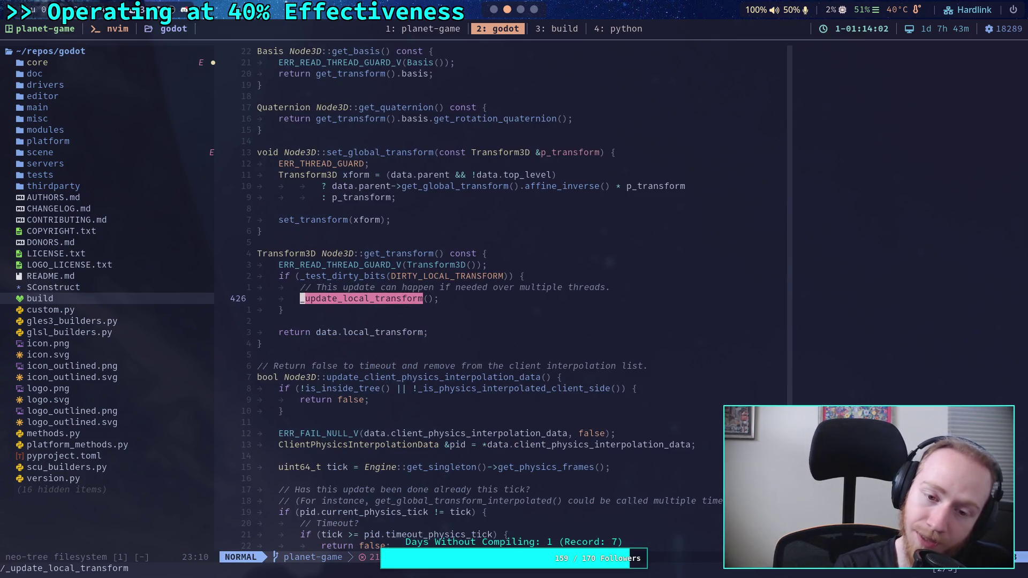
key(slash)
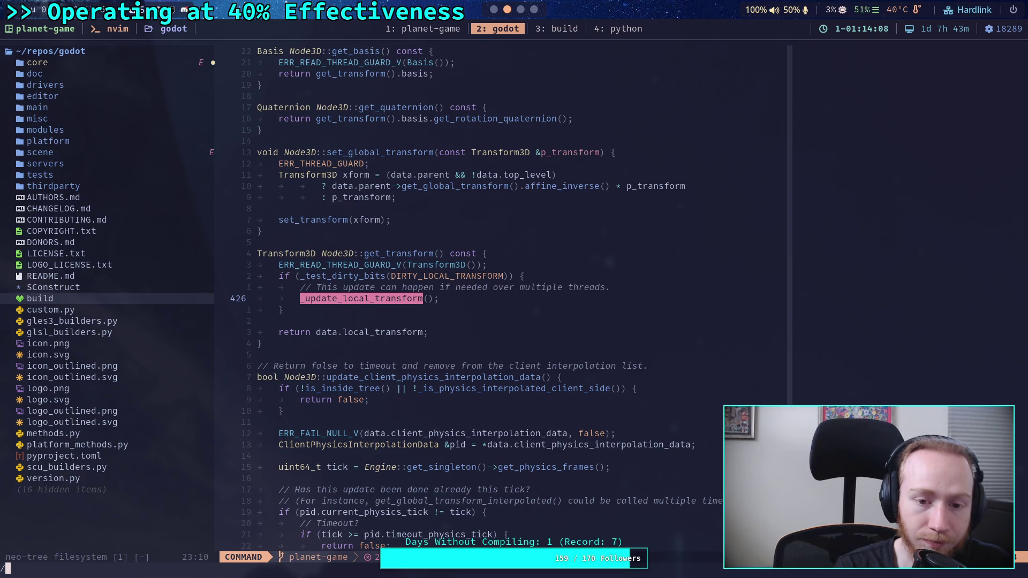
key(Up)
key(Return)
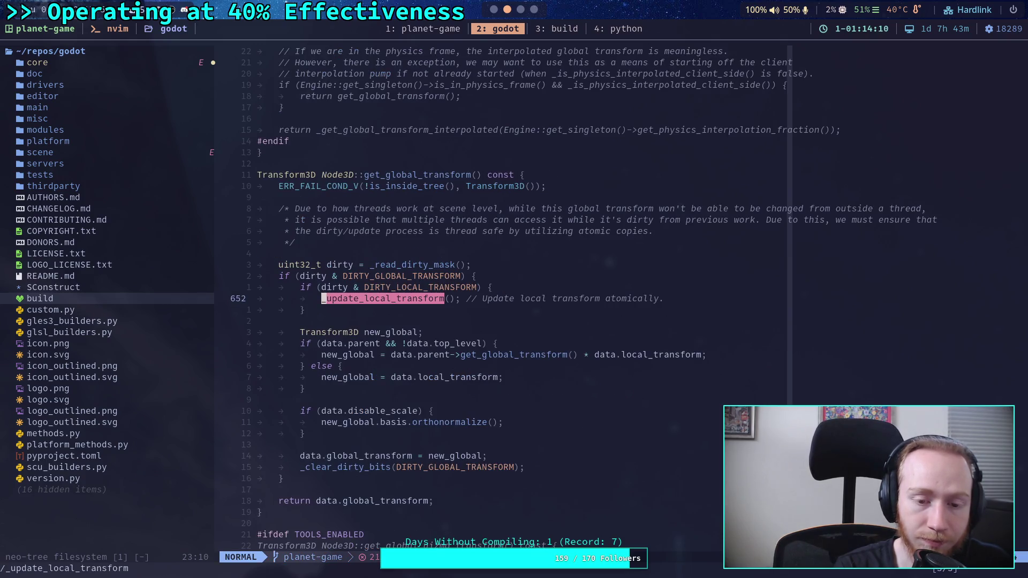